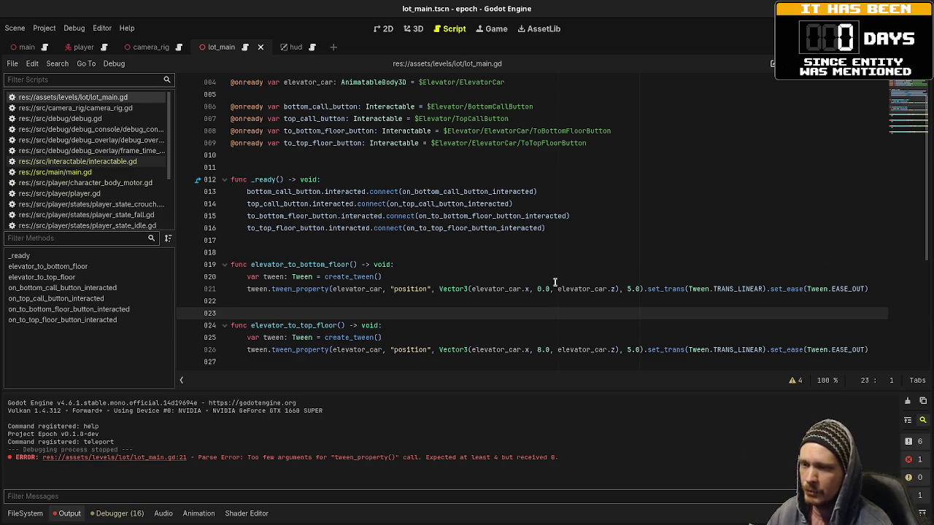
# Step: Replace pass in both bottom-floor button handlers with elevator_to_bottom_floor() and save
pyautogui.scroll(-3, 555, 283)
pyautogui.scroll(-1, 544, 281)
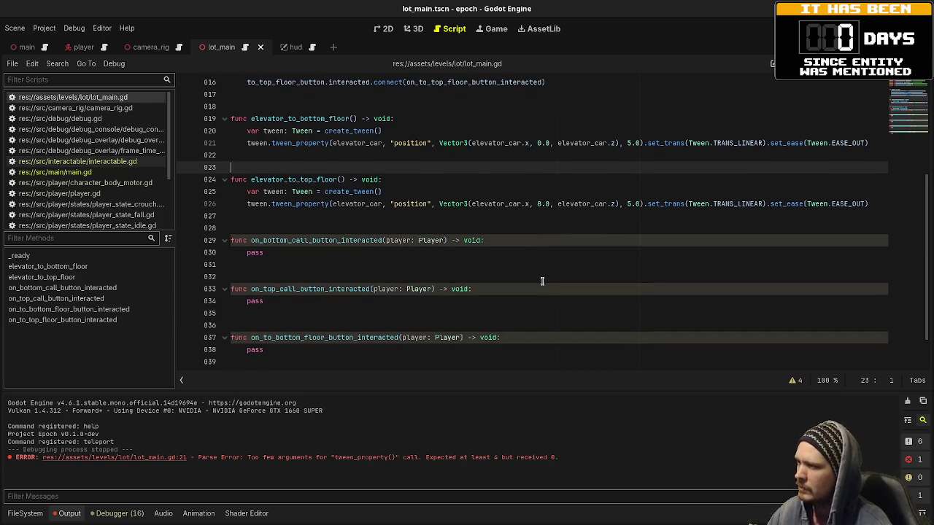
pyautogui.doubleClick(253, 252)
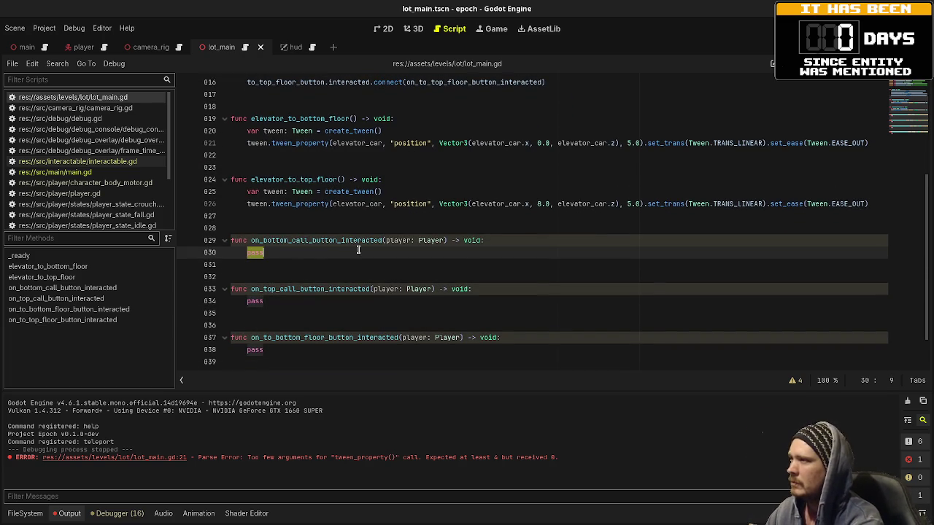
pyautogui.write('elev')
pyautogui.press('Down')
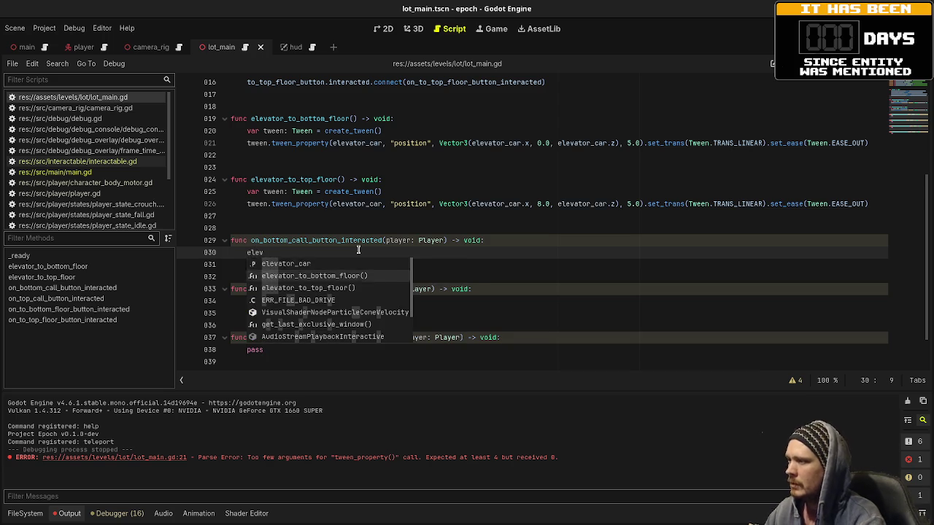
pyautogui.press('Return')
pyautogui.moveTo(354, 253); pyautogui.dragTo(247, 253)
pyautogui.hotkey('ctrl', 'c')
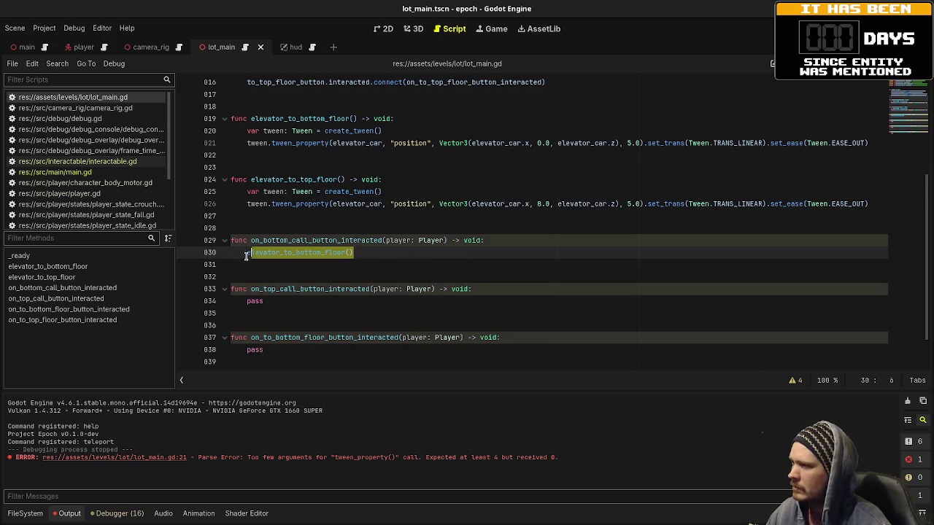
pyautogui.scroll(-1, 285, 319)
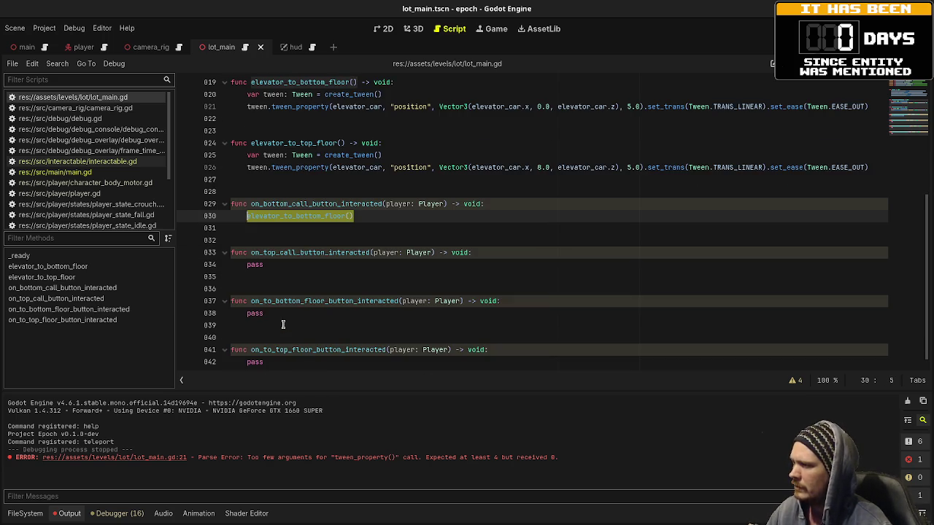
pyautogui.doubleClick(255, 313)
pyautogui.hotkey('ctrl', 'v')
pyautogui.hotkey('ctrl', 's')
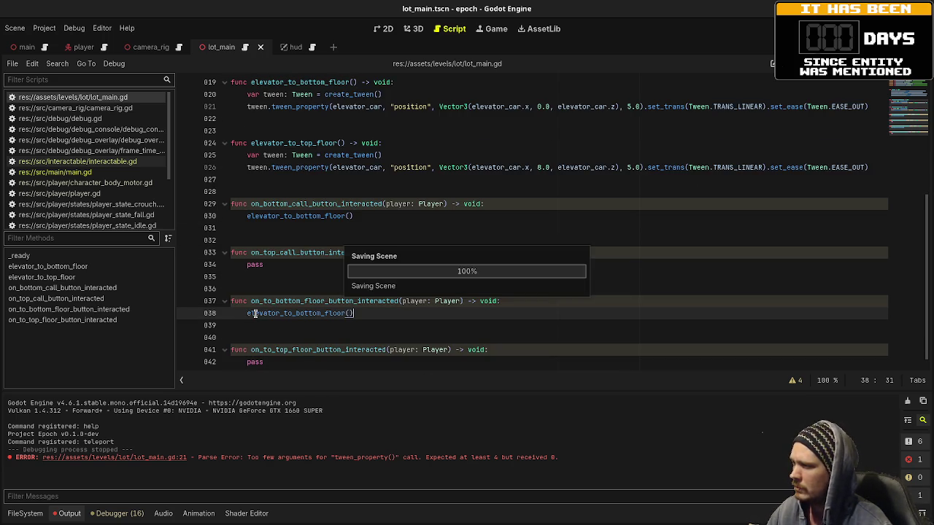
# Step: Replace pass in the top call and to-top-floor handlers with elevator_to_top_floor() and save
pyautogui.click(276, 138)
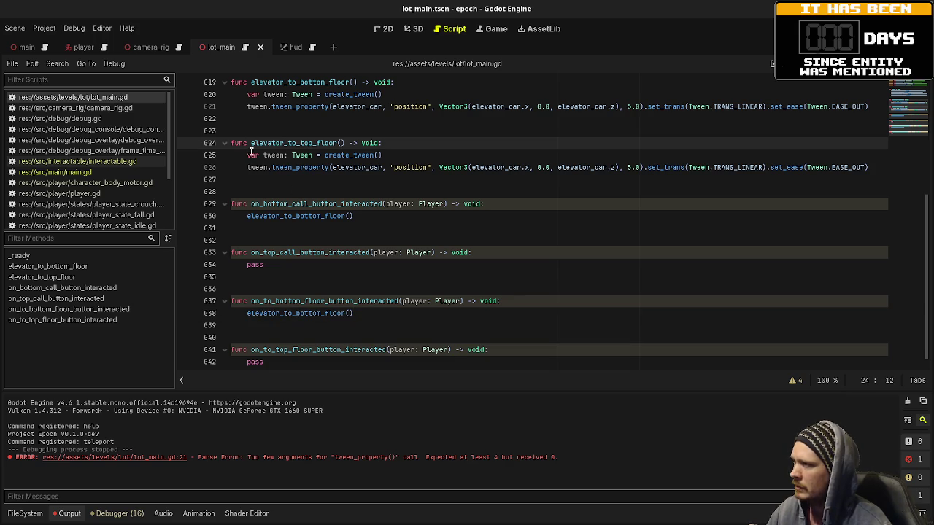
pyautogui.moveTo(250, 143); pyautogui.dragTo(345, 143)
pyautogui.hotkey('ctrl', 'c')
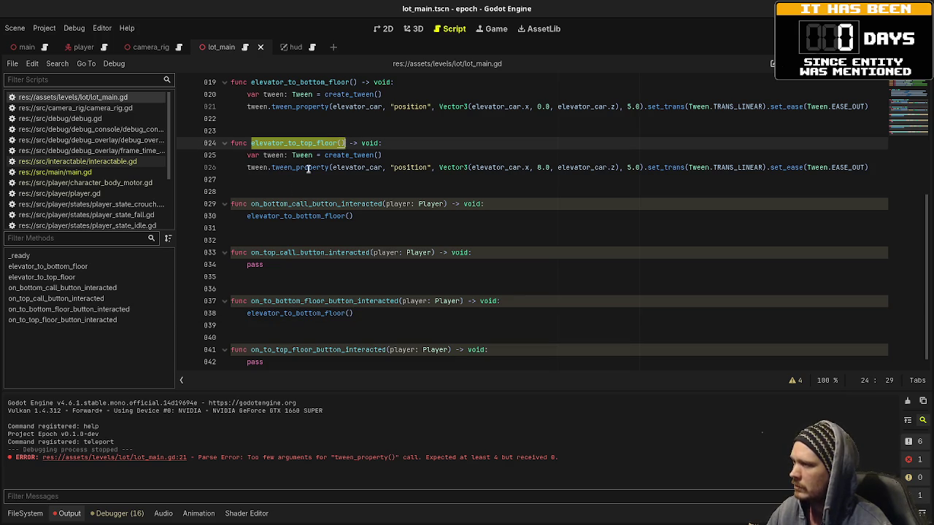
pyautogui.click(259, 264)
pyautogui.doubleClick(259, 264)
pyautogui.hotkey('ctrl', 'v')
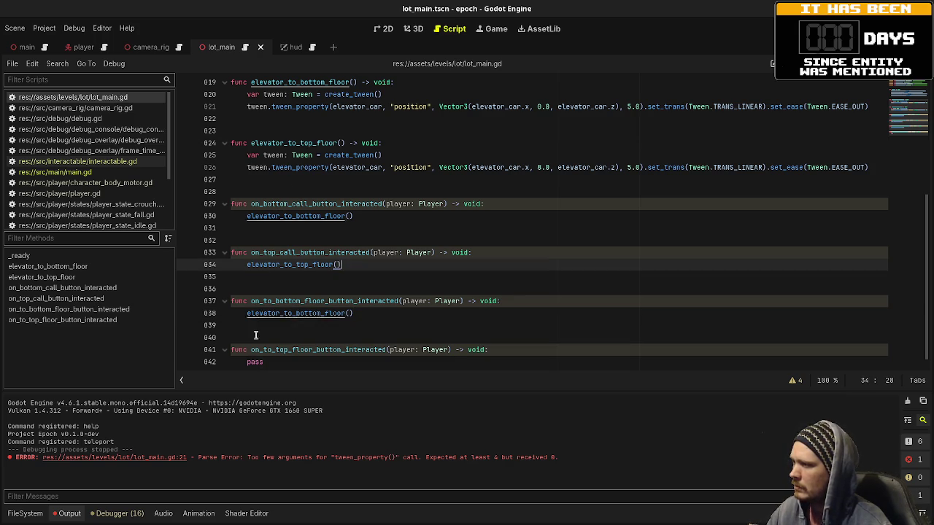
pyautogui.doubleClick(254, 362)
pyautogui.hotkey('ctrl', 'v')
pyautogui.hotkey('ctrl', 's')
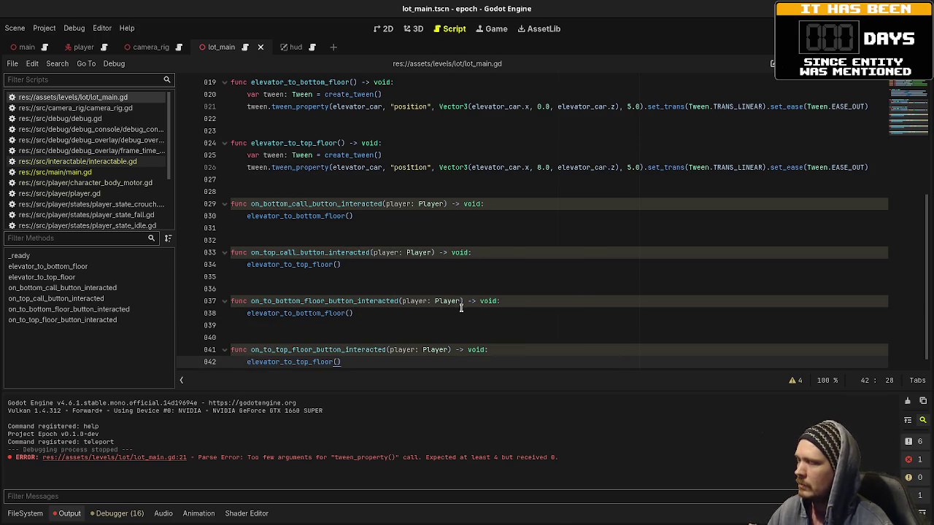
pyautogui.scroll(6, 461, 308)
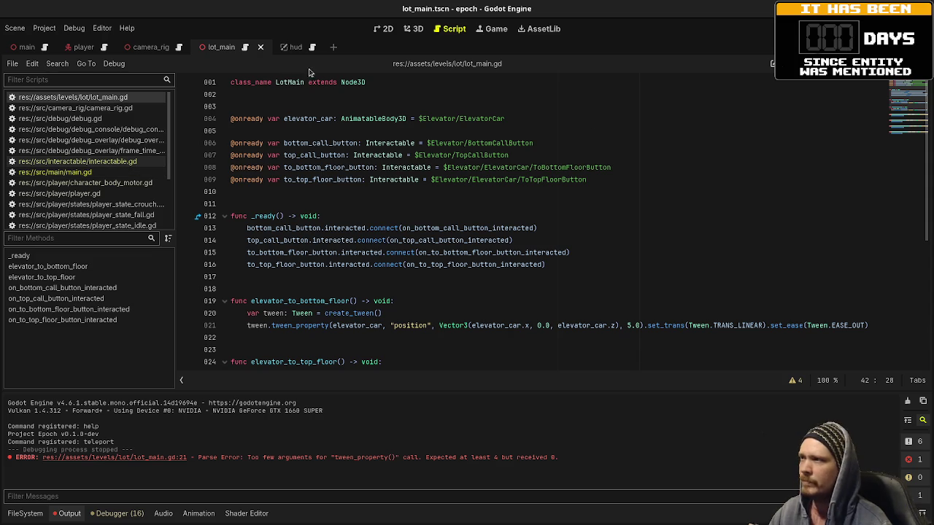
# Step: Switch to the player scene and open the Input Map page of Project Settings
pyautogui.click(84, 48)
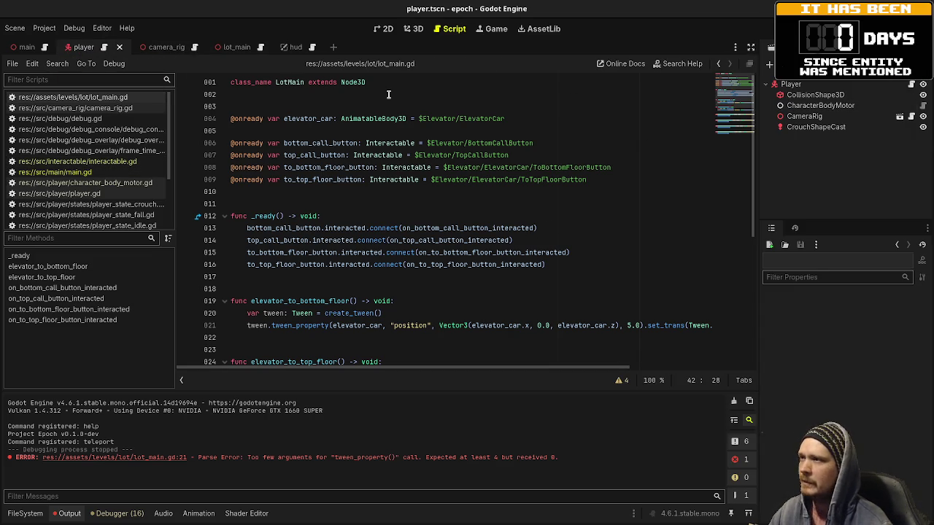
pyautogui.click(44, 28)
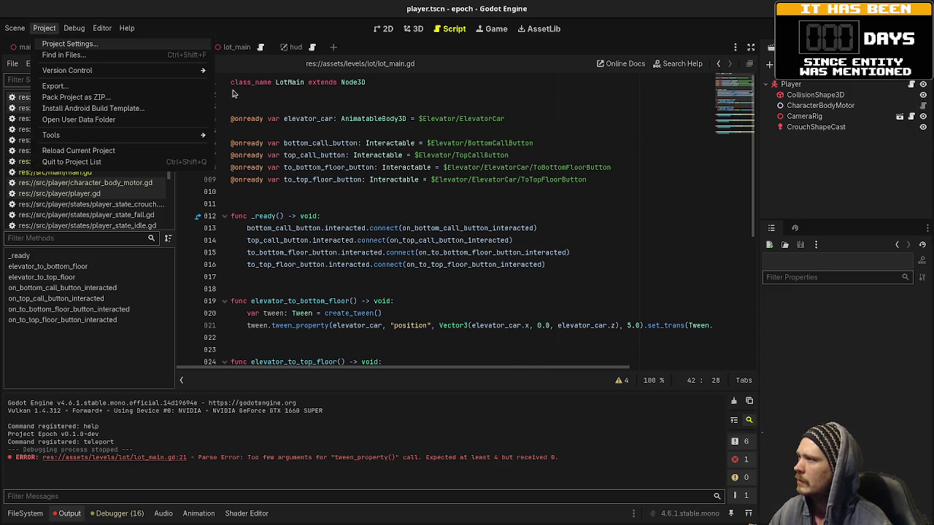
pyautogui.press('Return')
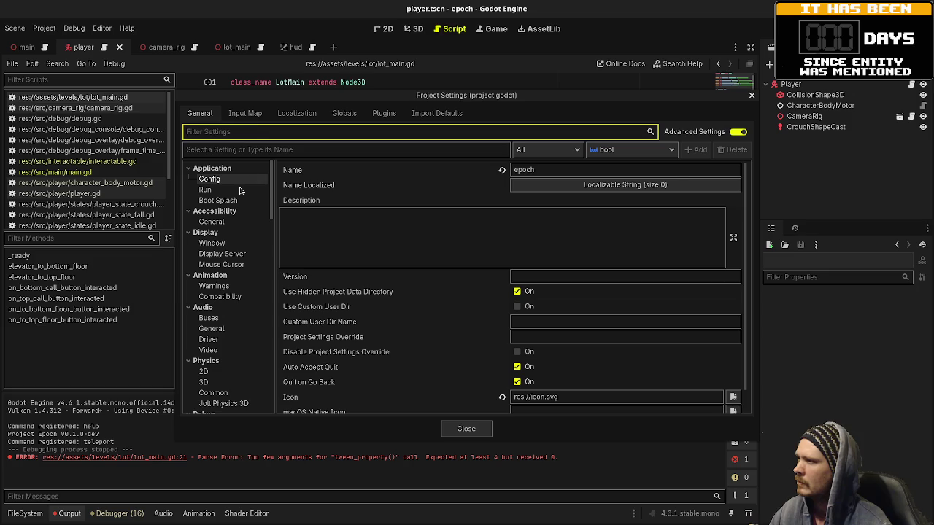
pyautogui.click(245, 114)
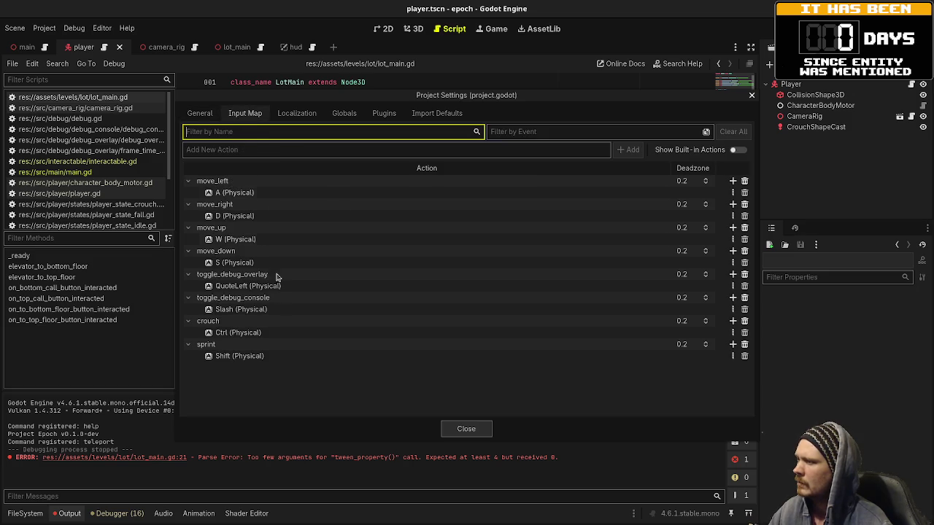
# Step: Add an 'interact' action bound to E (Physical), then close Project Settings
pyautogui.click(252, 149)
pyautogui.write('interact')
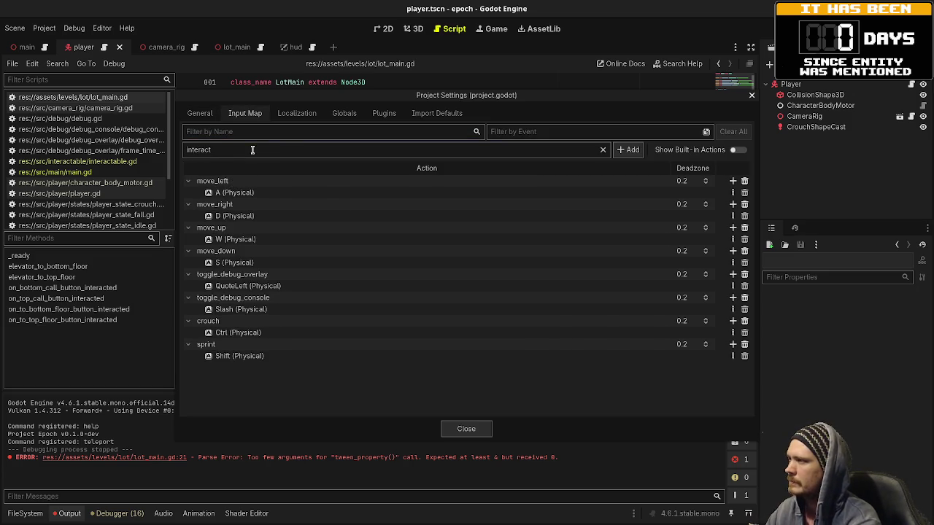
pyautogui.press('Return')
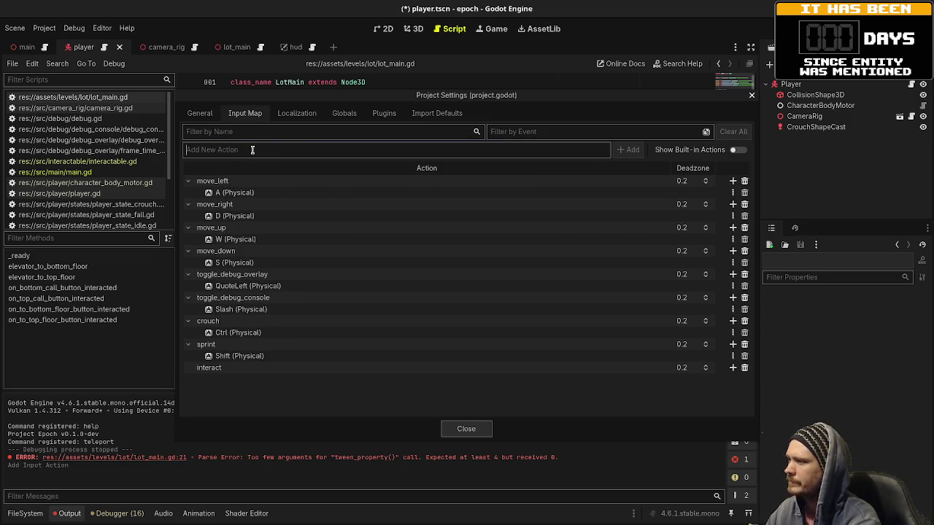
pyautogui.click(732, 368)
pyautogui.press('e')
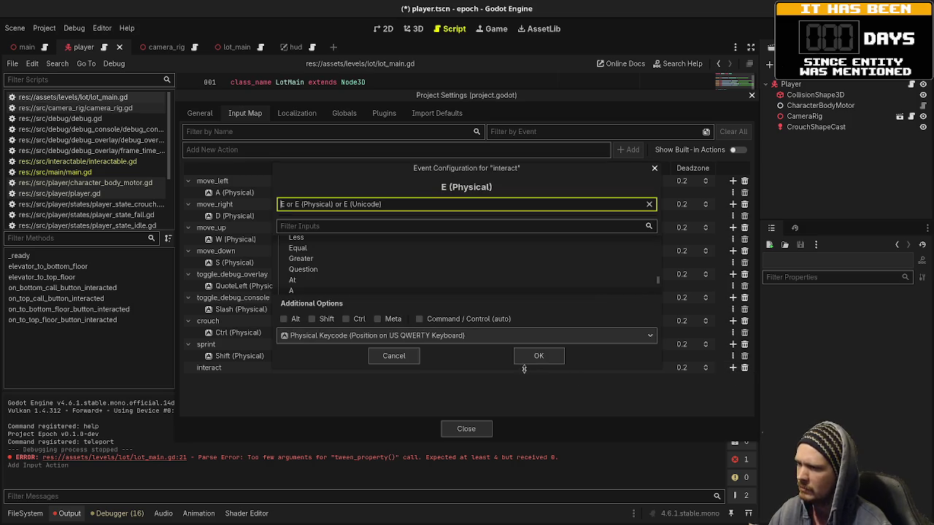
pyautogui.click(528, 361)
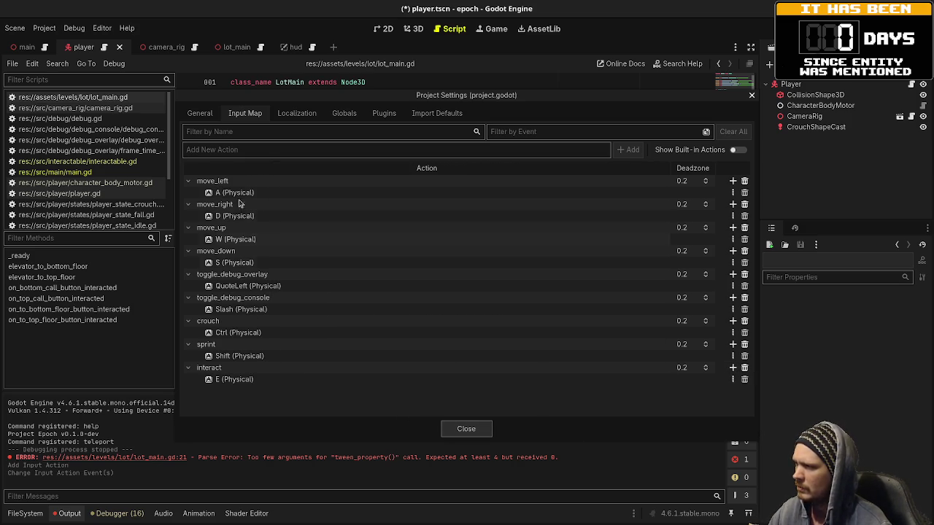
pyautogui.click(466, 429)
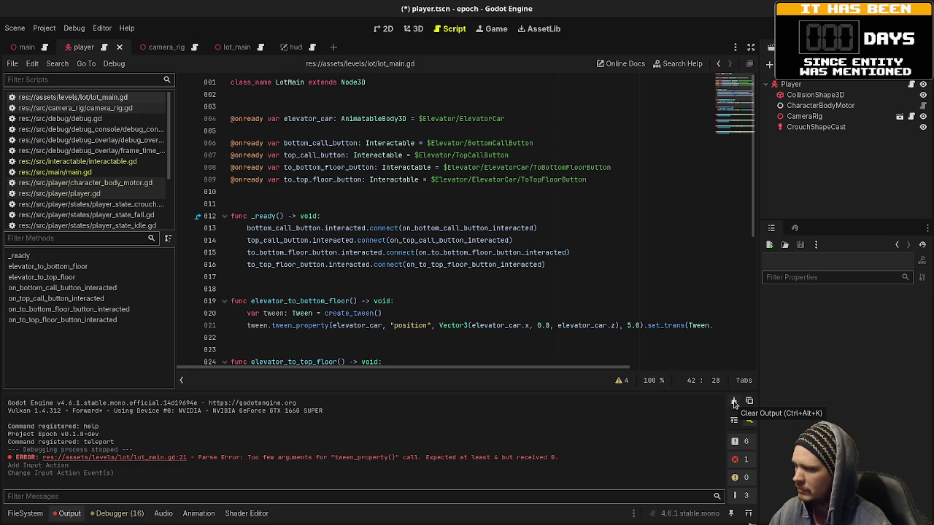
# Step: Clear the Output log, save lot_main.gd, and run the project with F5
pyautogui.click(734, 404)
pyautogui.click(514, 313)
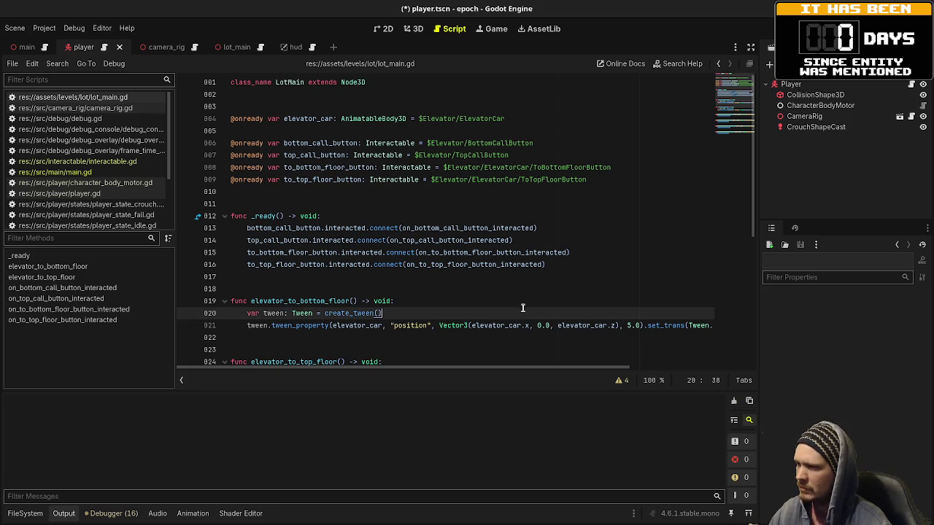
pyautogui.hotkey('ctrl', 's')
pyautogui.scroll(-4, 514, 308)
pyautogui.scroll(-2, 514, 309)
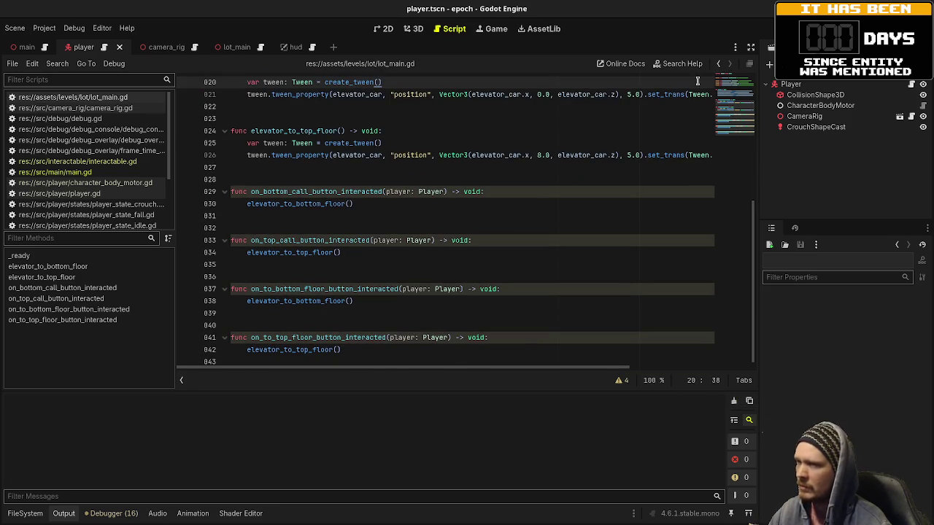
pyautogui.press('F5')
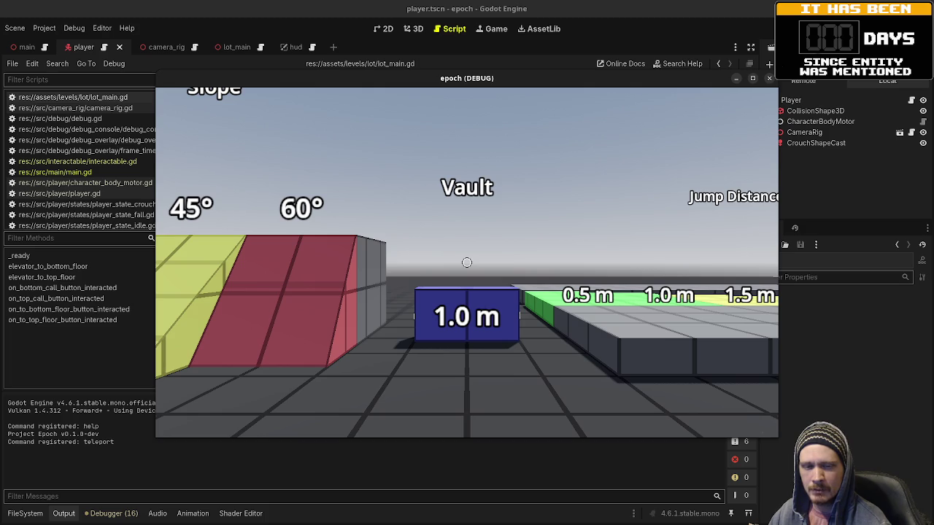
# Step: Walk past the 30° slope, Vault, Crouch Height and Jump Height blocks, climbing the 0.75 m block
pyautogui.press('a')
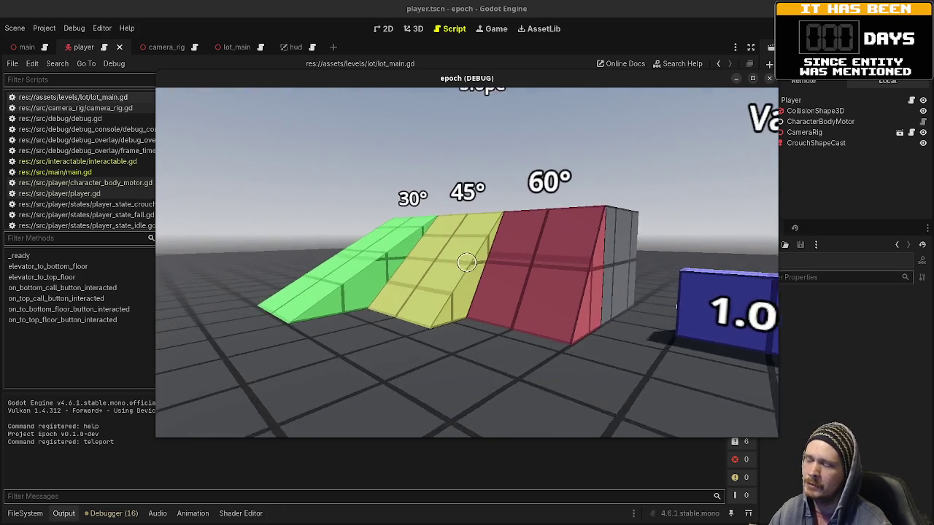
pyautogui.press('w')
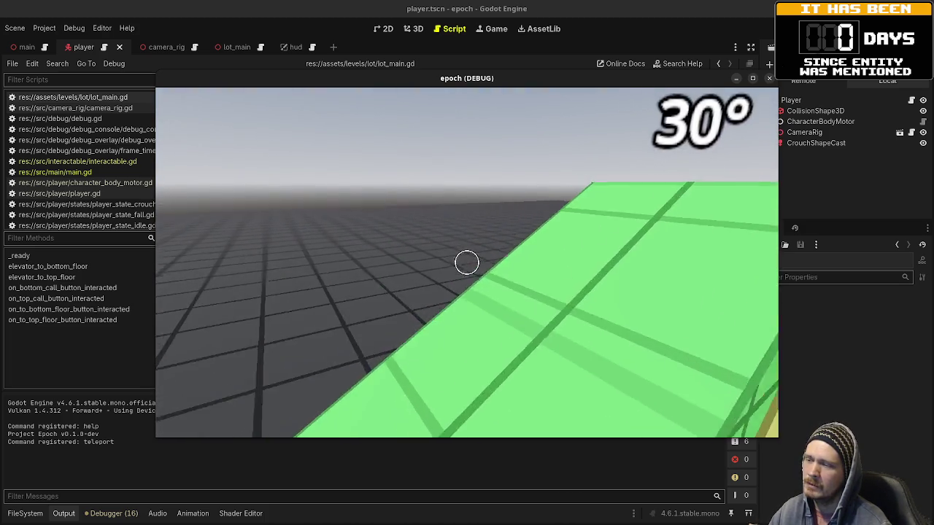
pyautogui.press('s')
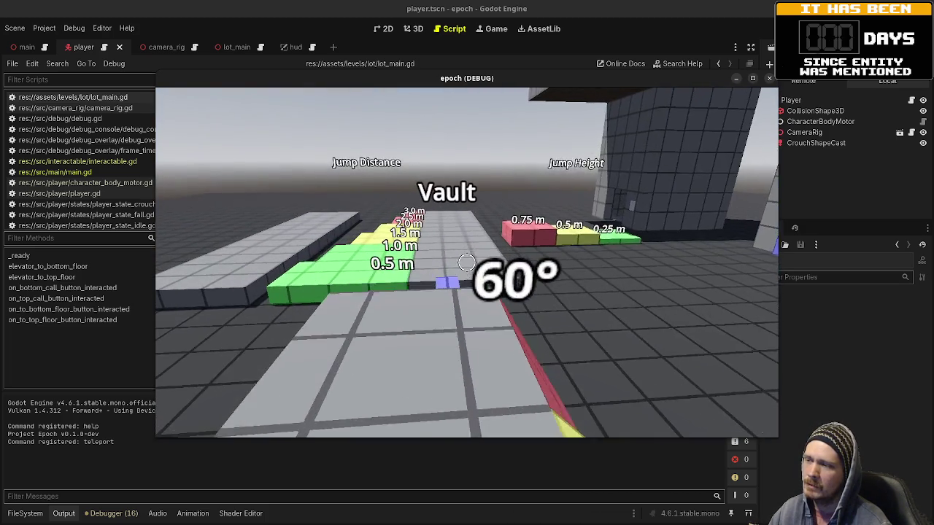
pyautogui.press('w')
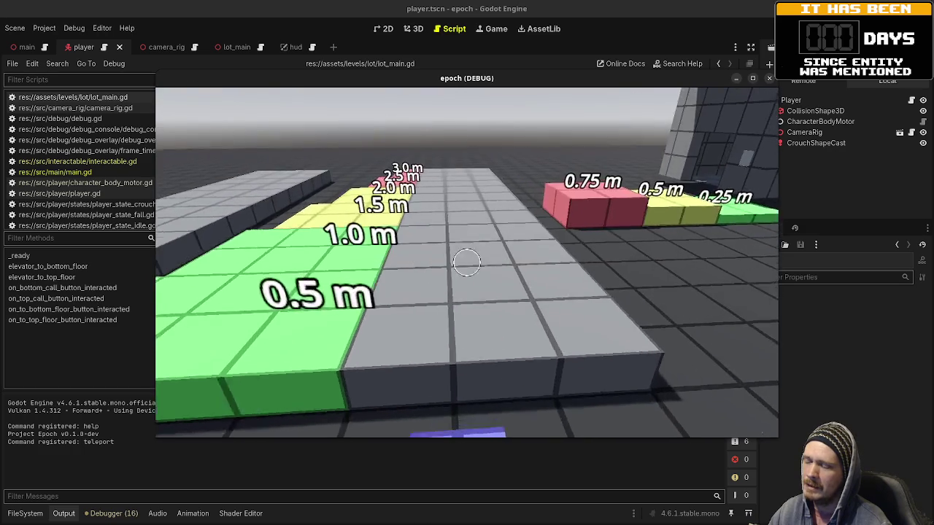
pyautogui.press('w')
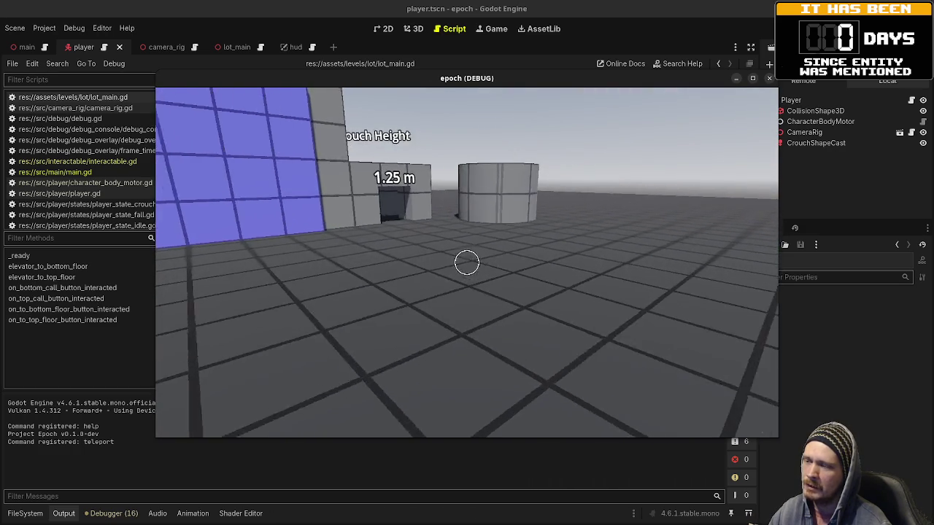
pyautogui.press('w')
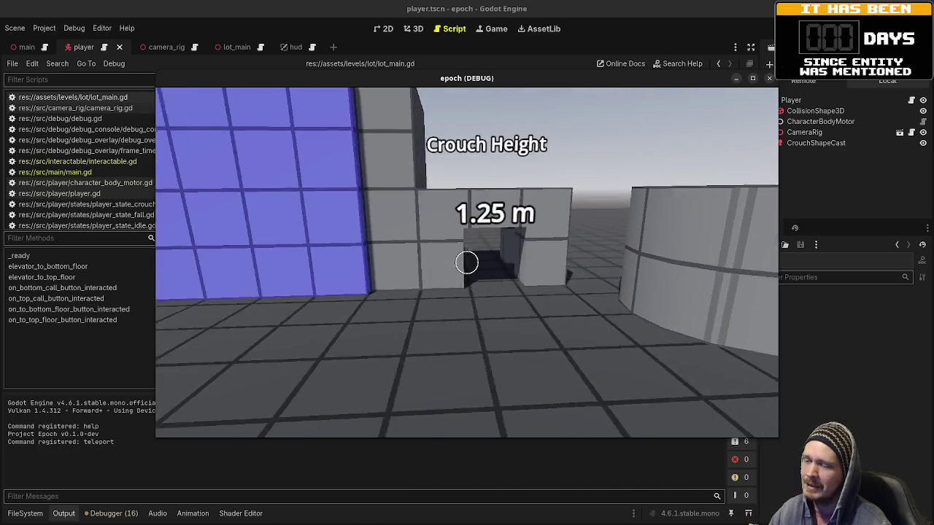
pyautogui.press('w')
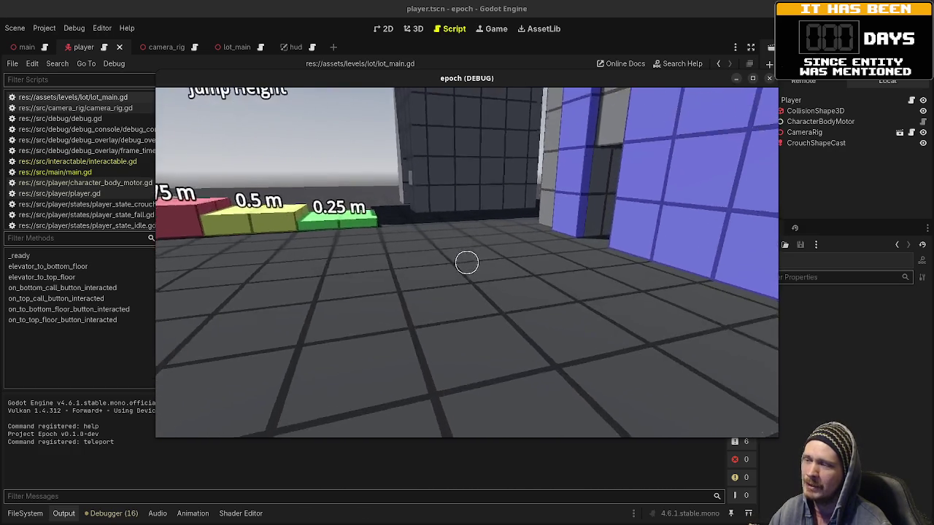
pyautogui.press('w')
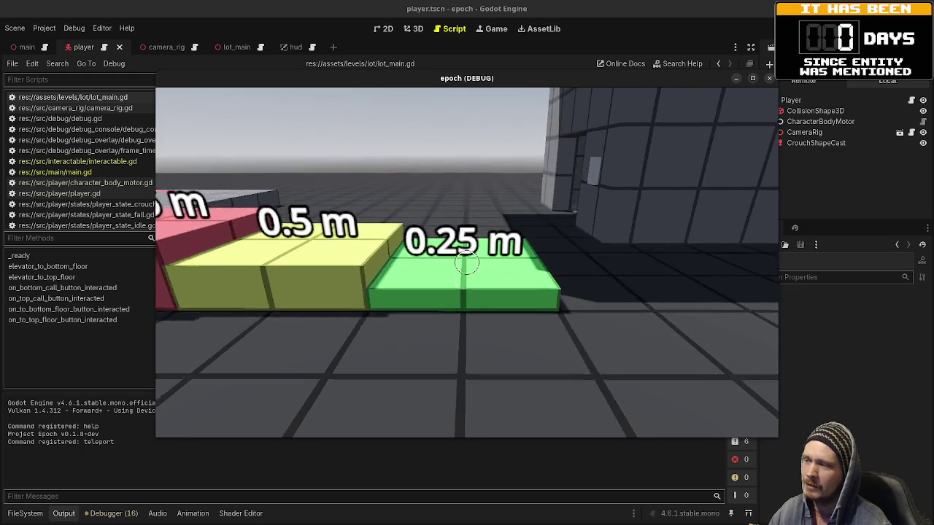
pyautogui.press('w')
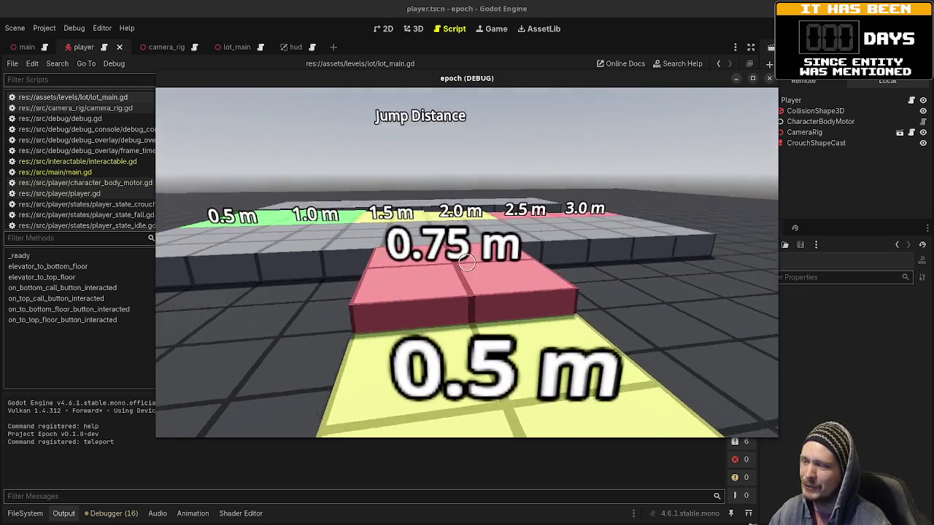
pyautogui.press('w')
pyautogui.press('space')
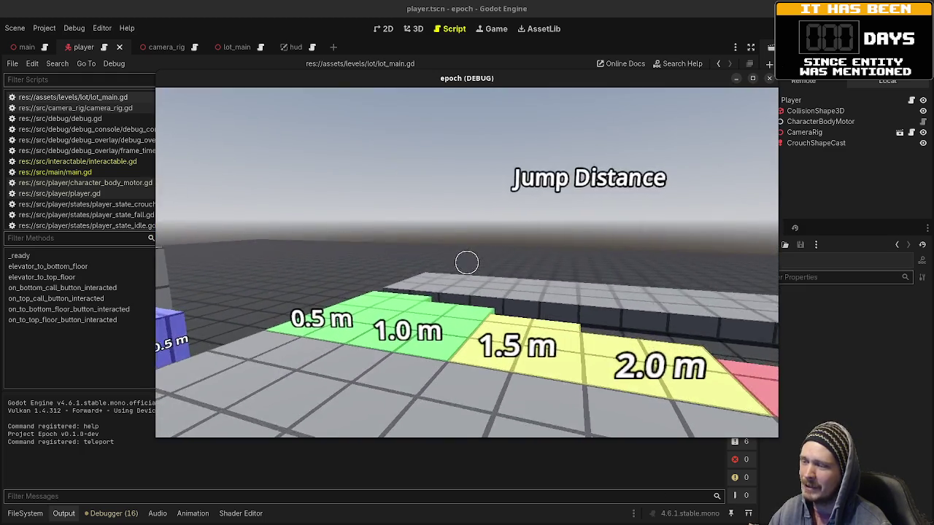
pyautogui.press('w')
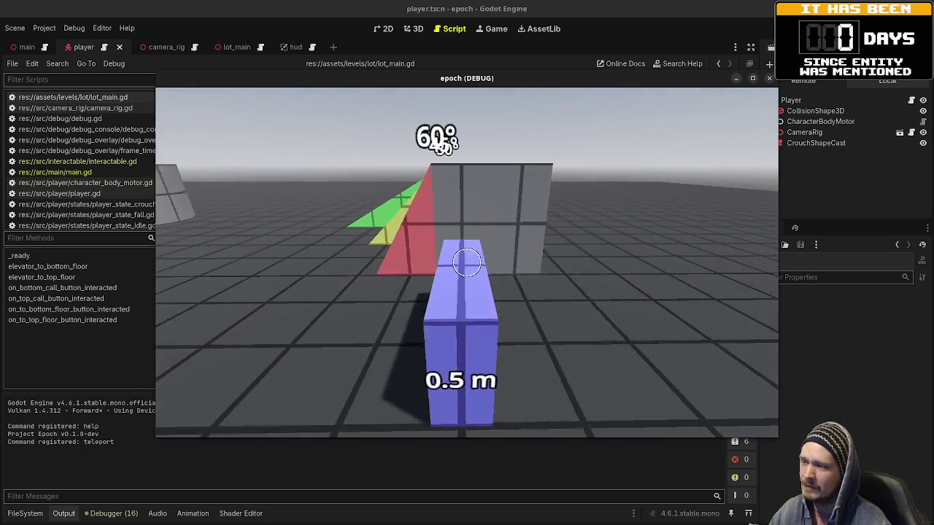
pyautogui.press('w')
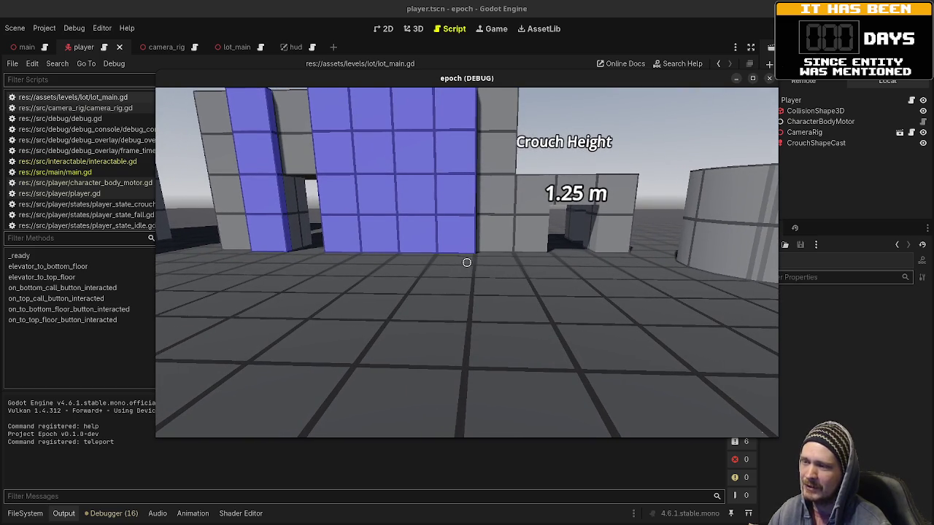
pyautogui.press('w')
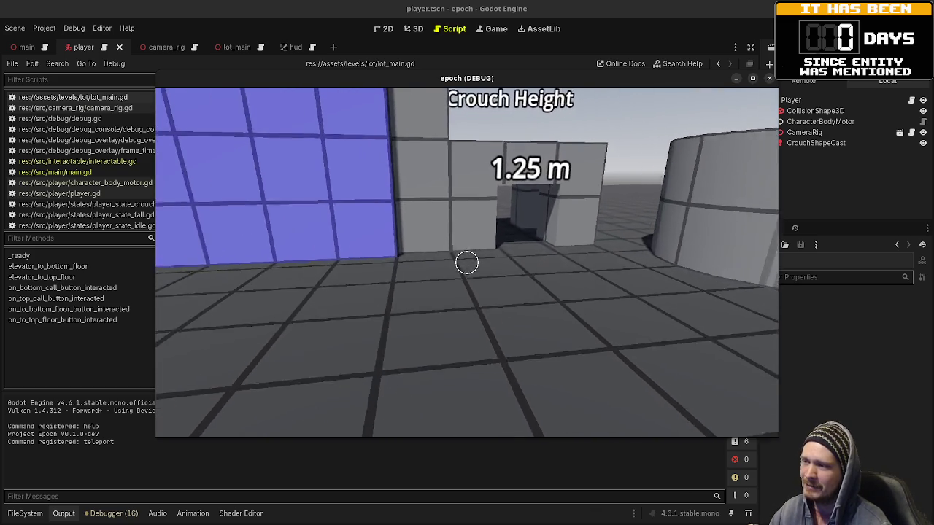
# Step: Cross the Jump Distance platform into the elevator room, then stop the game with F8
pyautogui.moveTo(467, 263)
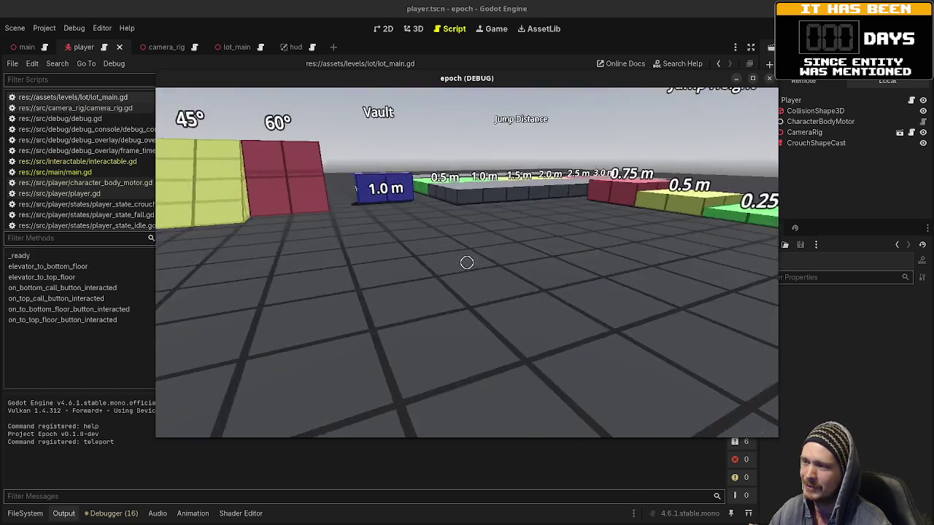
pyautogui.press('w')
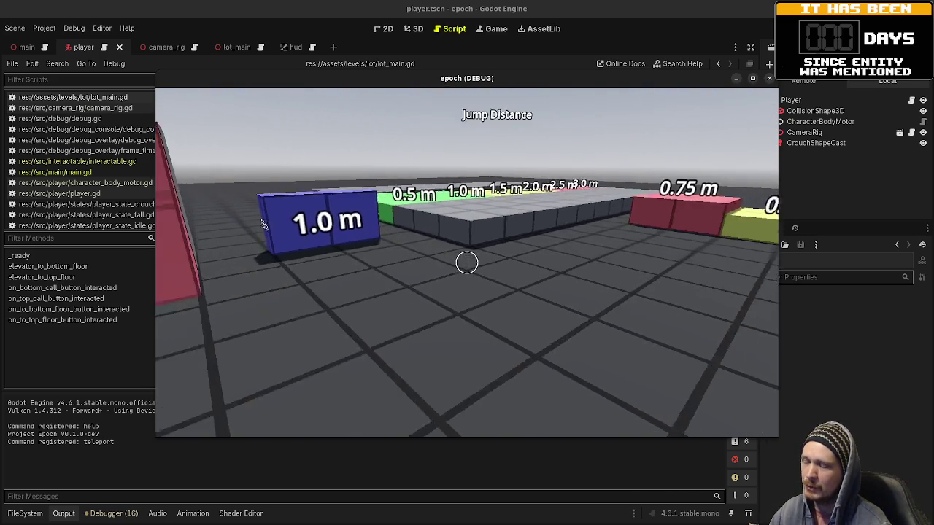
pyautogui.press('w')
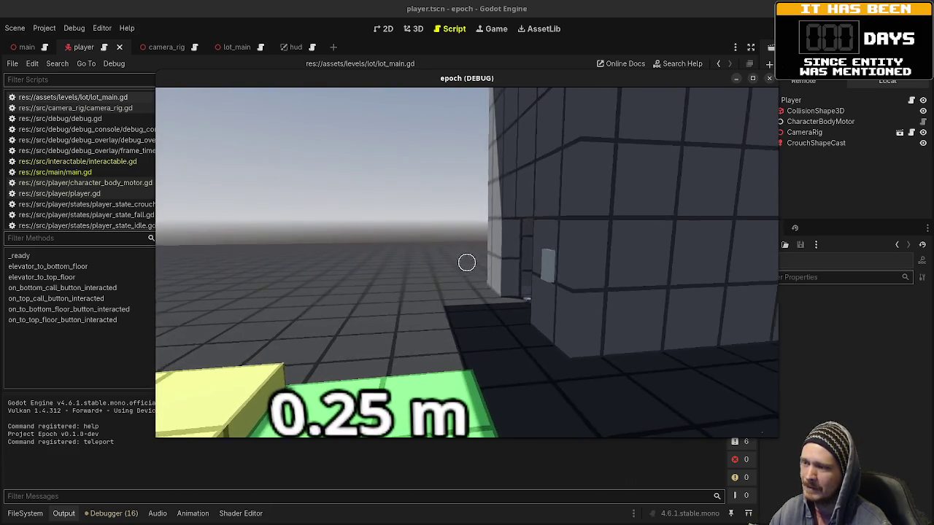
pyautogui.press('w')
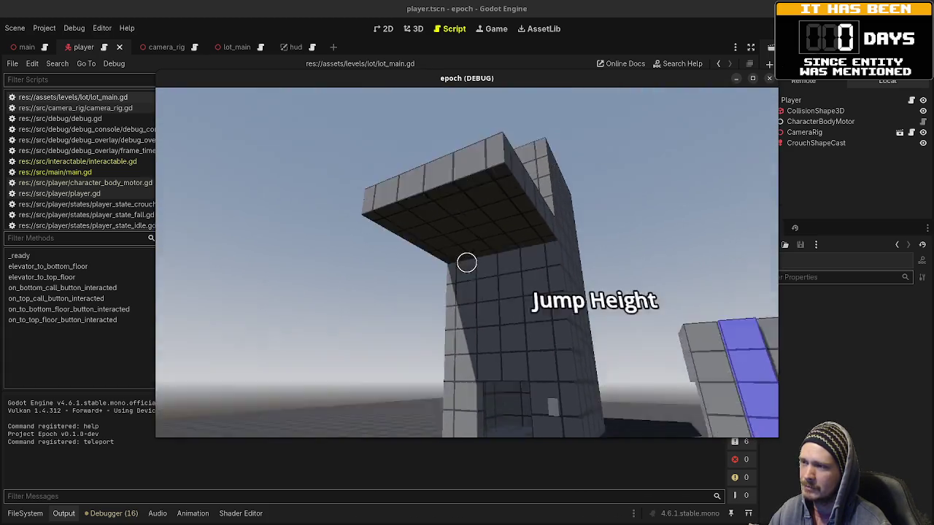
pyautogui.press('w')
pyautogui.press('w')
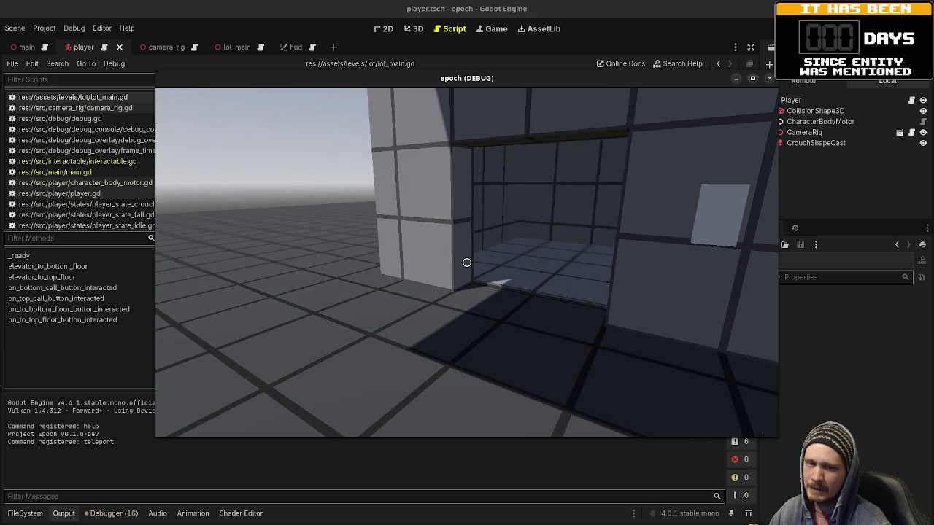
pyautogui.press('w')
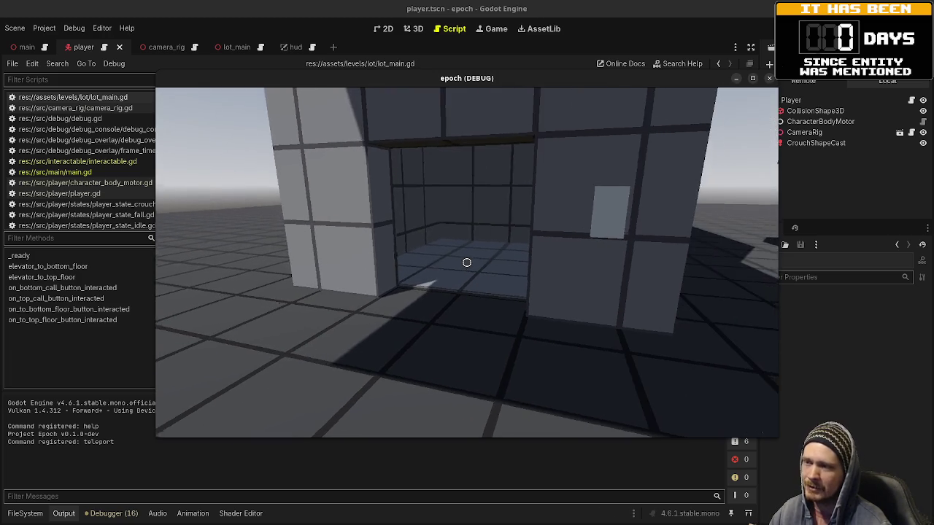
pyautogui.press('s')
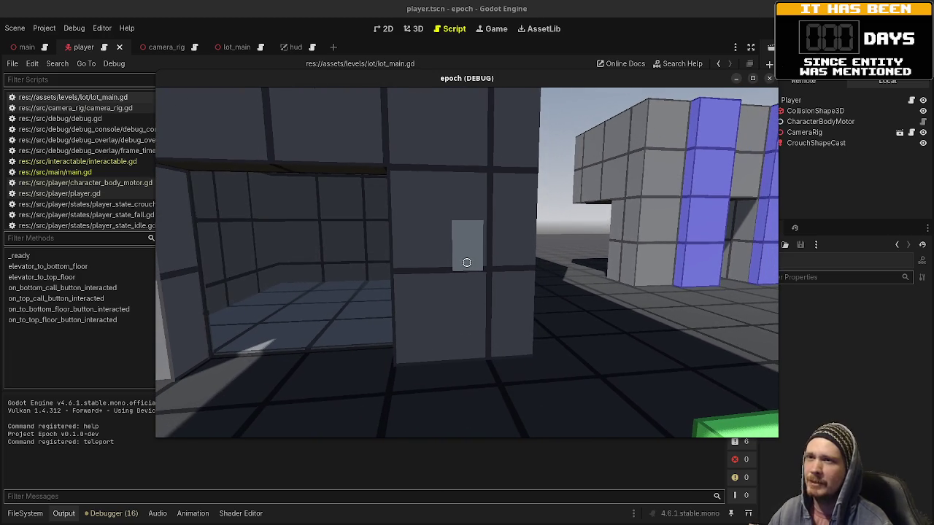
pyautogui.press('F8')
# Step: Open player.gd from main.gd's Player node, inspect camera_rig, and open the CameraRig scene
pyautogui.click(421, 265)
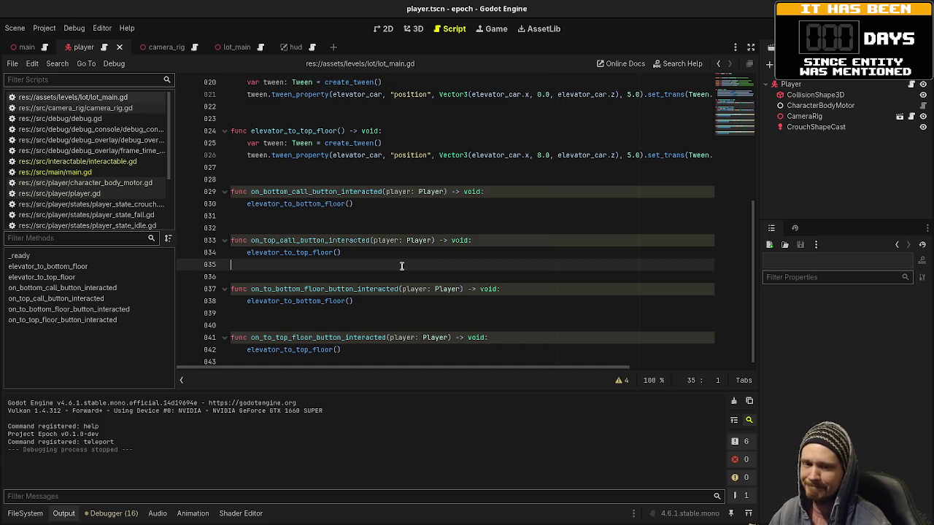
pyautogui.click(93, 174)
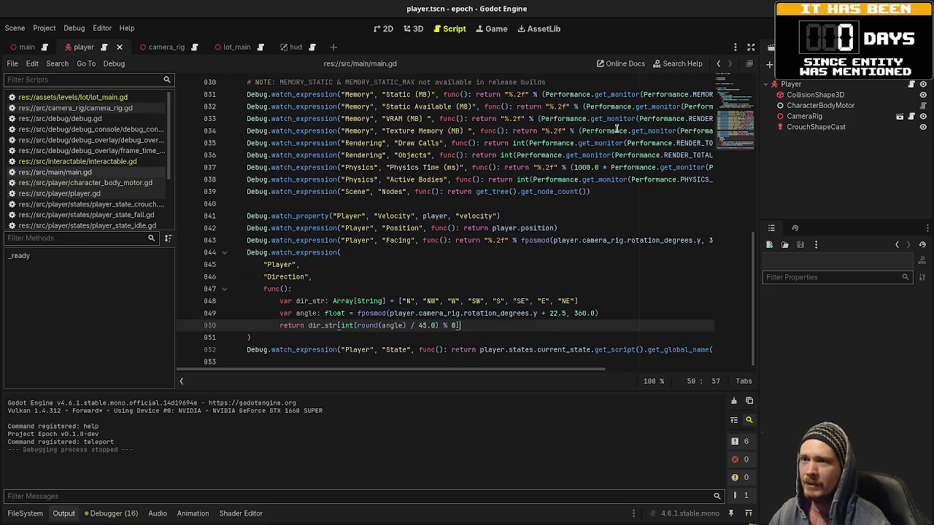
pyautogui.click(793, 84)
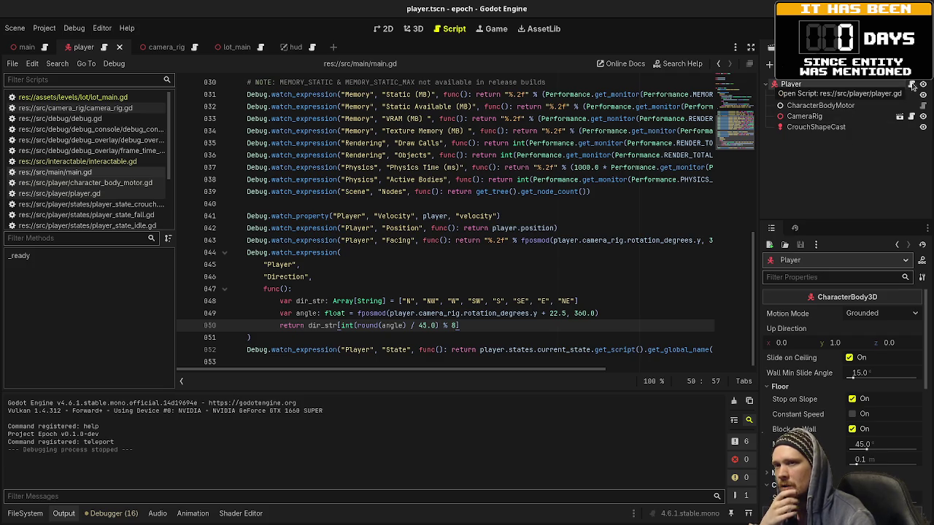
pyautogui.click(913, 87)
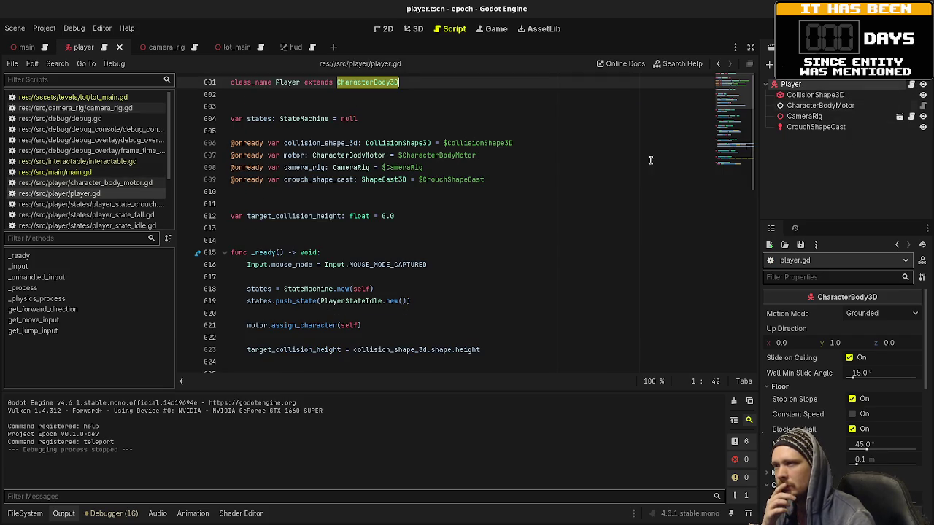
pyautogui.doubleClick(313, 168)
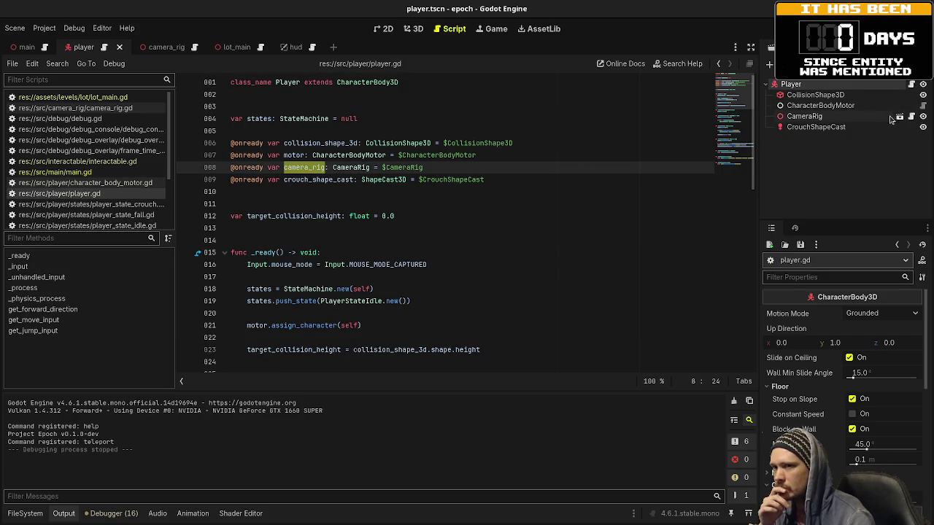
pyautogui.click(899, 118)
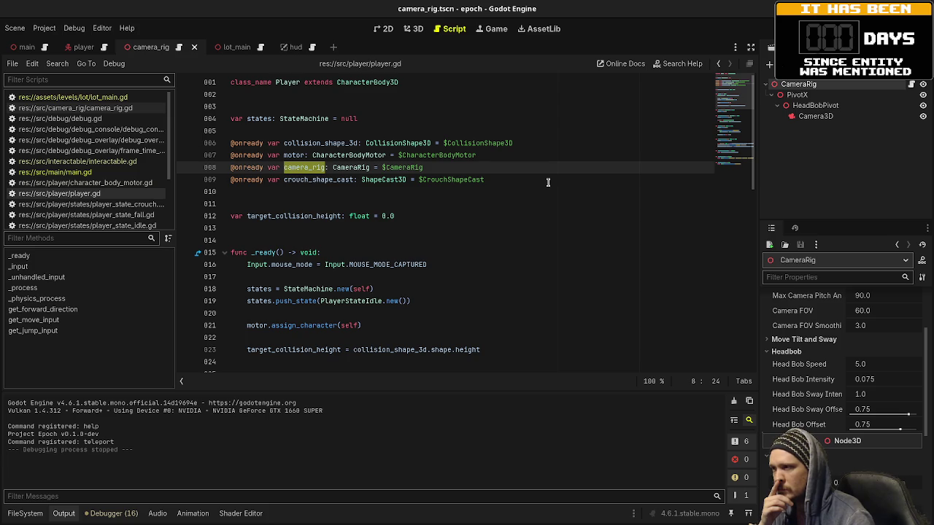
# Step: Open camera_rig.gd and check its camera_3d variable
pyautogui.click(911, 84)
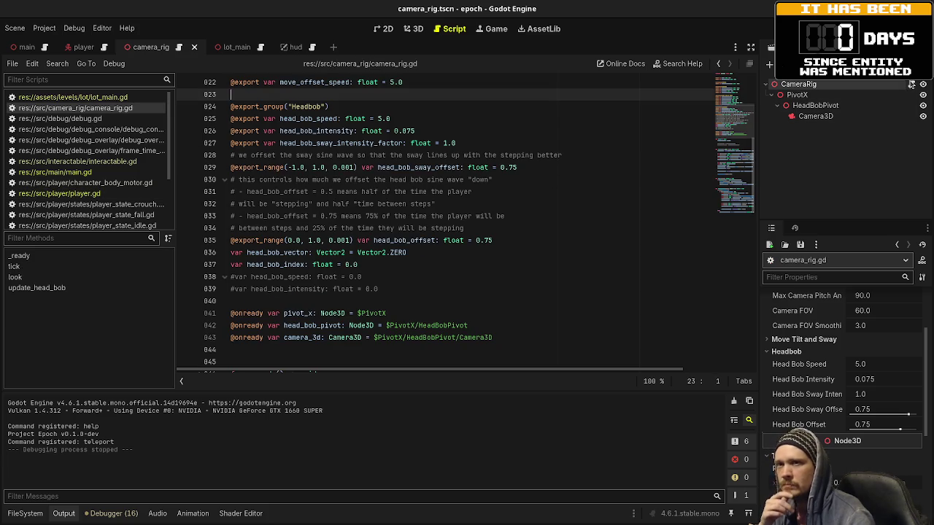
pyautogui.scroll(-2, 473, 213)
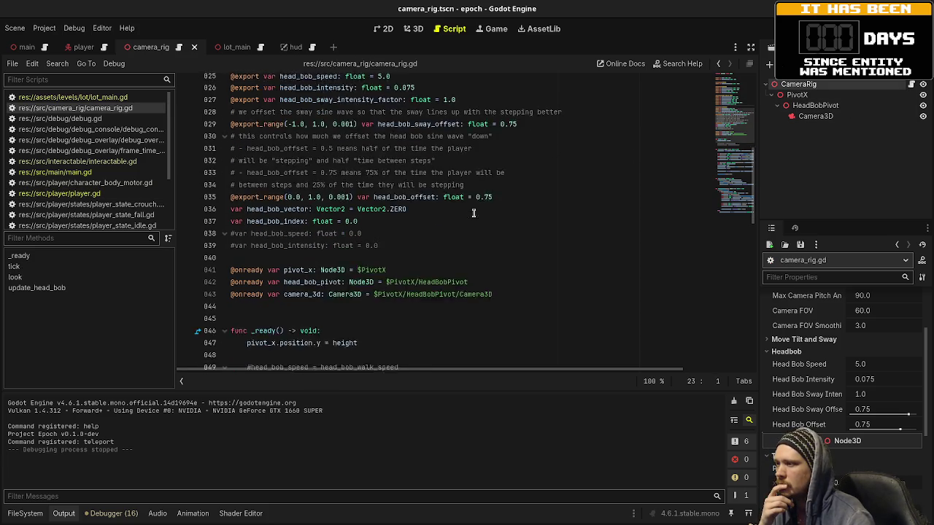
pyautogui.doubleClick(306, 264)
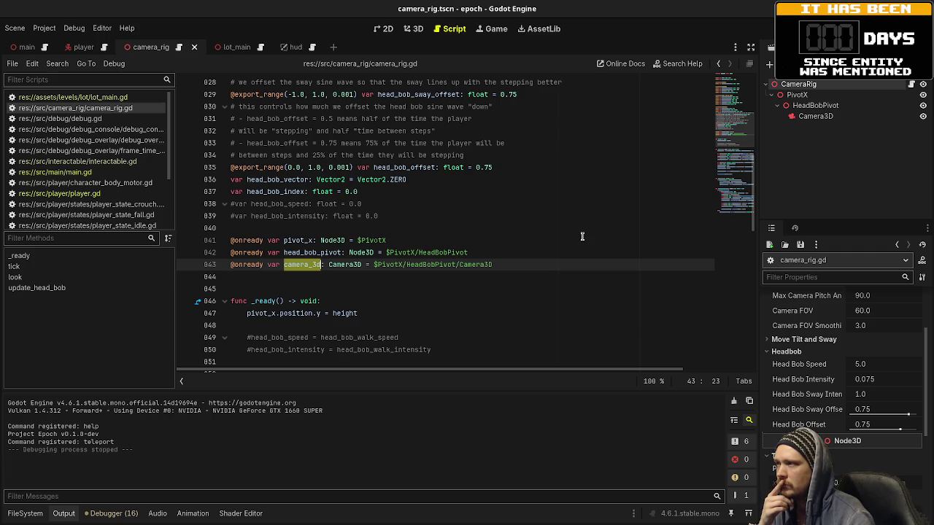
# Step: In player.gd, insert new lines after camera_rig.tick(self, delta) inside _process
pyautogui.click(88, 193)
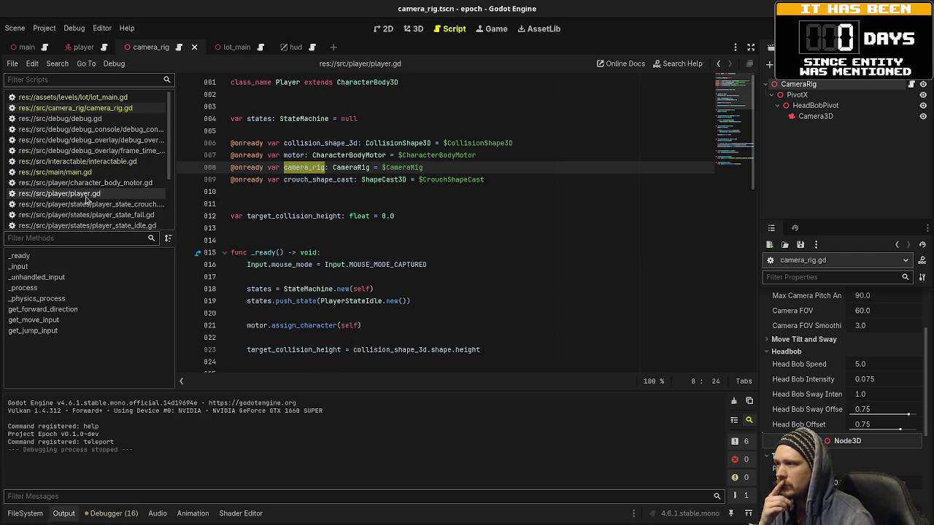
pyautogui.scroll(-10, 494, 231)
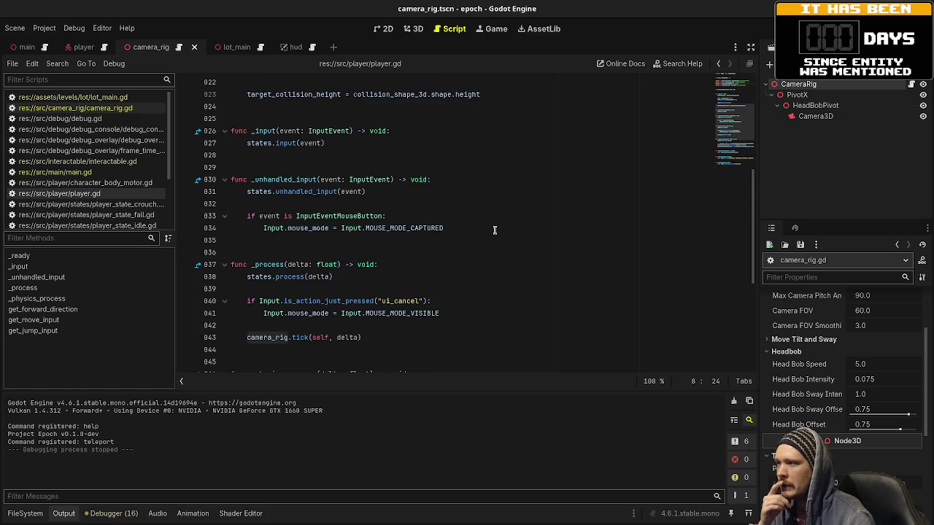
pyautogui.click(385, 227)
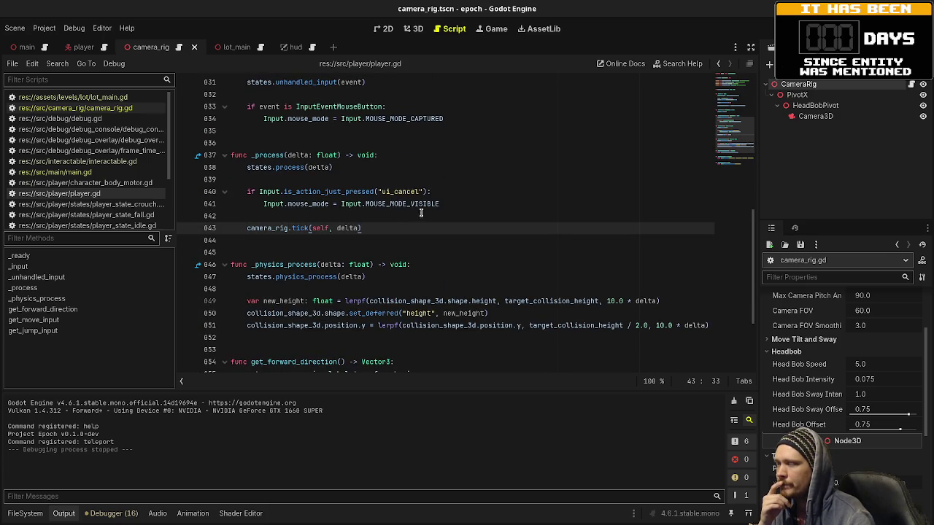
pyautogui.click(492, 204)
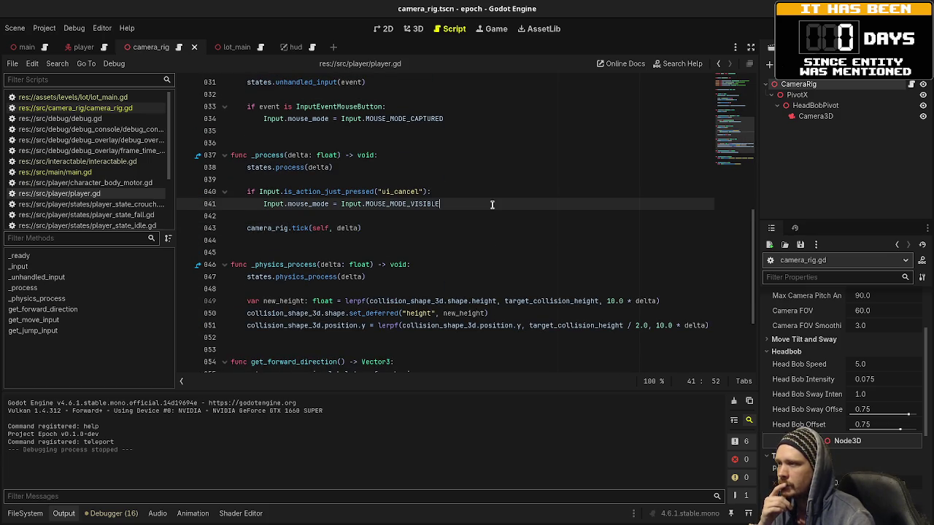
pyautogui.click(405, 227)
pyautogui.press('Return')
pyautogui.press('Return')
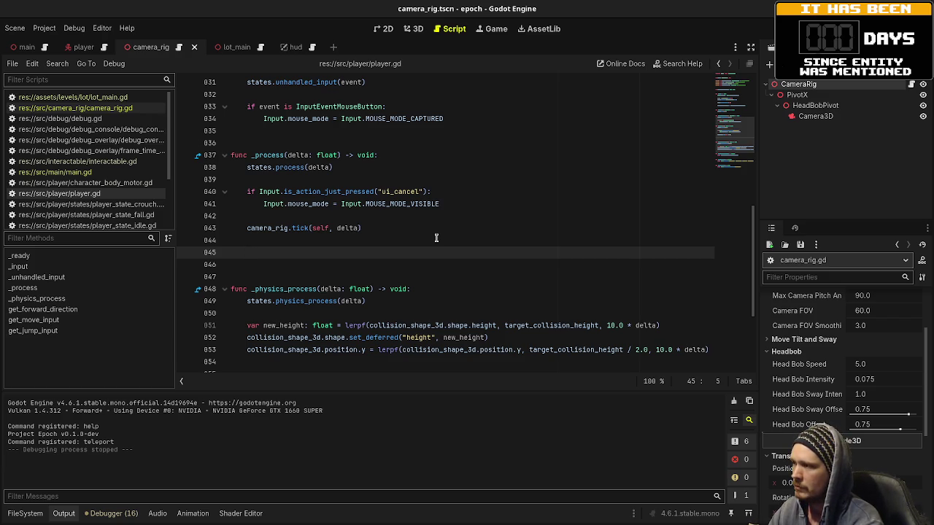
# Step: In _process, call try_interact() when Input.is_action_just_pressed("interact") is true
pyautogui.write('if Inp')
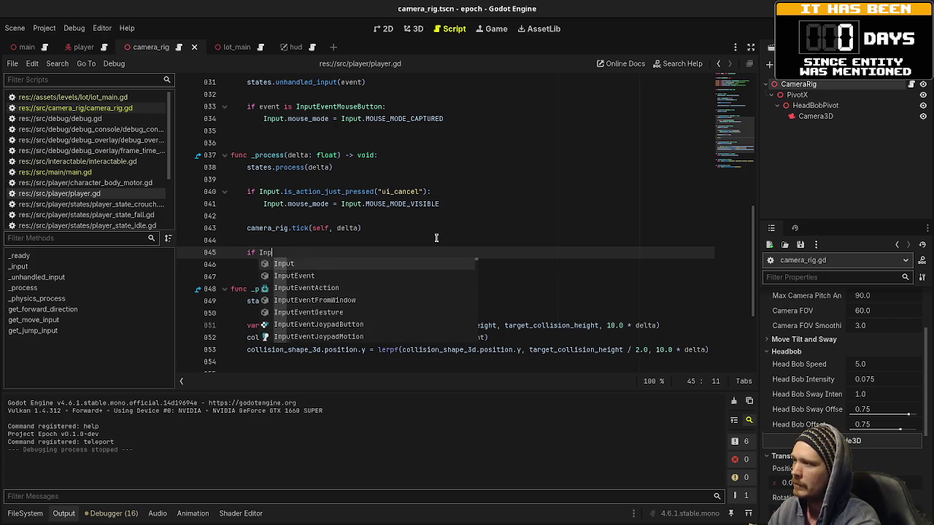
pyautogui.write('ut.is_action_j')
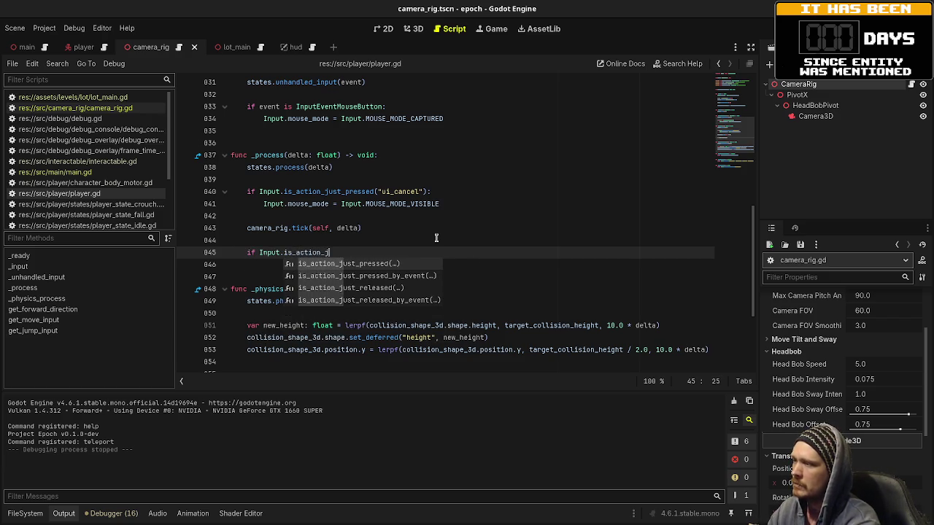
pyautogui.write('ust_pressed("')
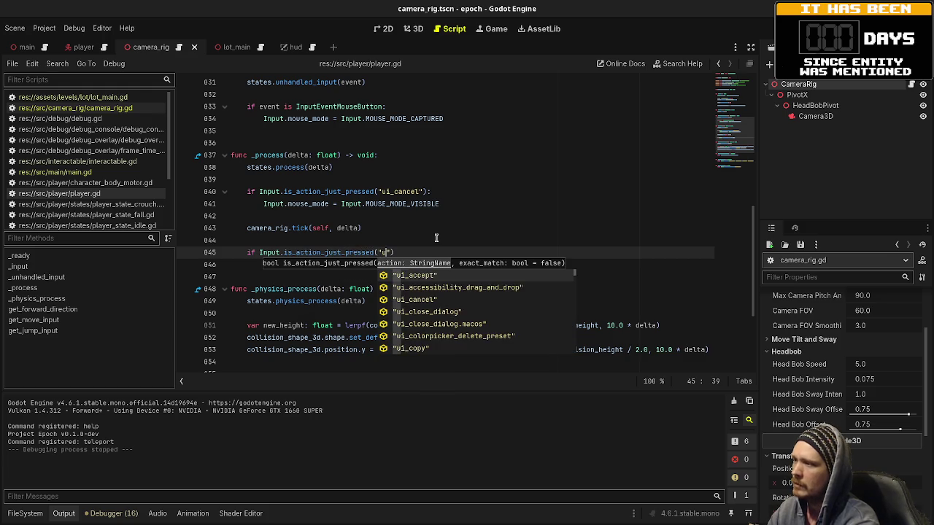
pyautogui.write('inter')
pyautogui.press('Return')
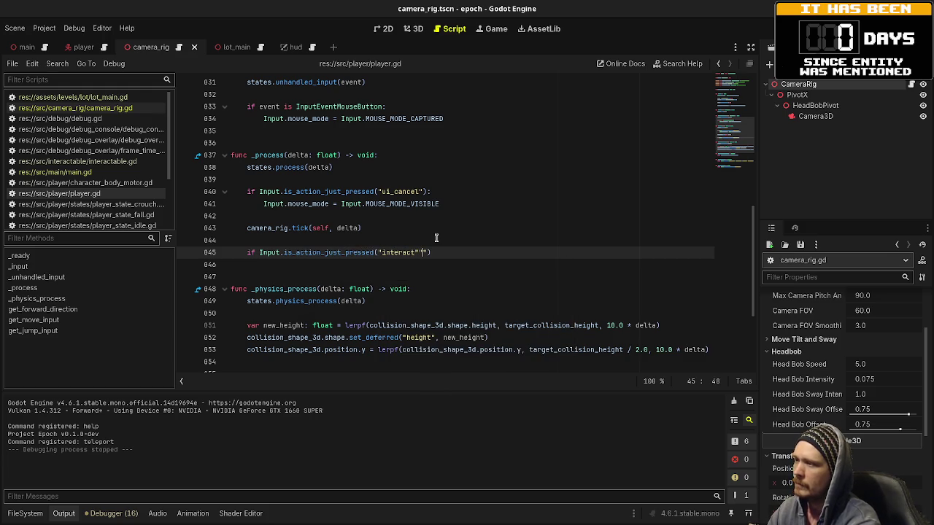
pyautogui.press('Right')
pyautogui.press('Return')
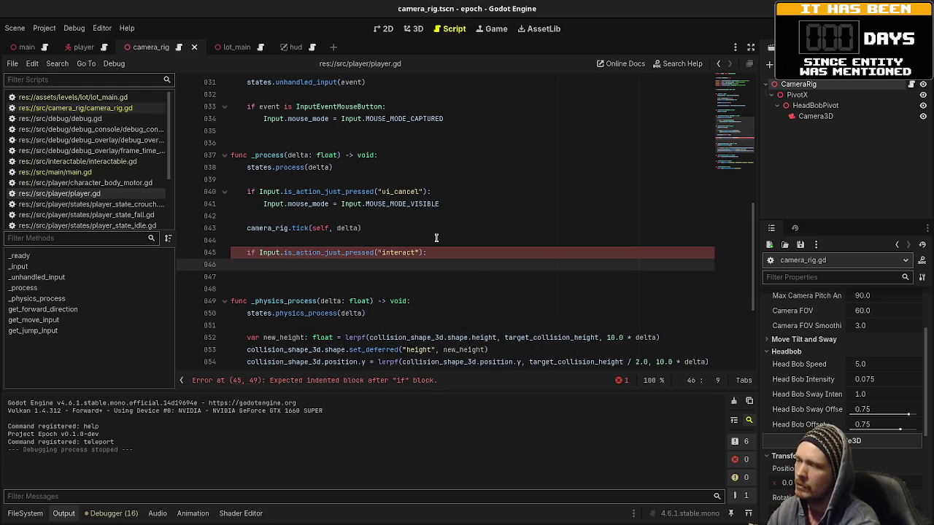
pyautogui.write('try_intera')
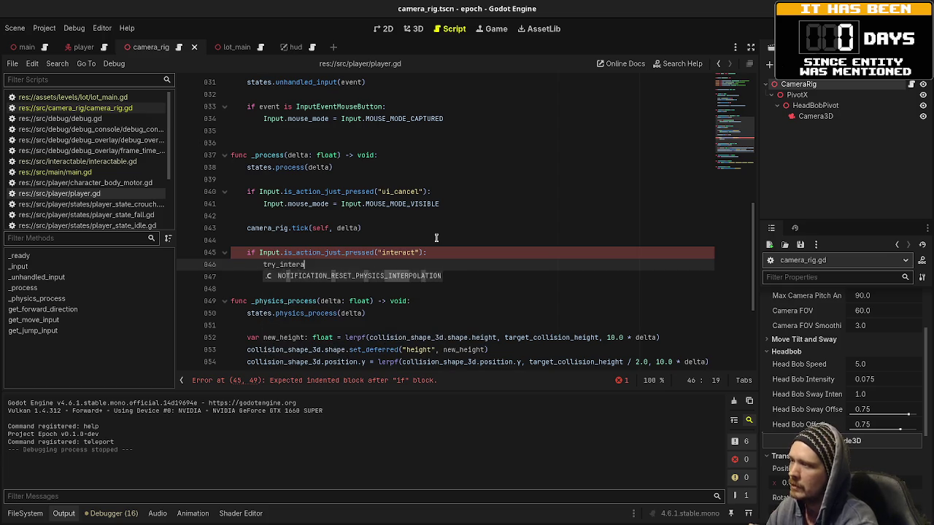
pyautogui.write('ct()')
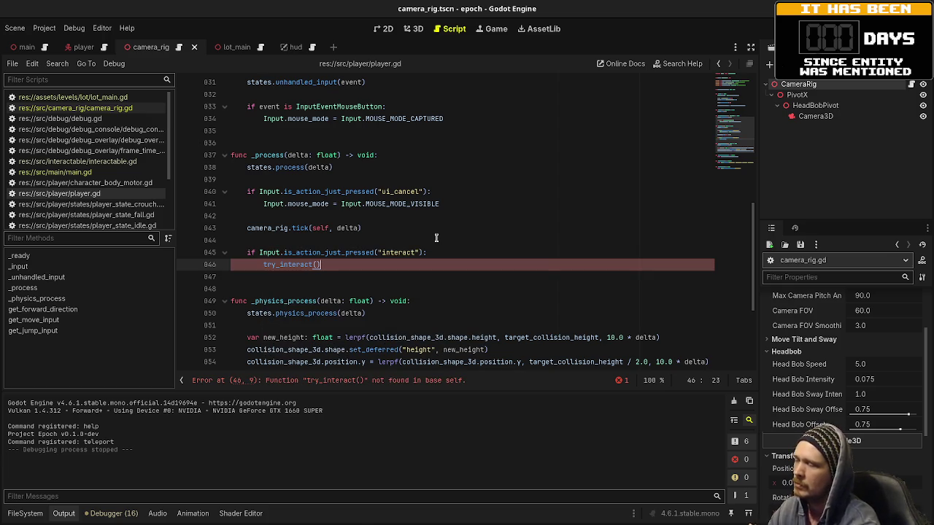
# Step: Define an empty func try_interact() -> void: pass and save the script
pyautogui.scroll(-4, 436, 238)
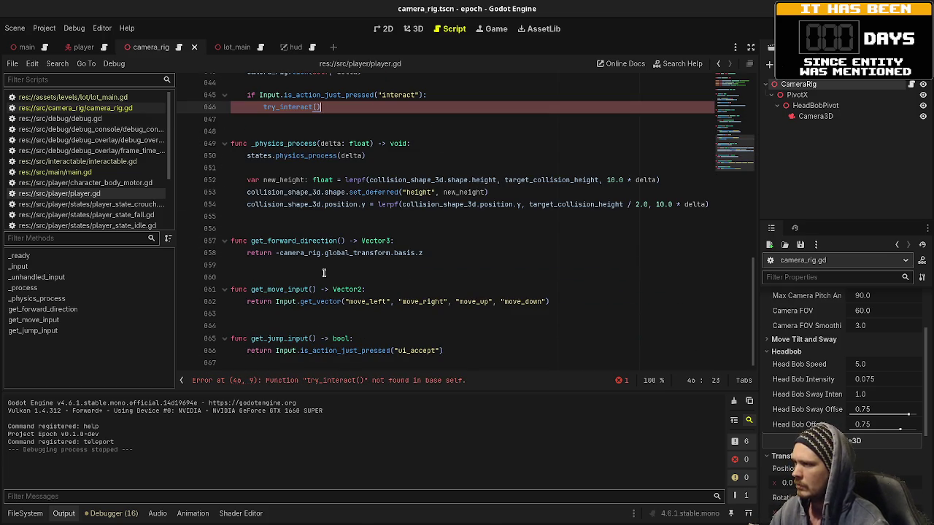
pyautogui.click(348, 229)
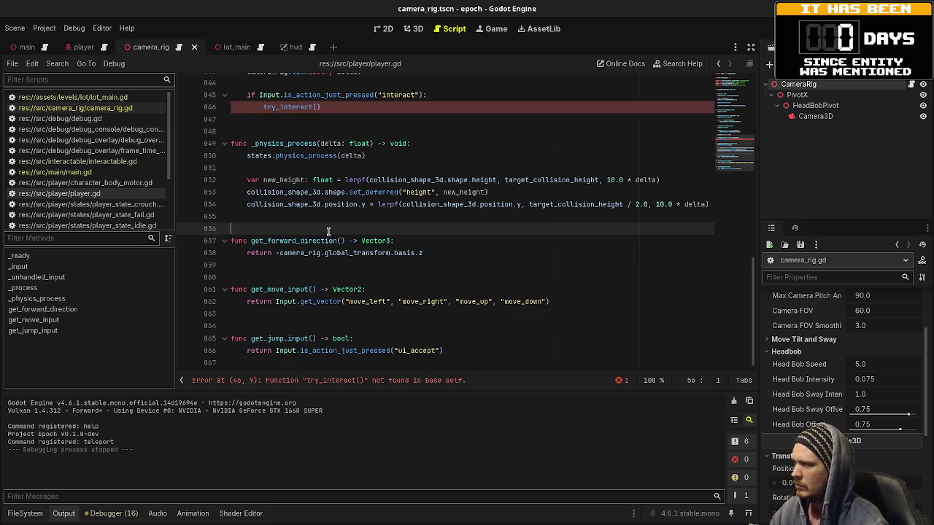
pyautogui.press('Return')
pyautogui.write('func')
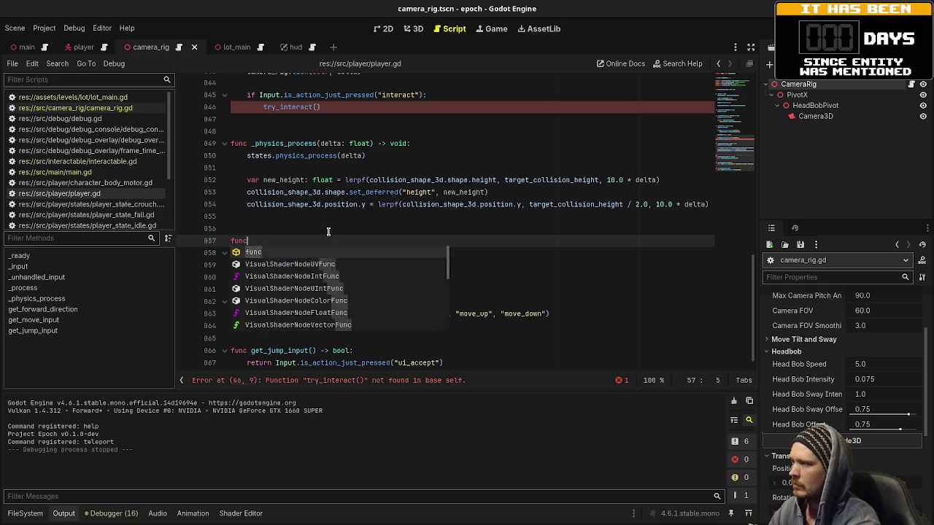
pyautogui.write(' try_interac')
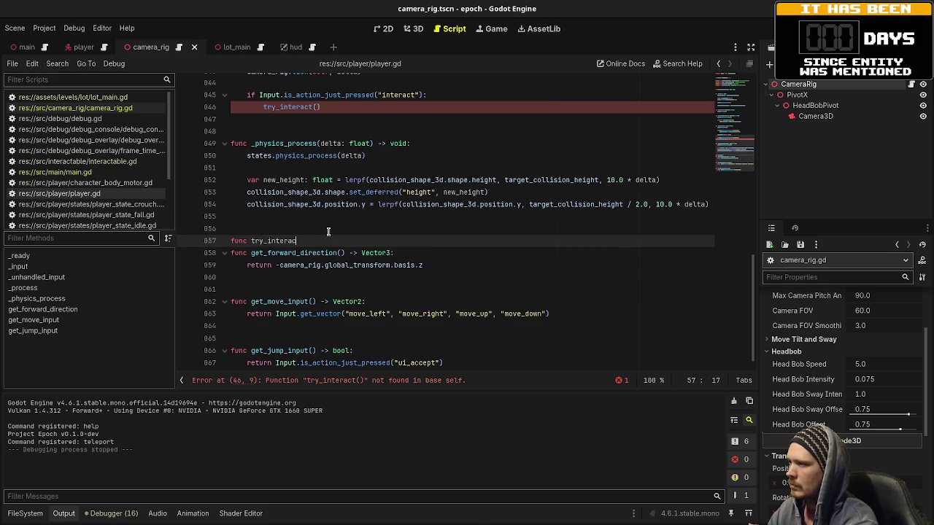
pyautogui.write('t() -> void:')
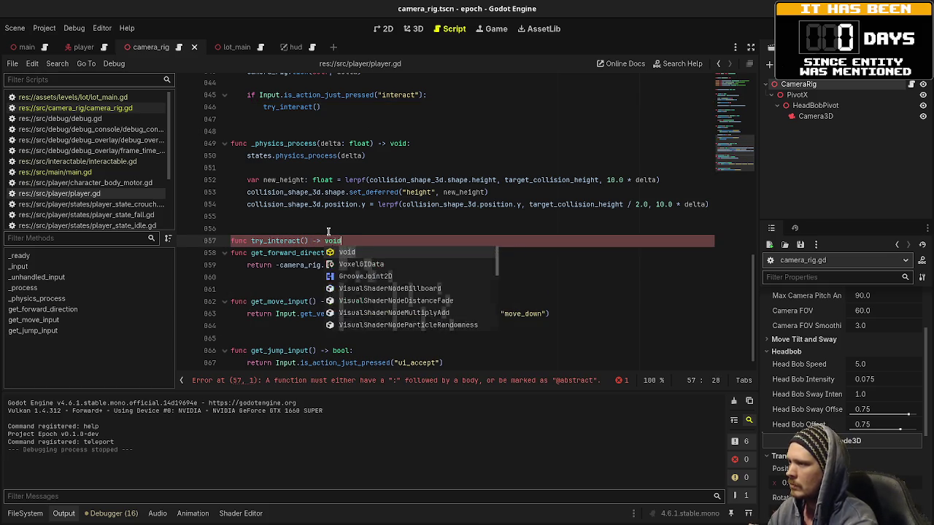
pyautogui.press('Return')
pyautogui.write('ass')
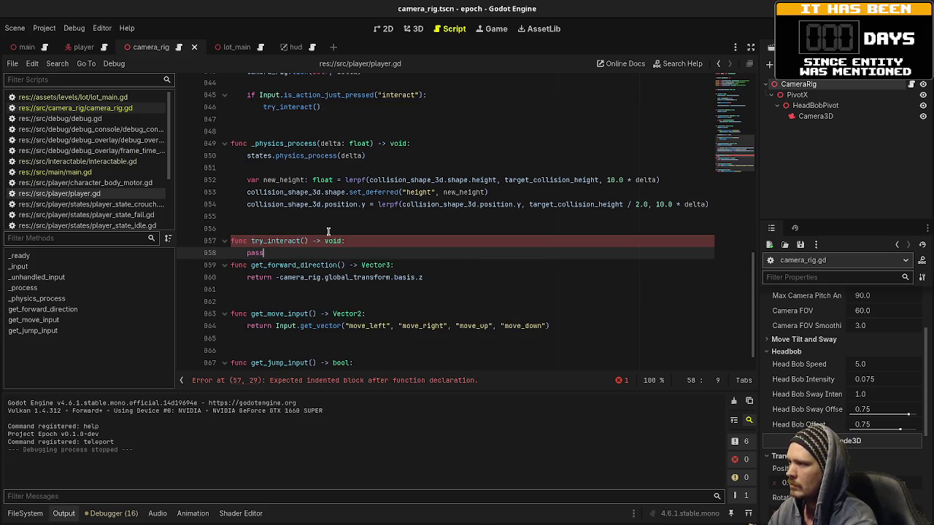
pyautogui.press('Return')
pyautogui.press('Return')
pyautogui.hotkey('ctrl', 's')
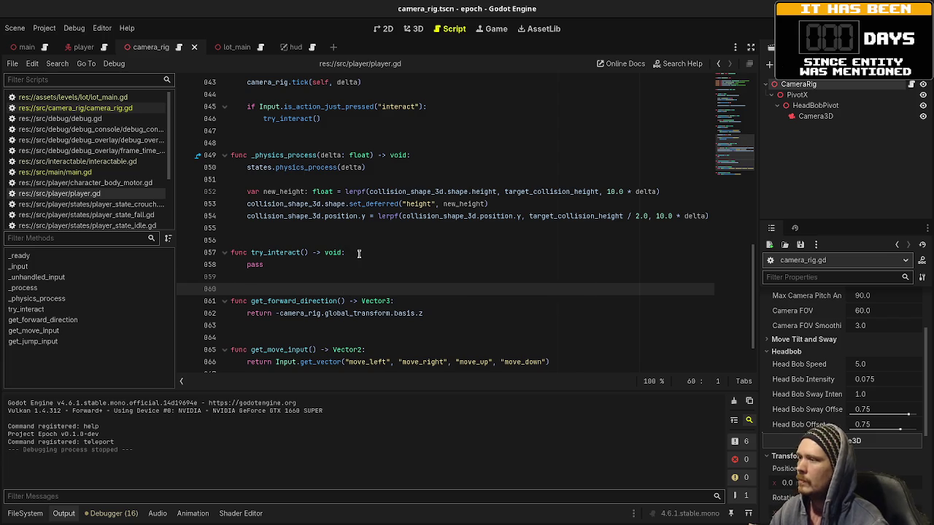
# Step: Add a comment in try_interact() about firing a raycast forward from camera_rig.camera_3d.global_position
pyautogui.click(358, 253)
pyautogui.press('Return')
pyautogui.write('# fir')
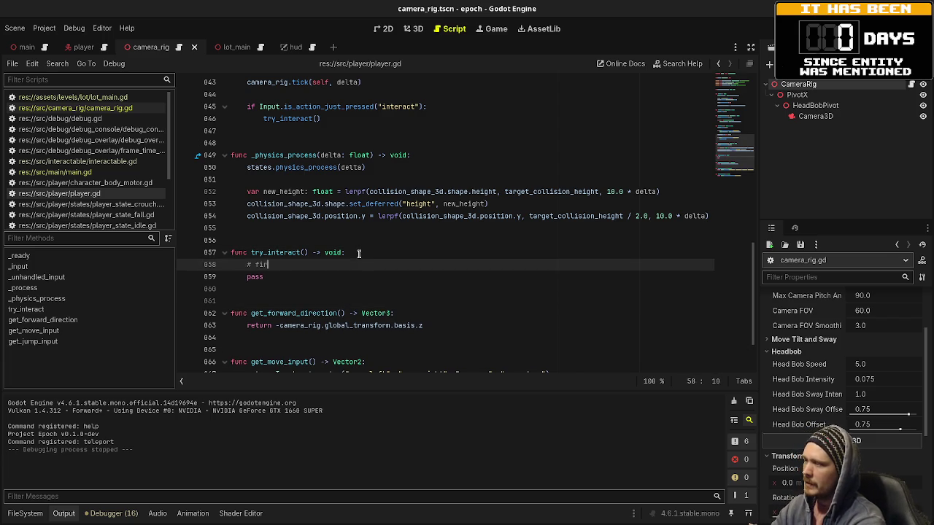
pyautogui.write('e raycast')
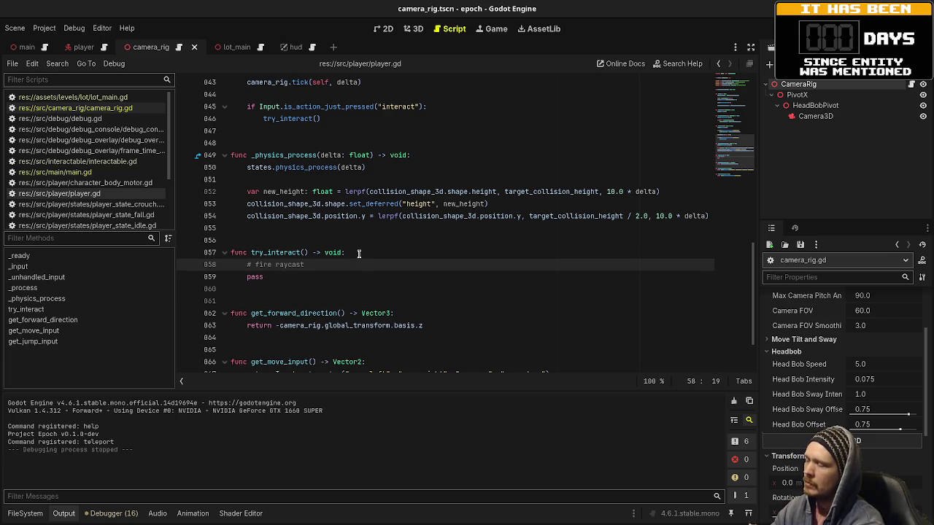
pyautogui.write(' from came')
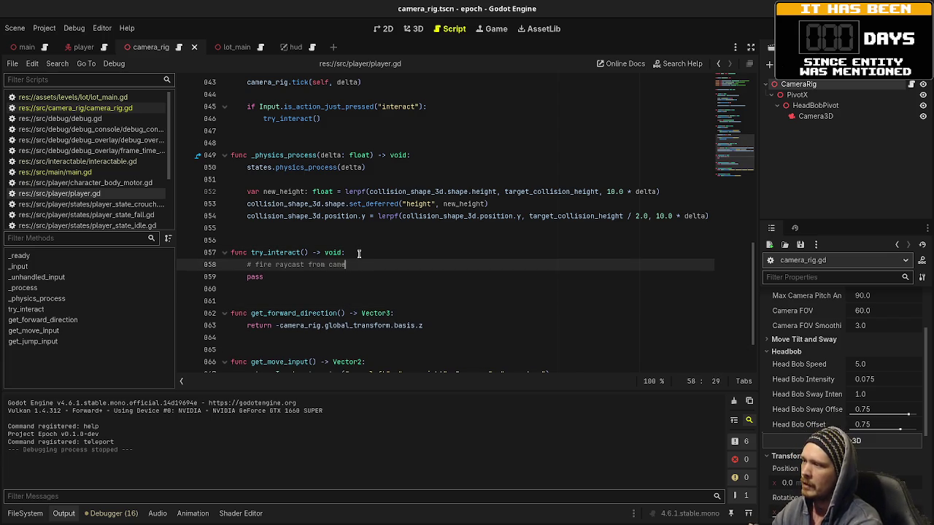
pyautogui.write('ra_rig.camera_3d')
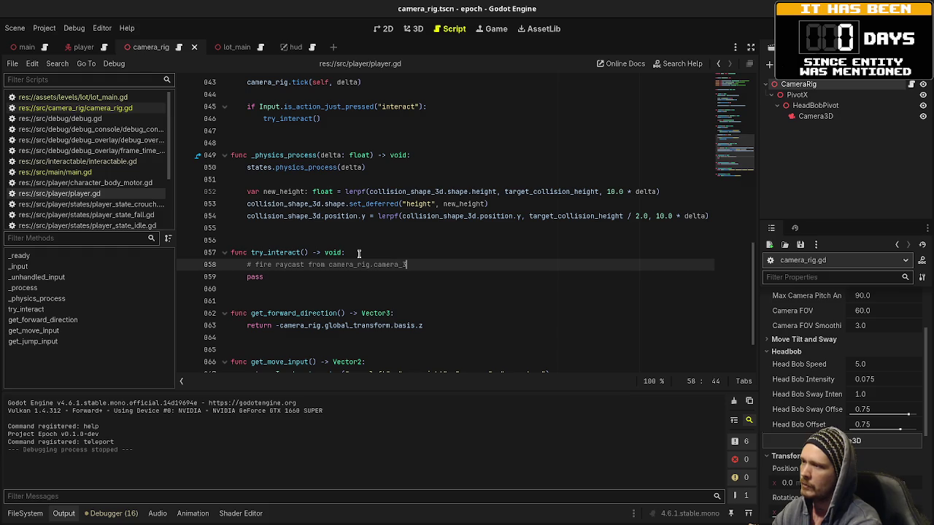
pyautogui.press('BackSpace')
pyautogui.write('.')
pyautogui.write('g')
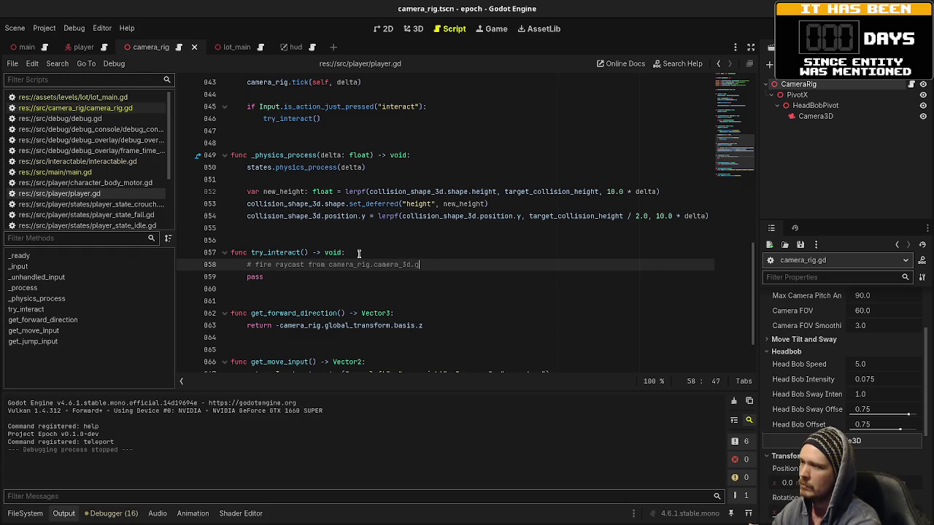
pyautogui.write('lobal_position')
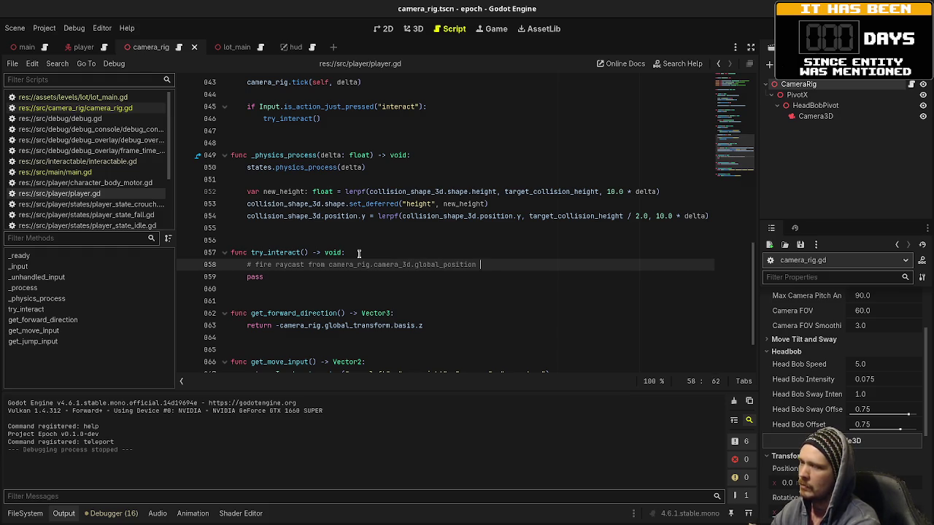
pyautogui.press('BackSpace')
pyautogui.press('BackSpace')
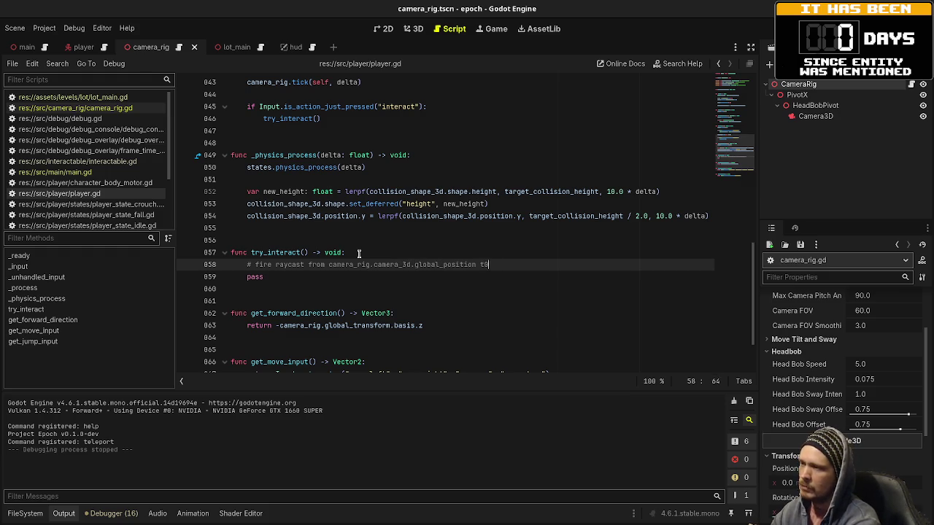
pyautogui.write('o')
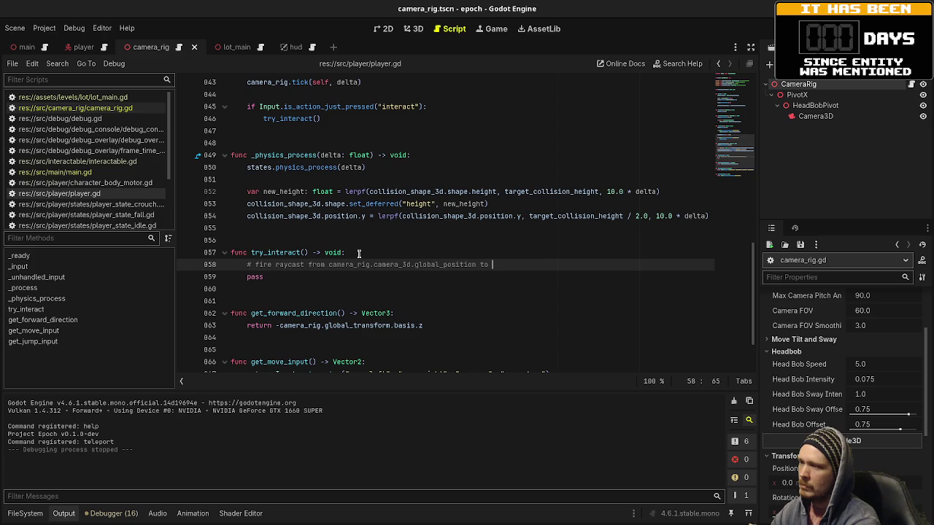
pyautogui.press('BackSpace')
pyautogui.press('BackSpace')
pyautogui.press('BackSpace')
pyautogui.write('forward')
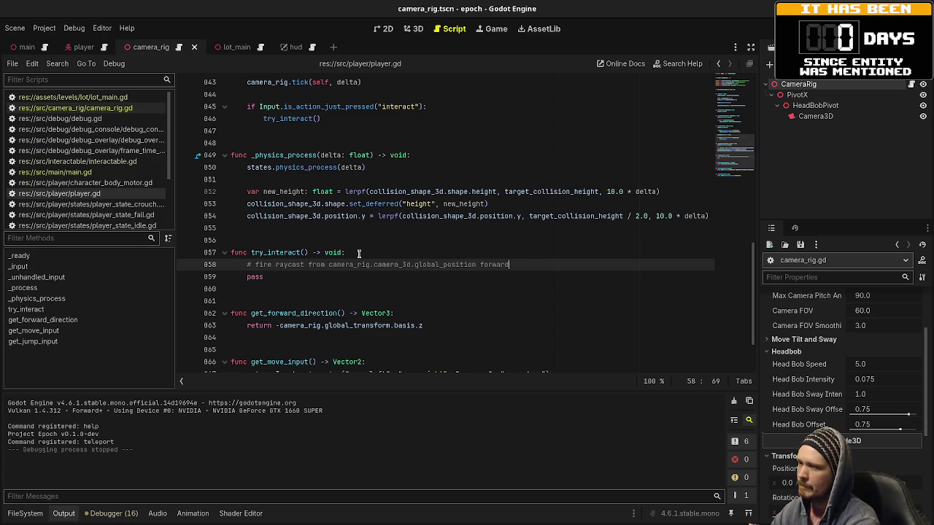
pyautogui.press('BackSpace')
pyautogui.write('d')
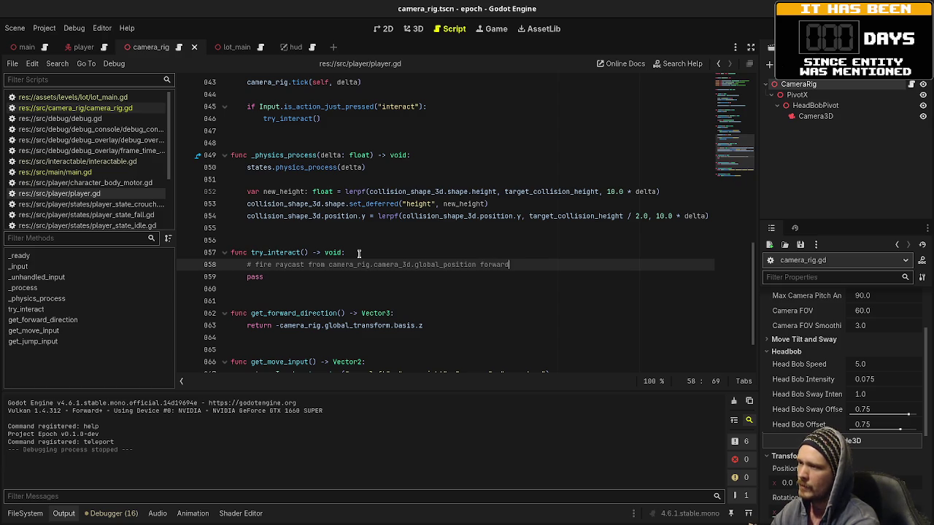
# Step: Add a second comment: detect an interactable and call interact()
pyautogui.press('Return')
pyautogui.write('# if')
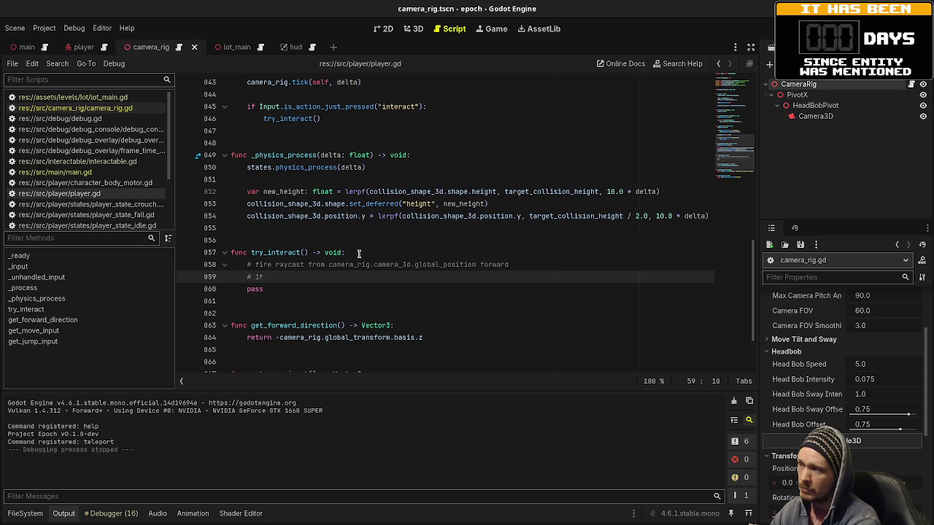
pyautogui.write('d')
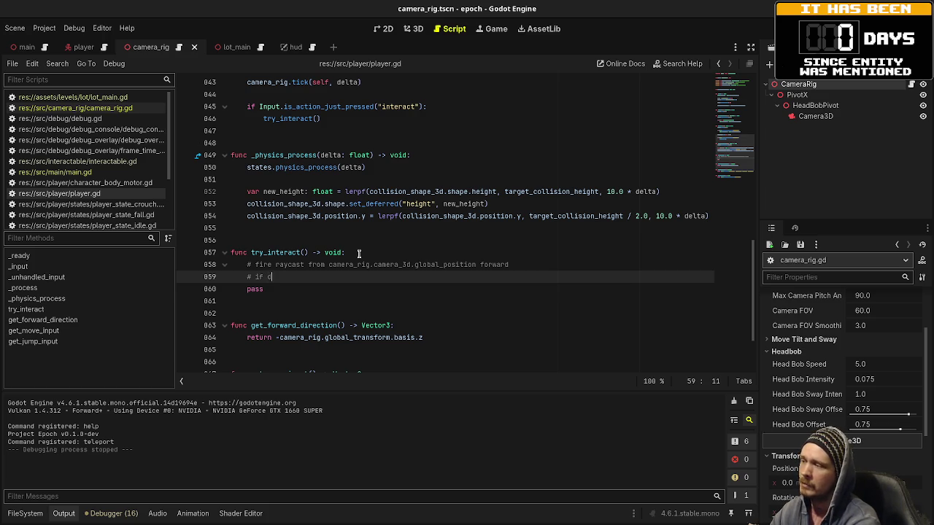
pyautogui.write('we detect ')
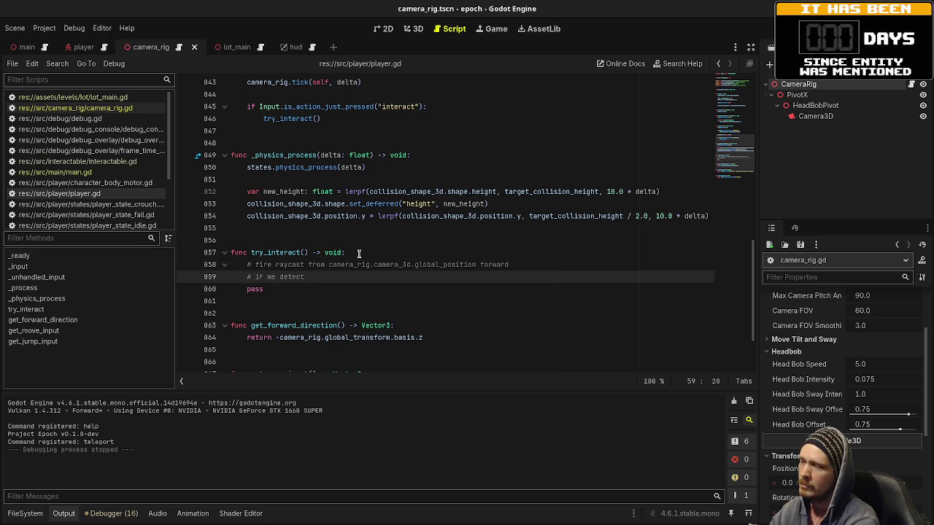
pyautogui.write('an interac')
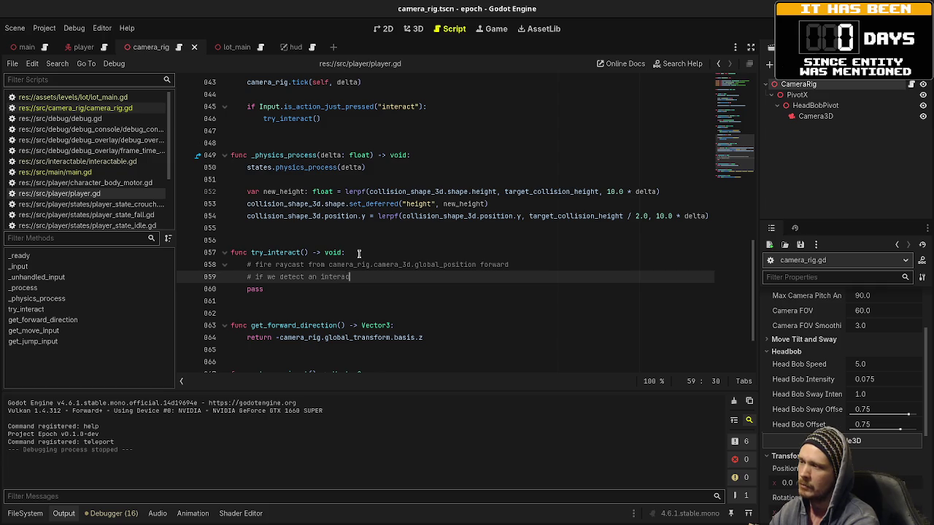
pyautogui.write('table')
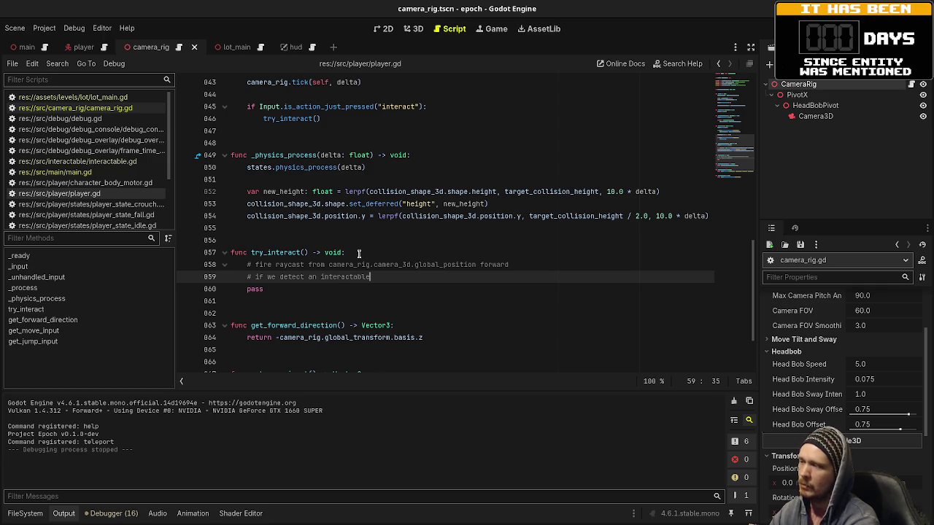
pyautogui.write(' call interact()')
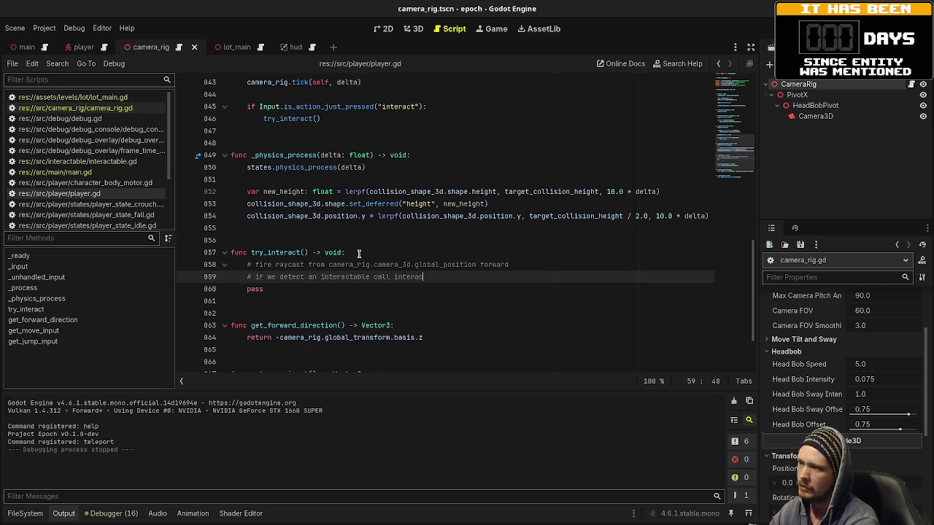
pyautogui.hotkey('ctrl', 's')
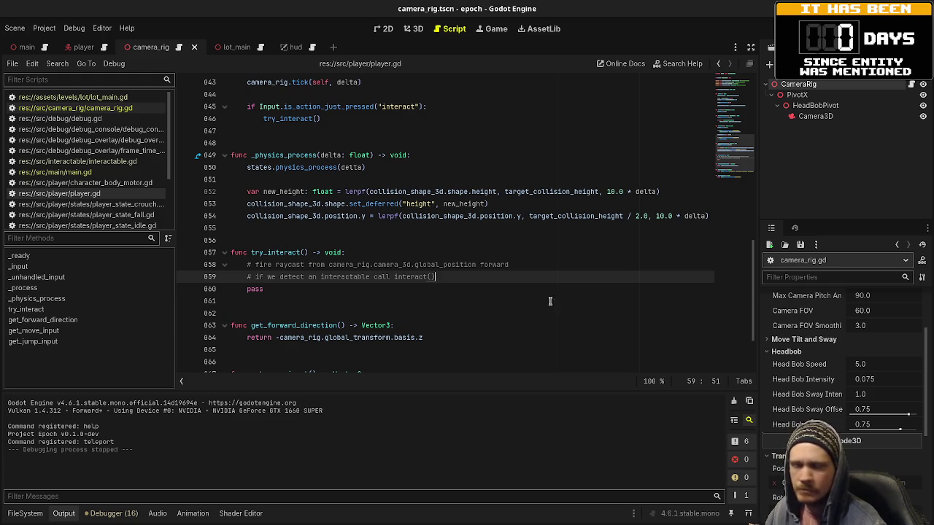
pyautogui.click(520, 265)
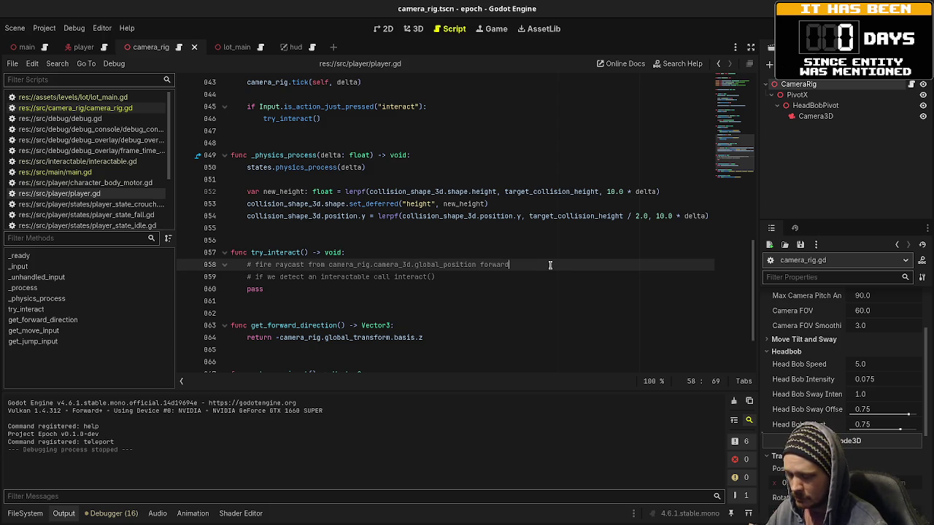
# Step: Declare var space_state = get_world_3d().direct_space_state below the raycast comment
pyautogui.moveTo(532, 219)
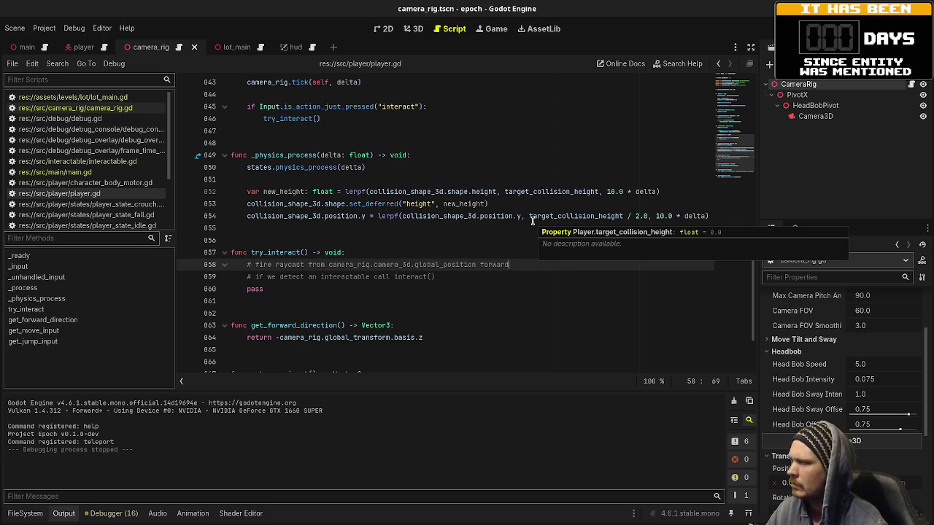
pyautogui.press('Return')
pyautogui.write('var s')
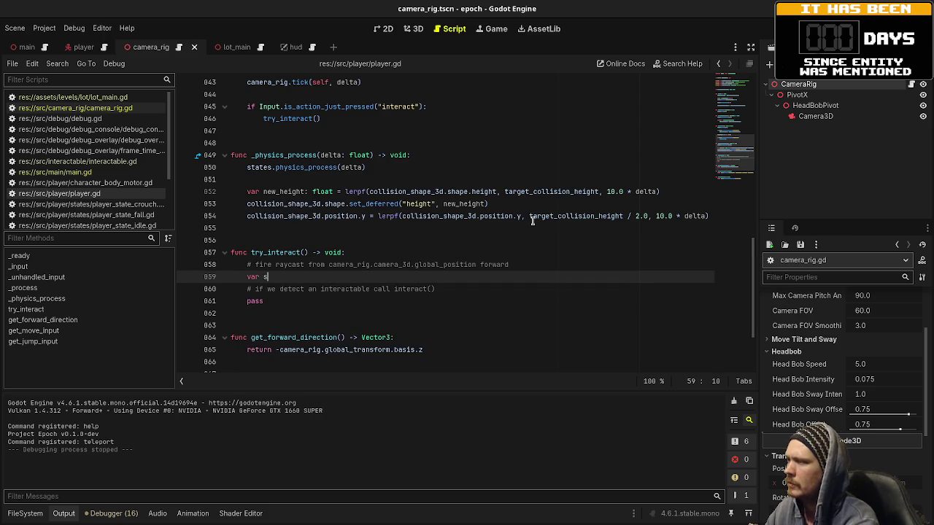
pyautogui.write('pace_state')
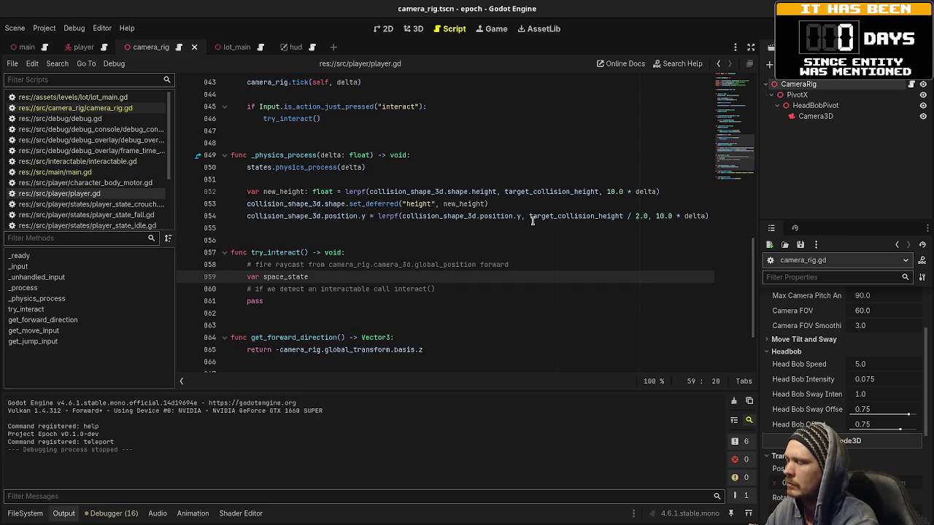
pyautogui.write(' =')
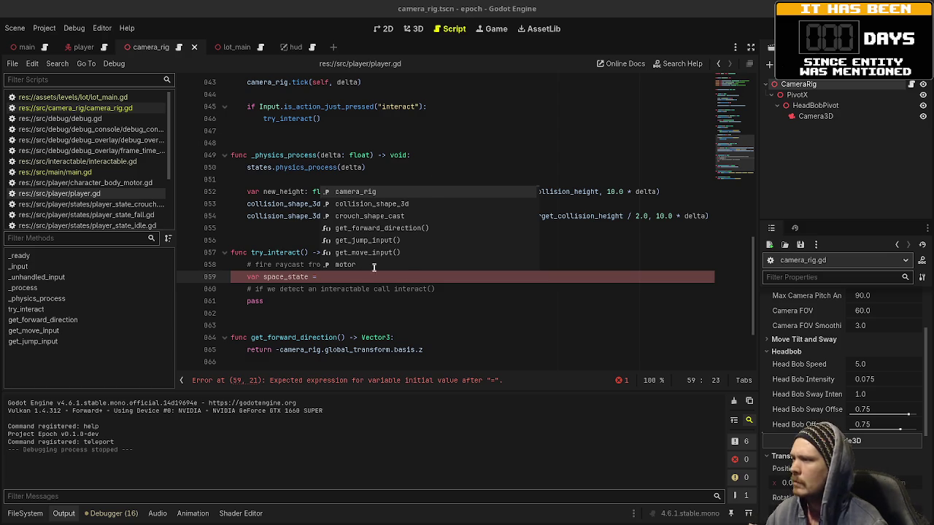
pyautogui.write('get_w')
pyautogui.press('Down')
pyautogui.press('Return')
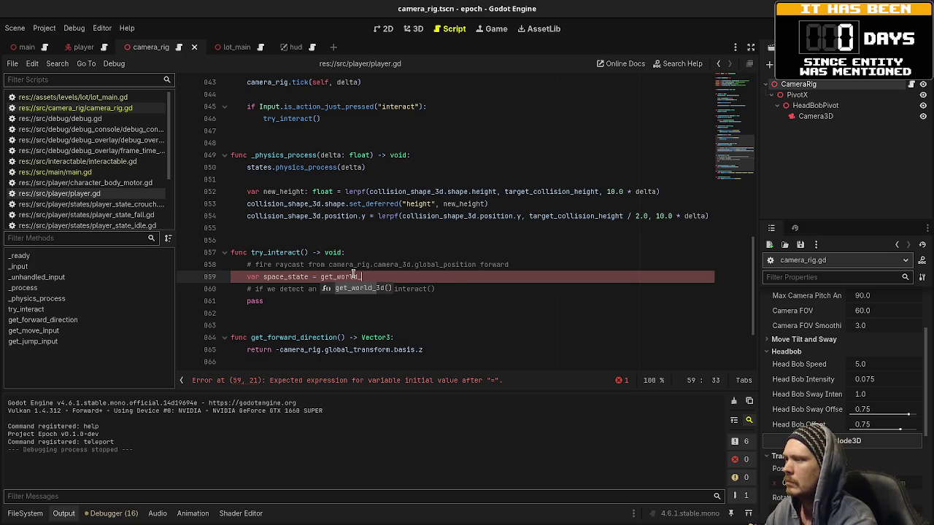
pyautogui.write('3d().direc')
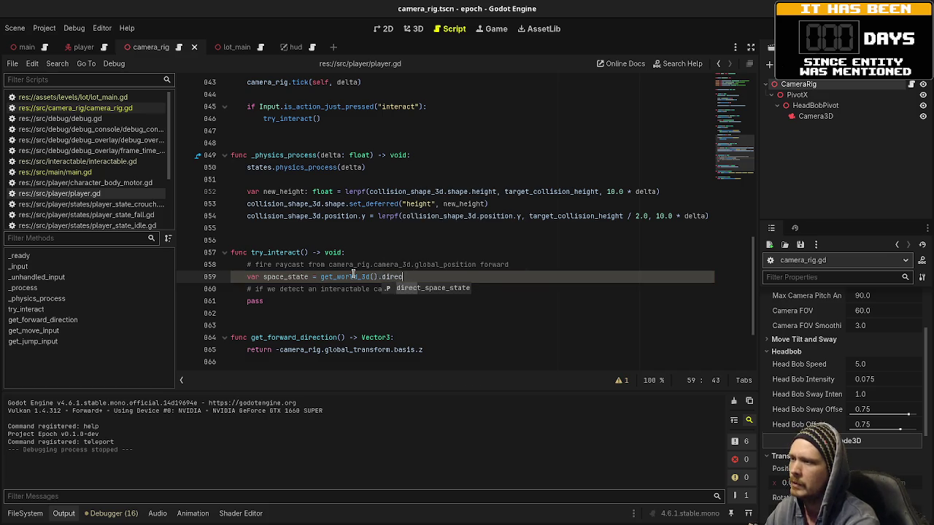
pyautogui.press('Return')
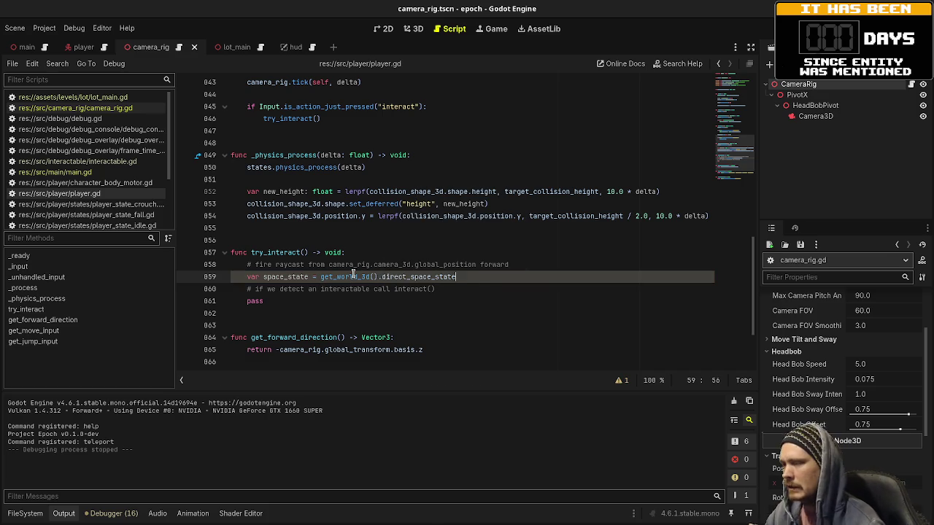
# Step: Give space_state the type PhysicsDirectSpaceState3D
pyautogui.moveTo(439, 276)
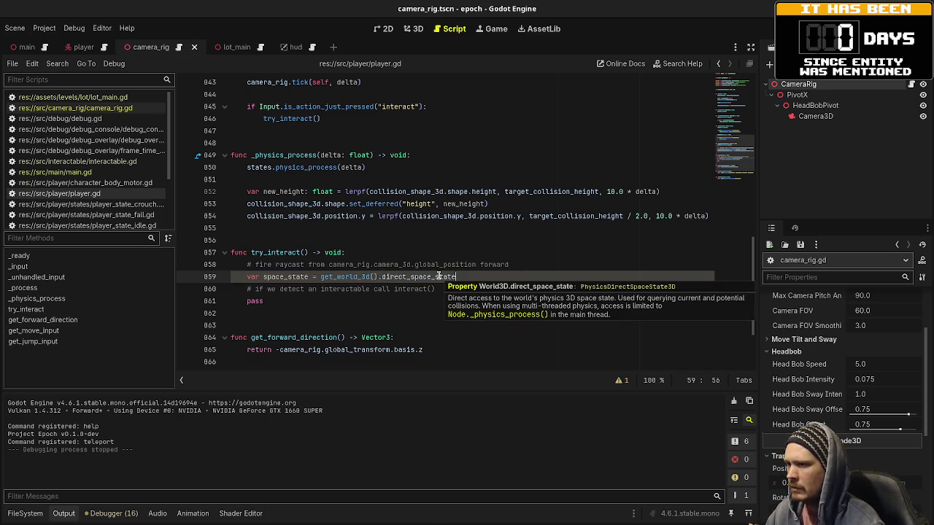
pyautogui.click(310, 275)
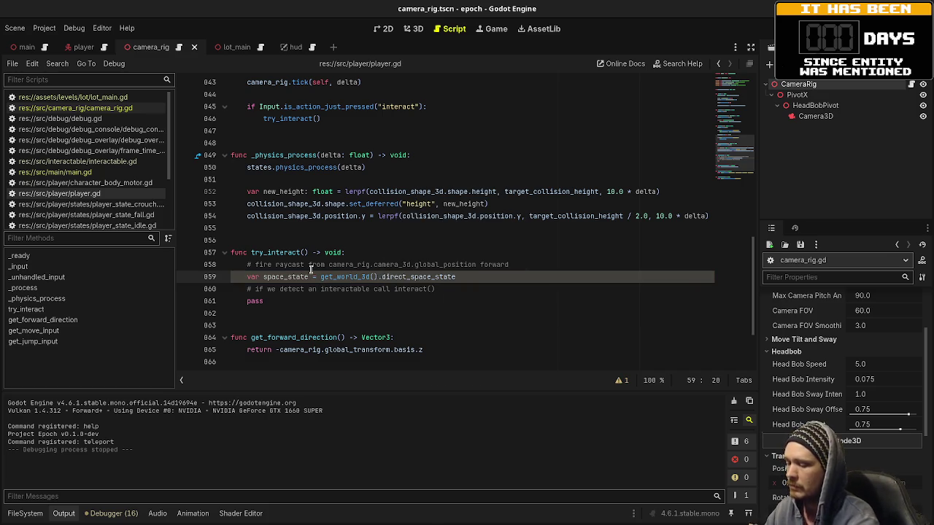
pyautogui.write(': PhysicsDire')
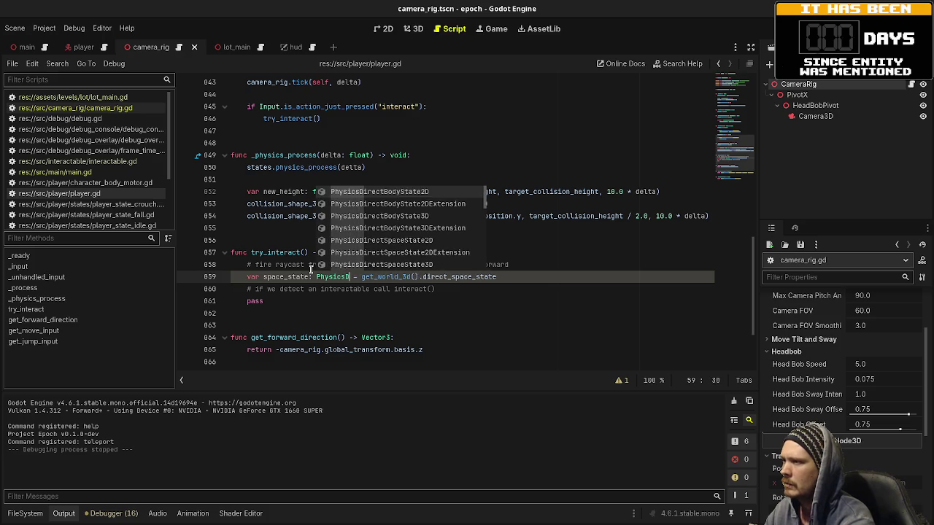
pyautogui.write('ctSpace')
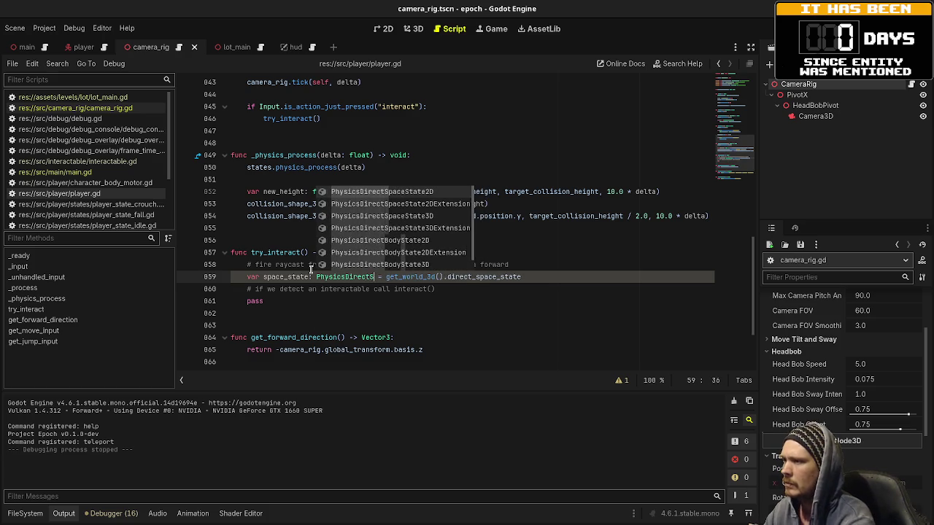
pyautogui.press('Down')
pyautogui.press('Down')
pyautogui.press('Return')
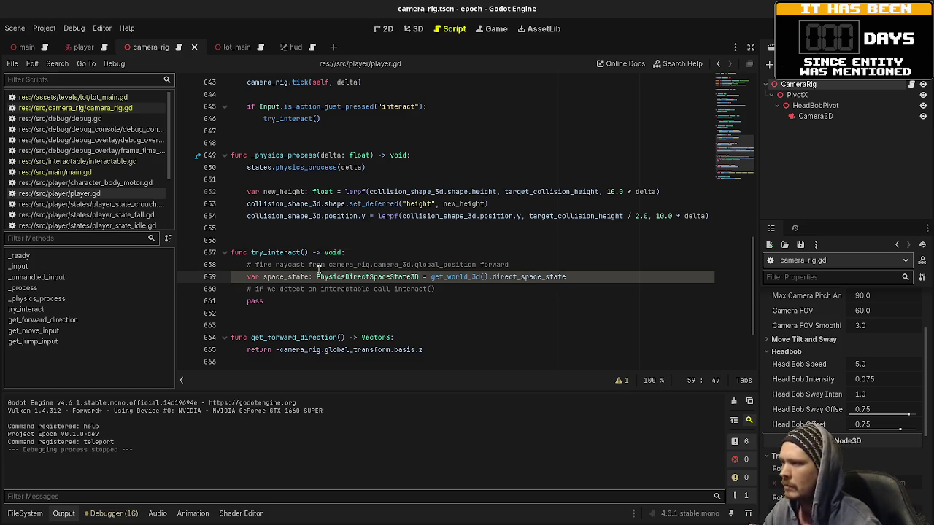
pyautogui.click(587, 277)
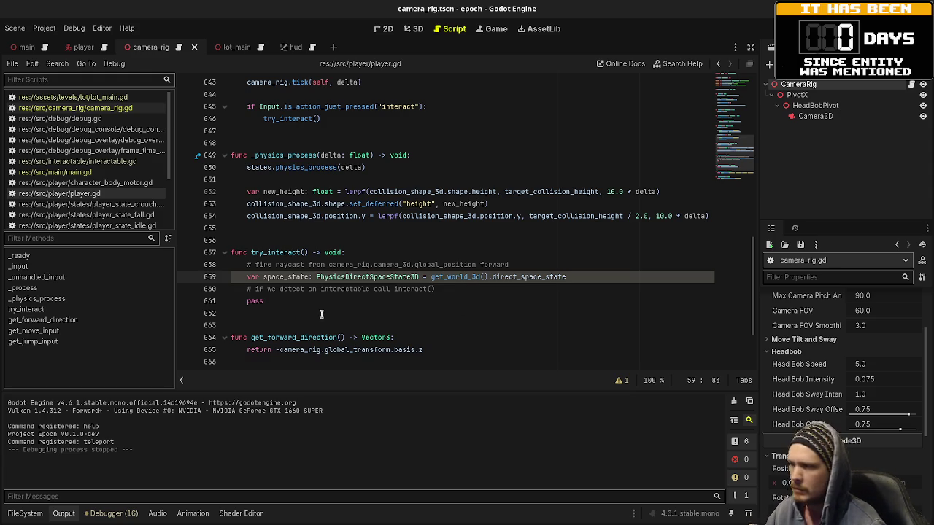
# Step: Add var query: PhysicsRayQueryParameters3D = PhysicsRayQueryParameters3D.create()
pyautogui.press('Return')
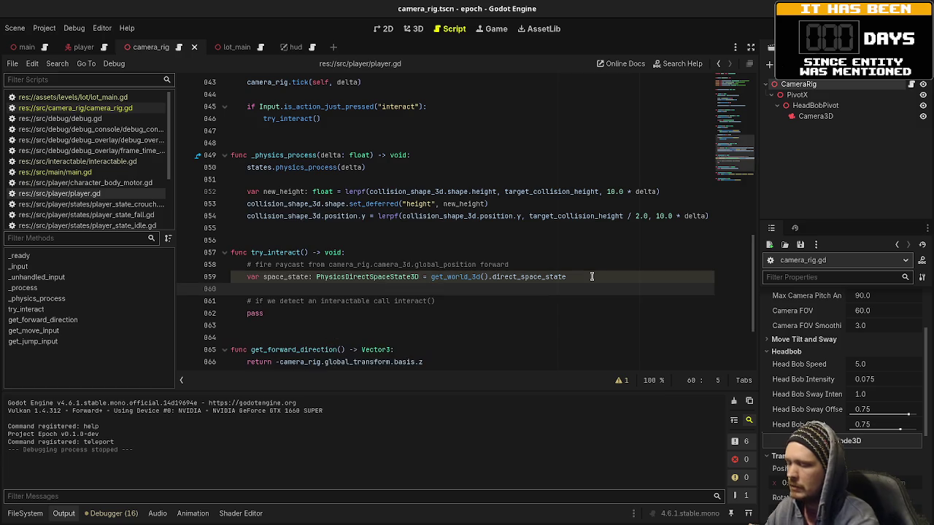
pyautogui.write('var query')
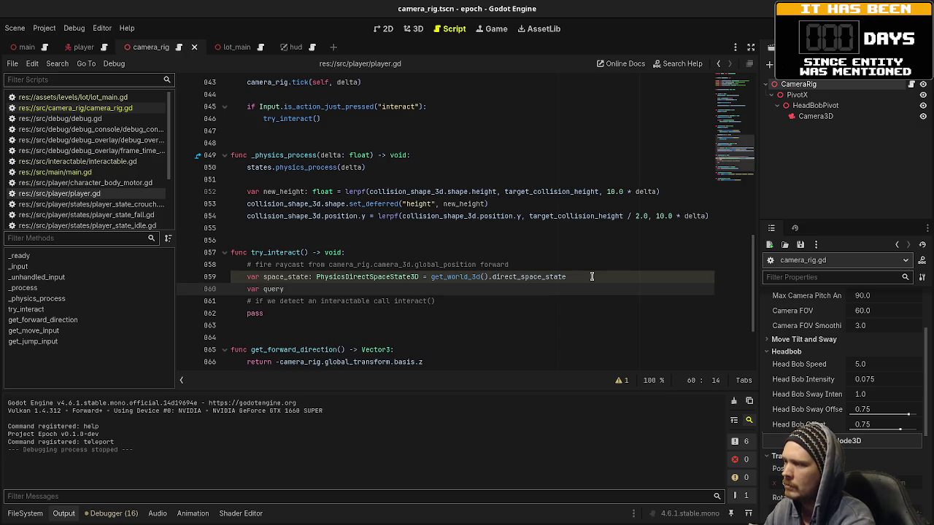
pyautogui.write(': PhysicsRay')
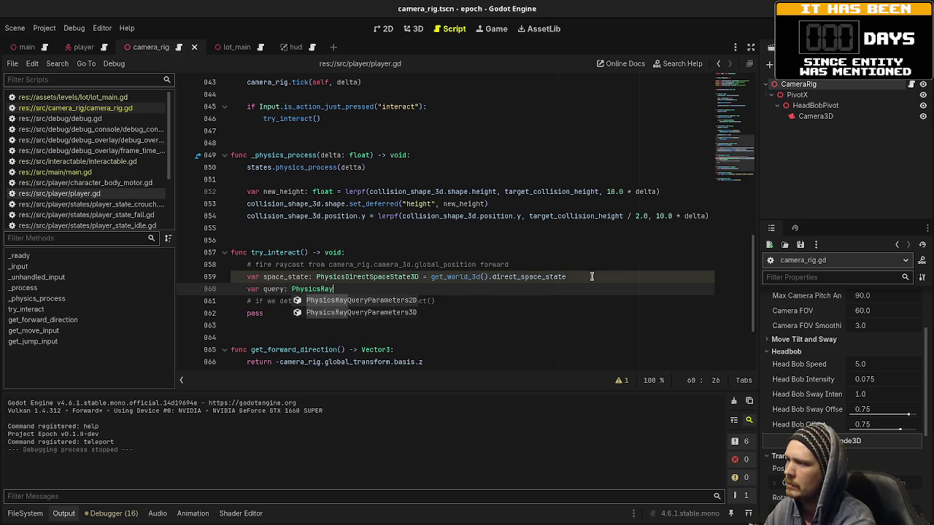
pyautogui.press('Down')
pyautogui.press('Return')
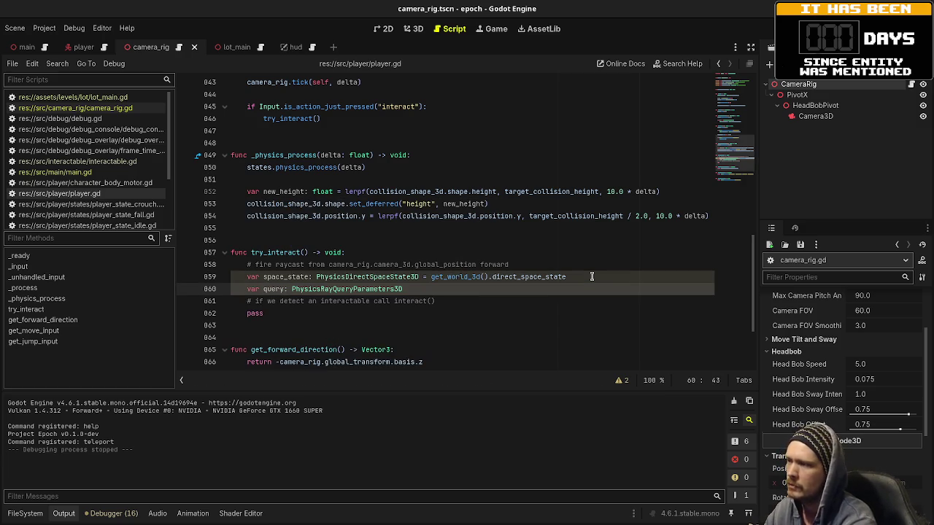
pyautogui.write(' =')
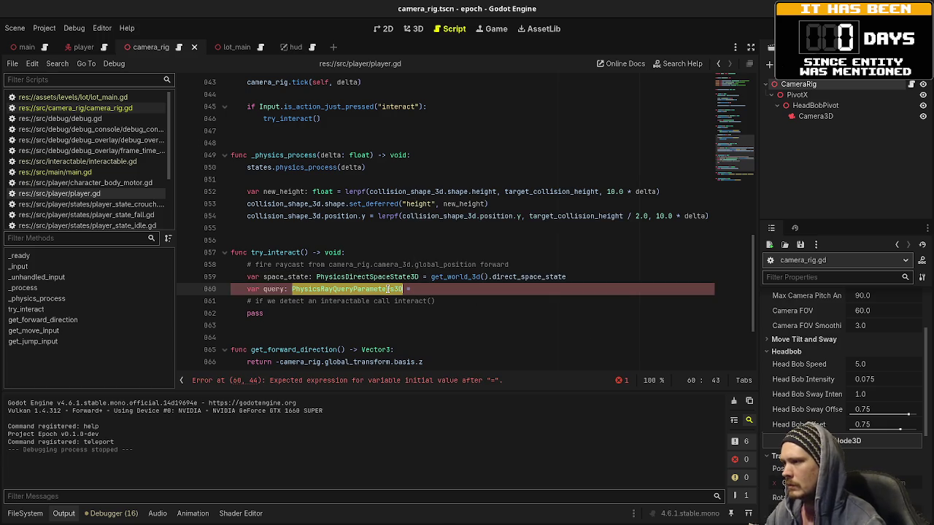
pyautogui.hotkey('ctrl', 'c')
pyautogui.press('End')
pyautogui.hotkey('ctrl', 'v')
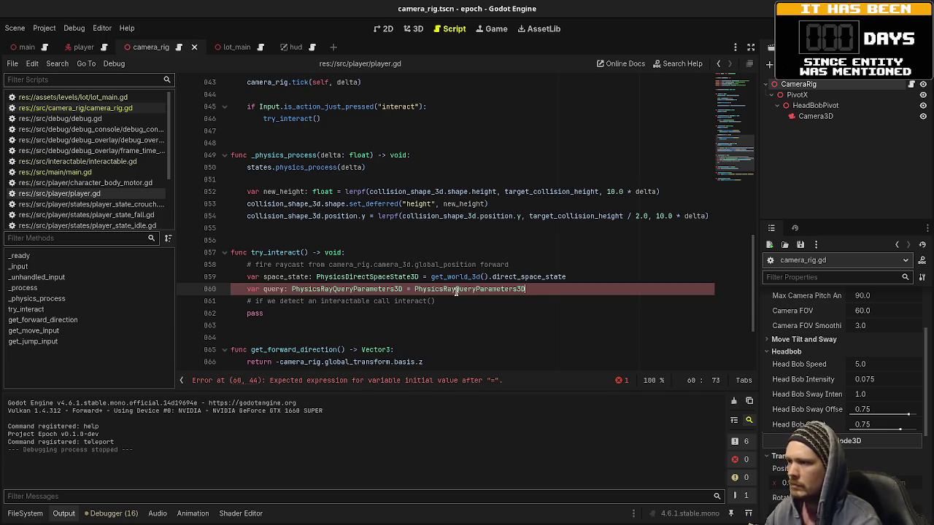
pyautogui.write('.create')
pyautogui.press('Return')
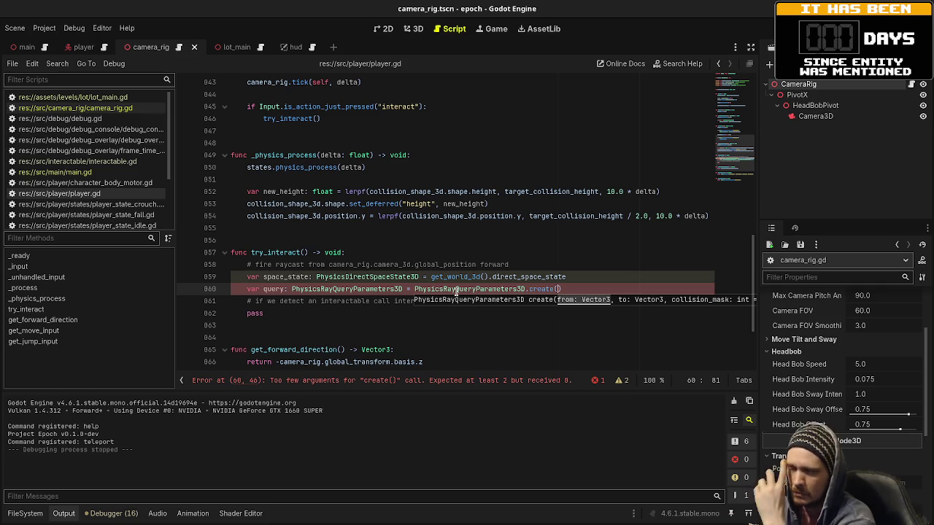
# Step: Add Vector3 from = camera_rig.camera_3d.global_position and to = from + camera_rig.camera_3d.transform.basis.z
pyautogui.click(601, 278)
pyautogui.press('Return')
pyautogui.write('v')
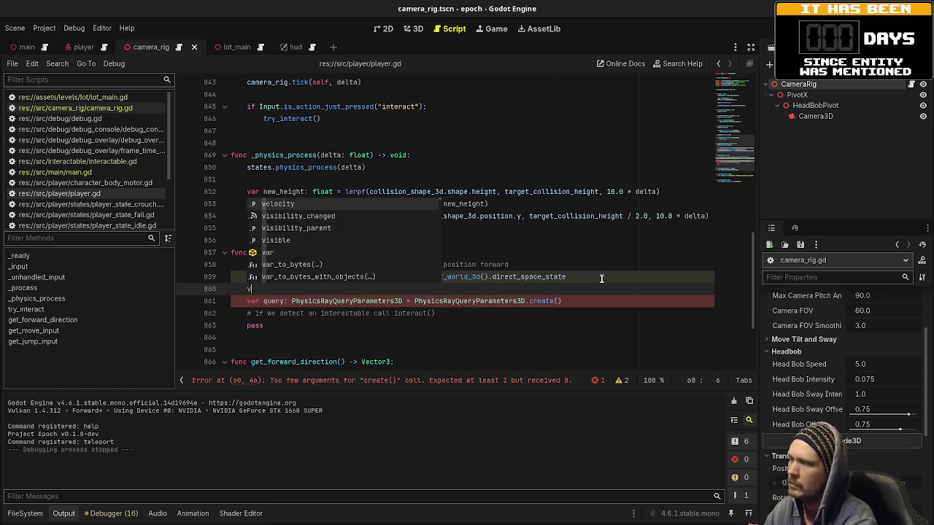
pyautogui.write('ar from: ')
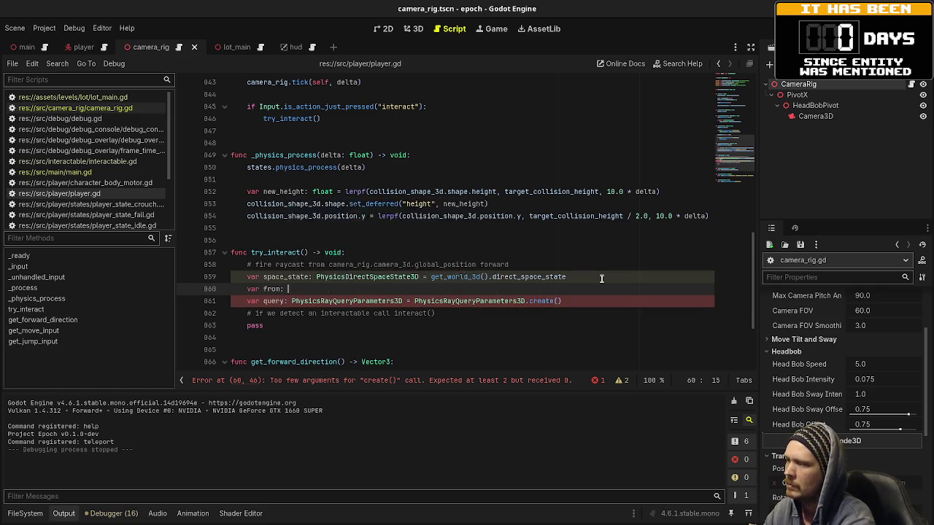
pyautogui.write('Vector3 = ')
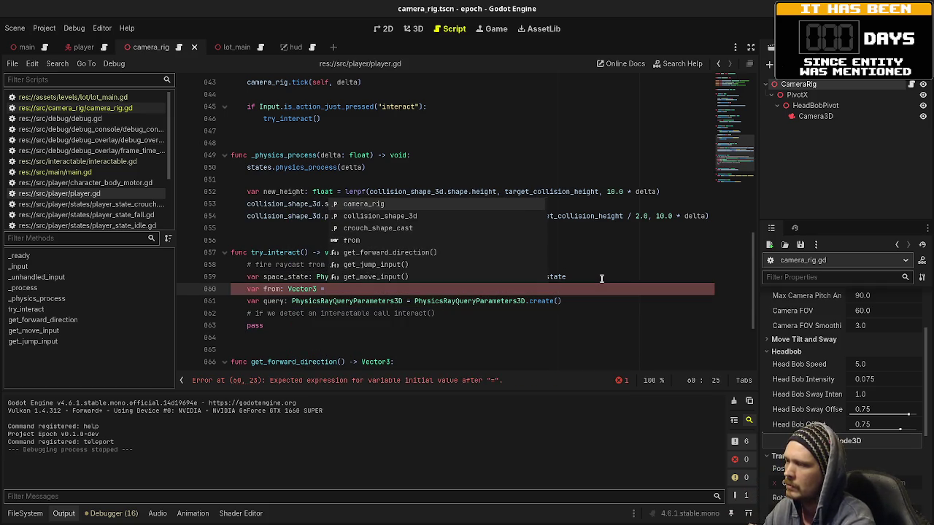
pyautogui.write('camera_rig.ca')
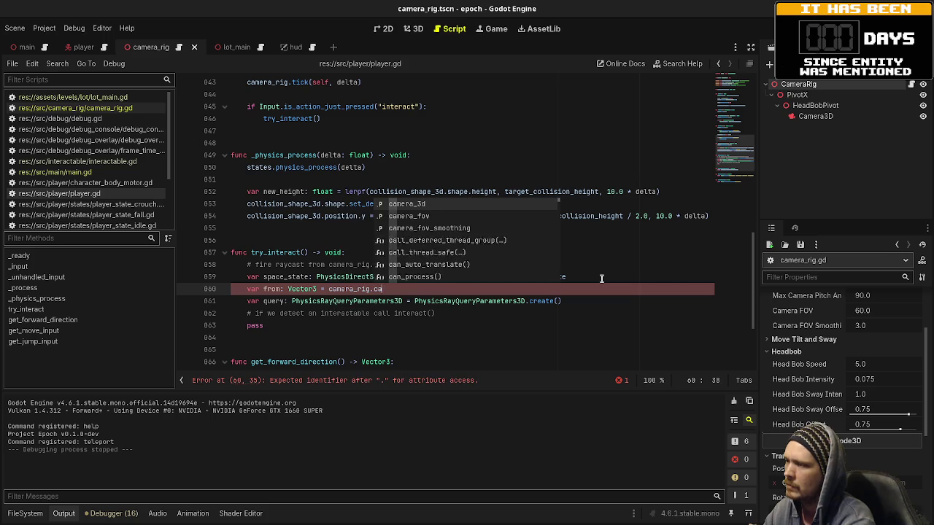
pyautogui.write('mera_3d.global_position')
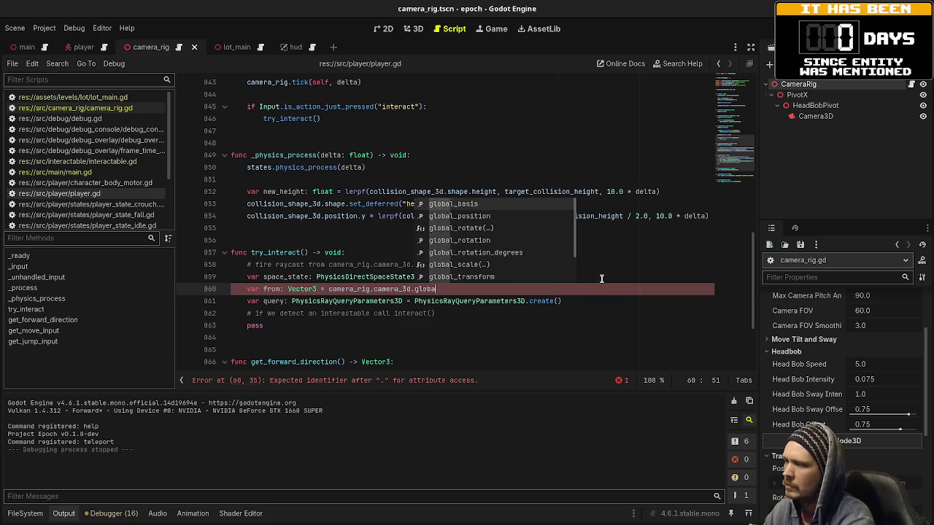
pyautogui.press('Return')
pyautogui.write('var to: V')
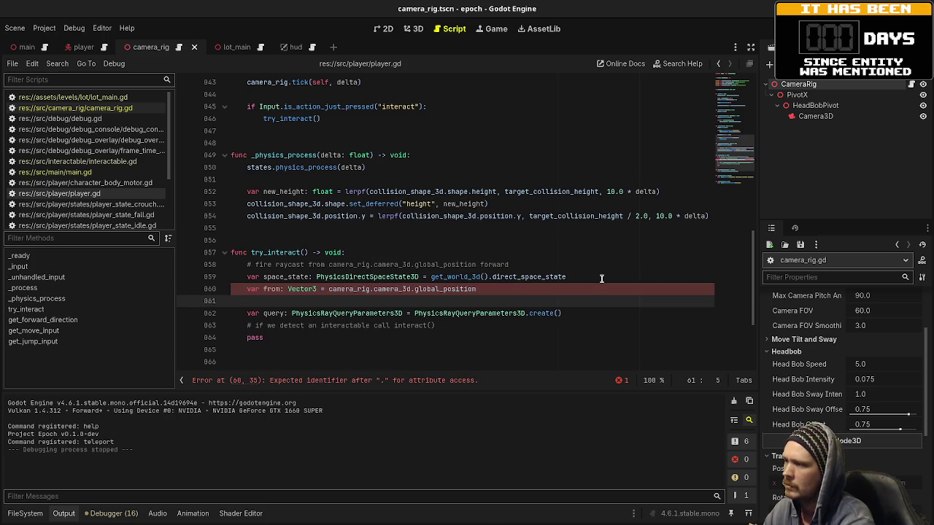
pyautogui.write('ector')
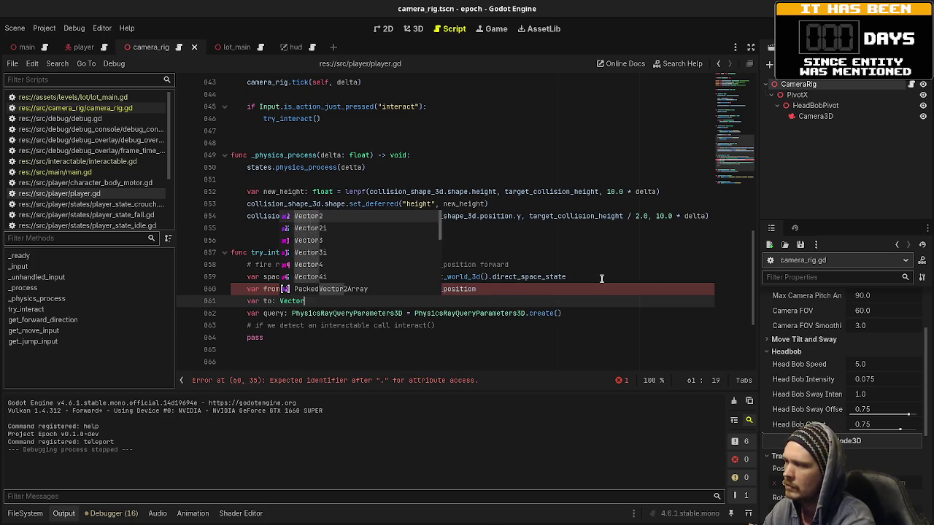
pyautogui.write('3 = from + ')
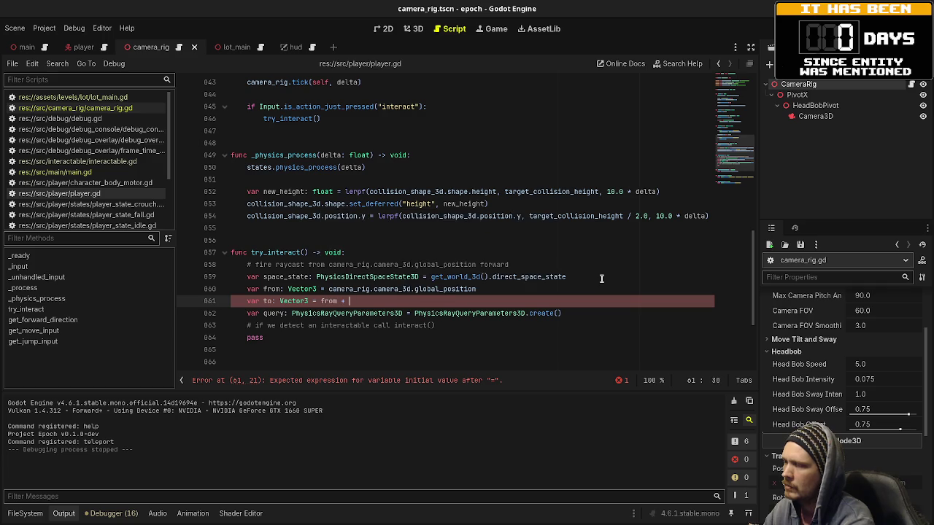
pyautogui.write('camera_rig.camera_3d.')
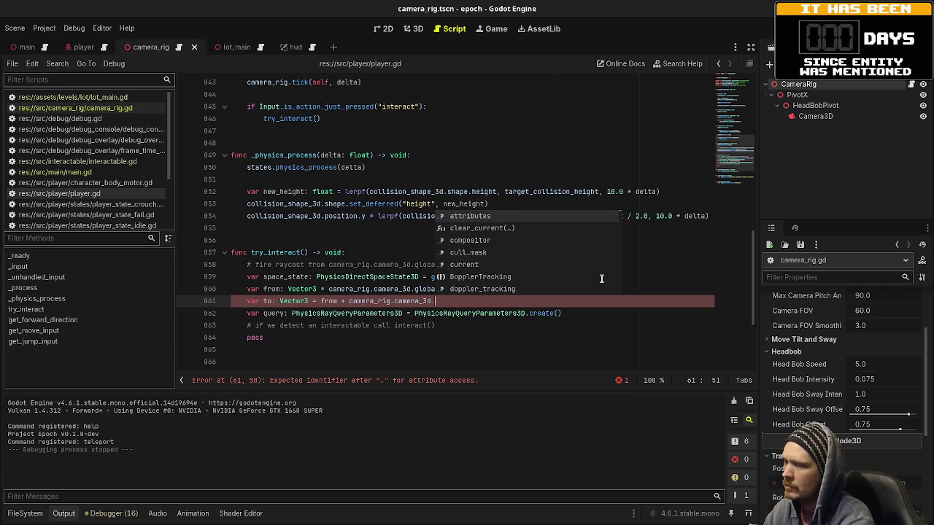
pyautogui.write('transform.b')
pyautogui.write('asis.z')
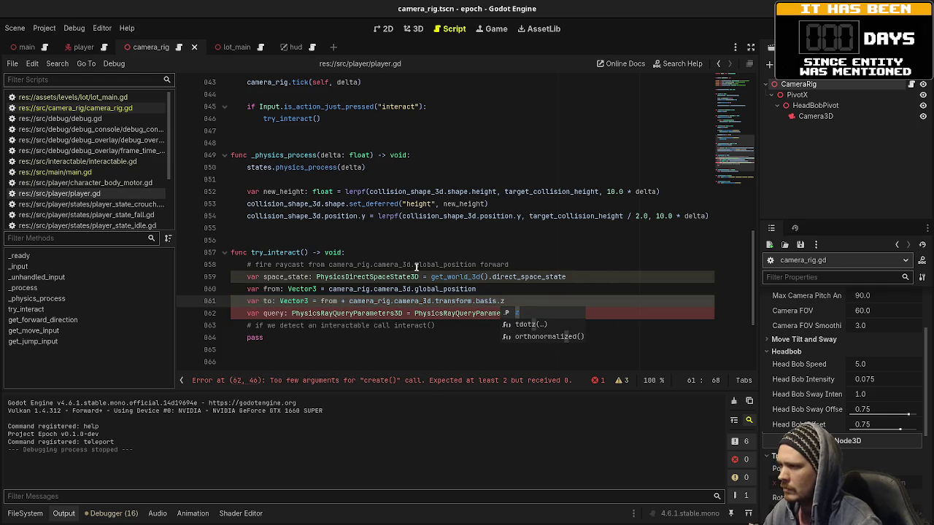
# Step: Change line 861 so to = (from - camera_rig.camera_3d.transform.basis.z) * 5.0
pyautogui.click(349, 301)
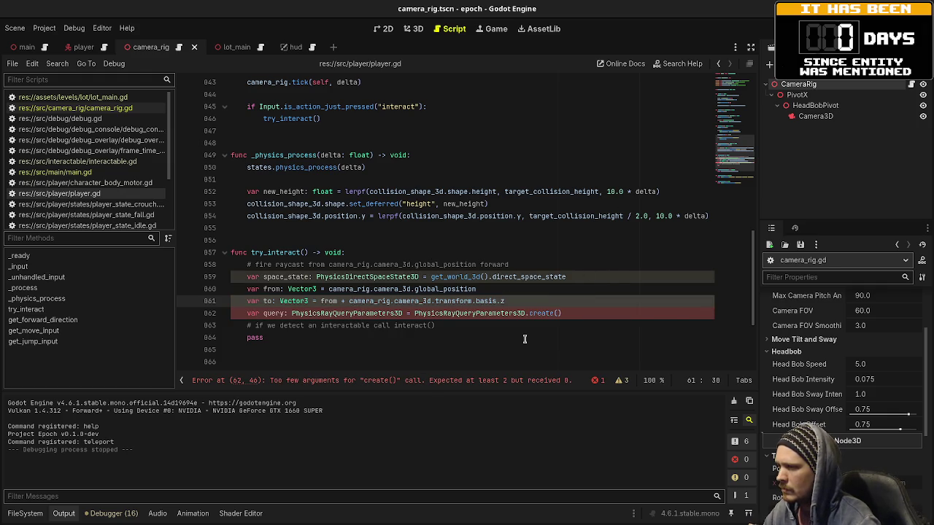
pyautogui.press('Left')
pyautogui.press('Left')
pyautogui.press('BackSpace')
pyautogui.write('-')
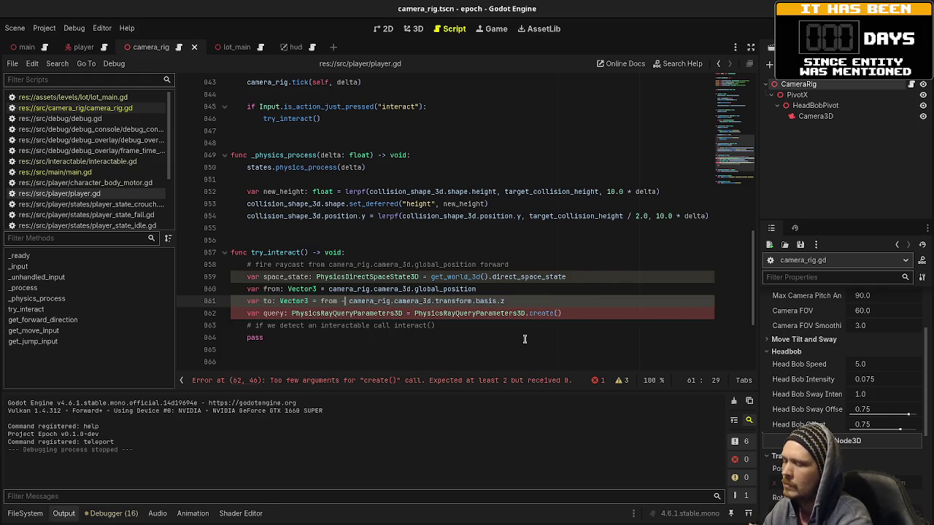
pyautogui.click(537, 302)
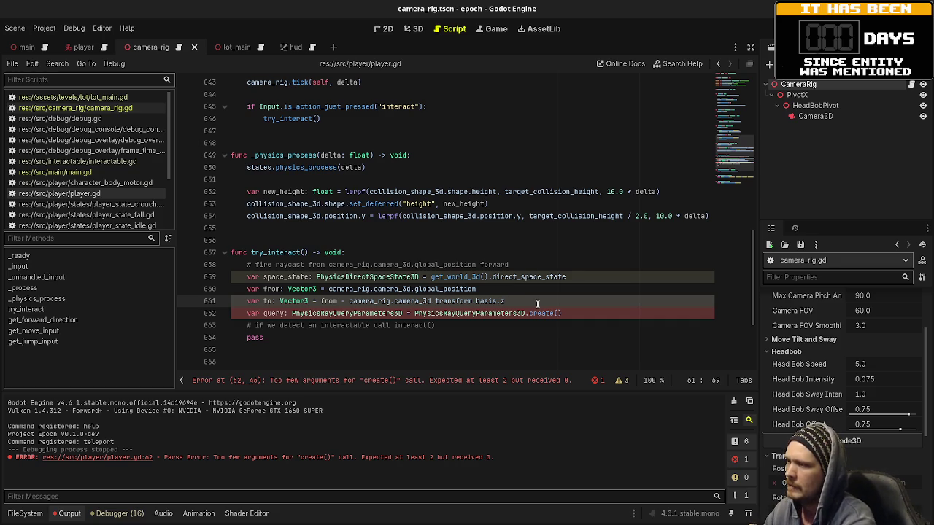
pyautogui.click(321, 302)
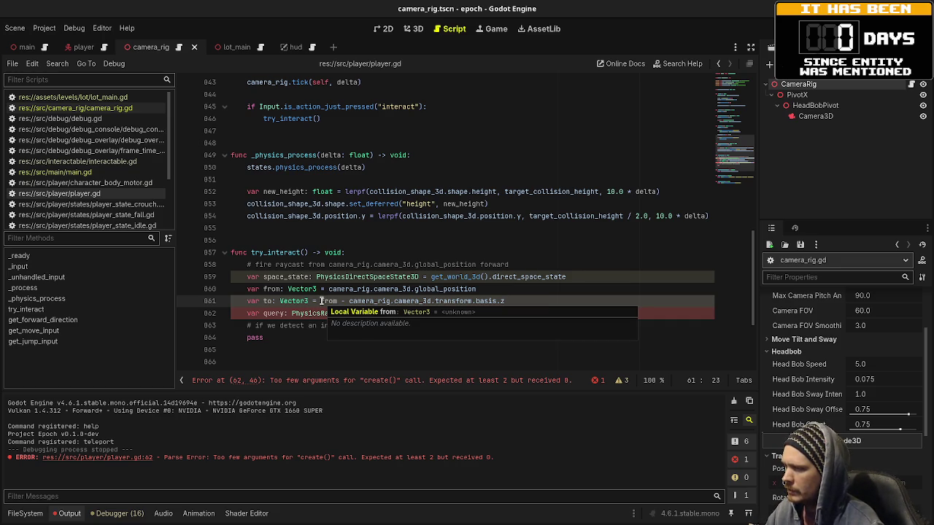
pyautogui.write('(')
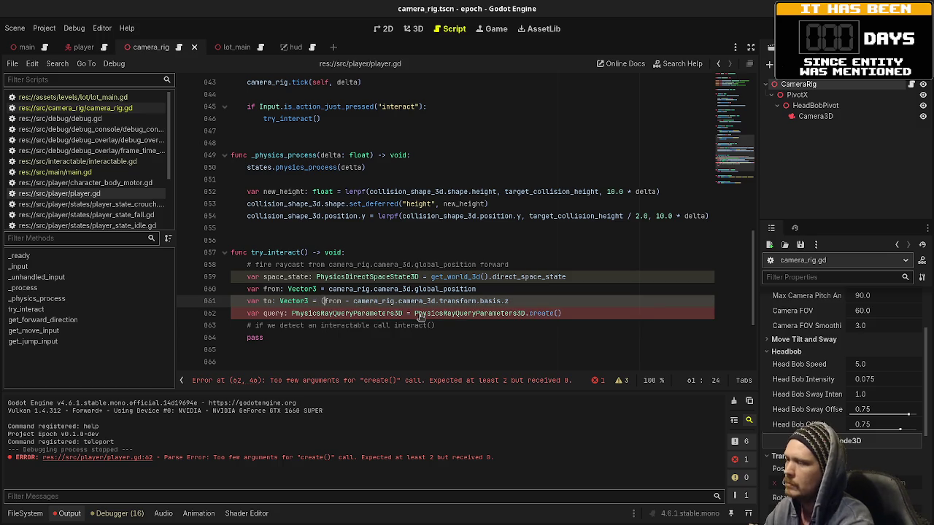
pyautogui.click(525, 301)
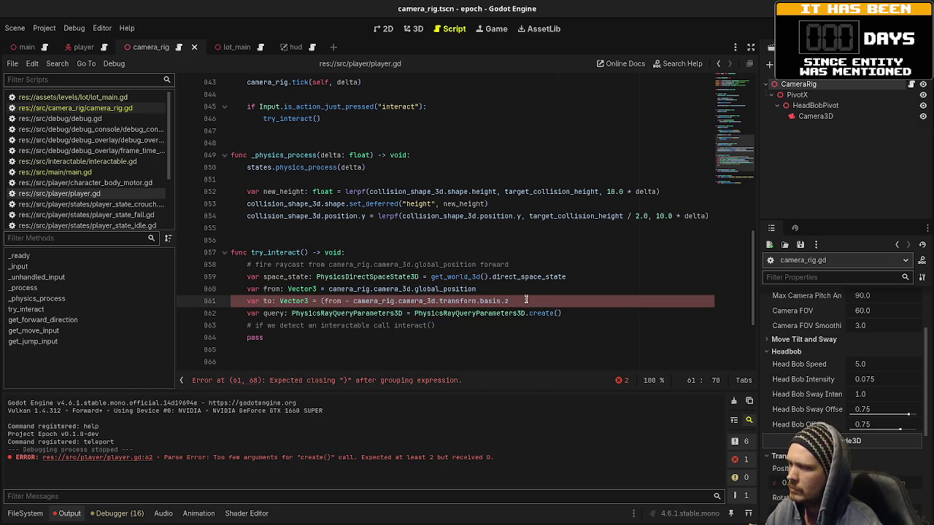
pyautogui.press('BackSpace')
pyautogui.write(') * 5.')
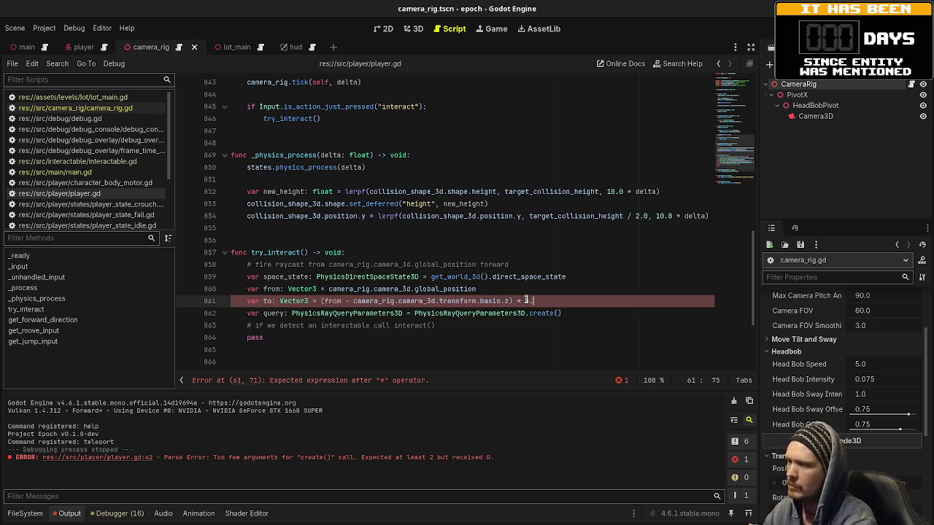
pyautogui.write('0')
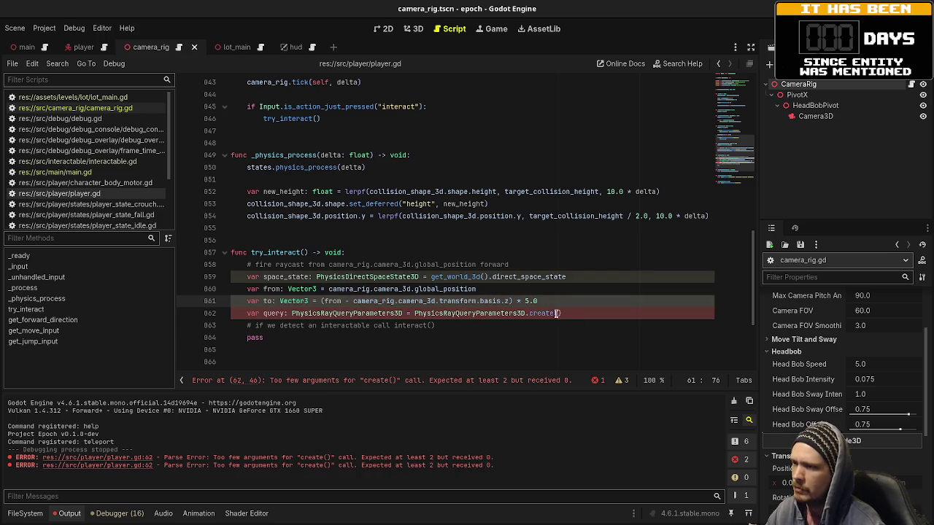
# Step: Pass from and to into the query's create() and start a query.exclude line below
pyautogui.click(555, 313)
pyautogui.write('from, to')
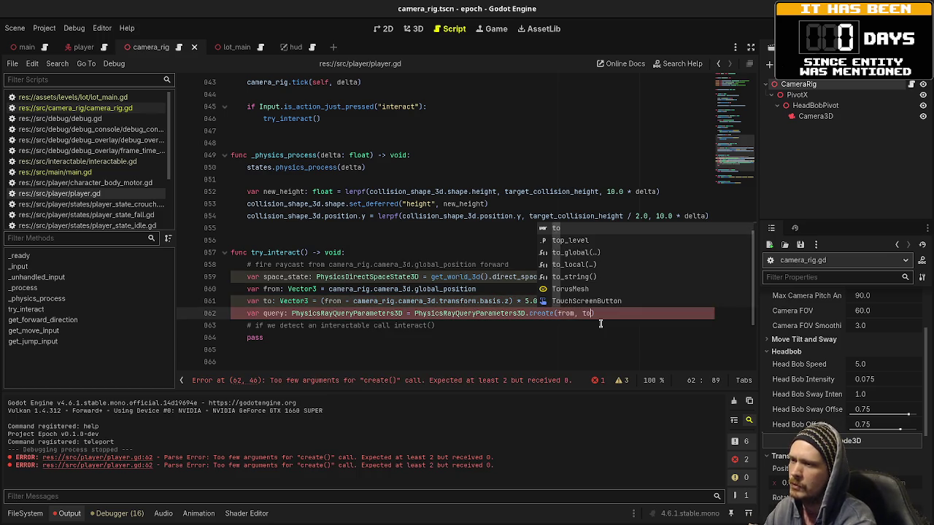
pyautogui.write(',')
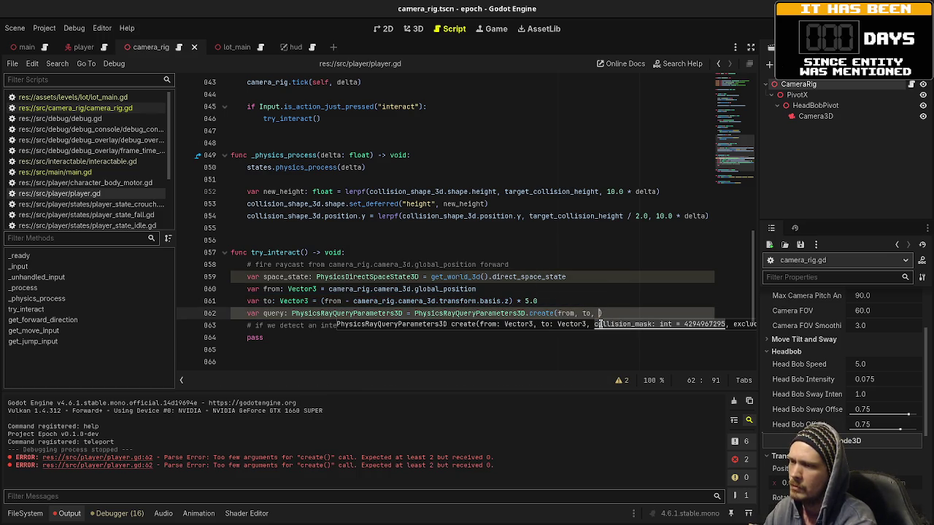
pyautogui.press('BackSpace')
pyautogui.press('BackSpace')
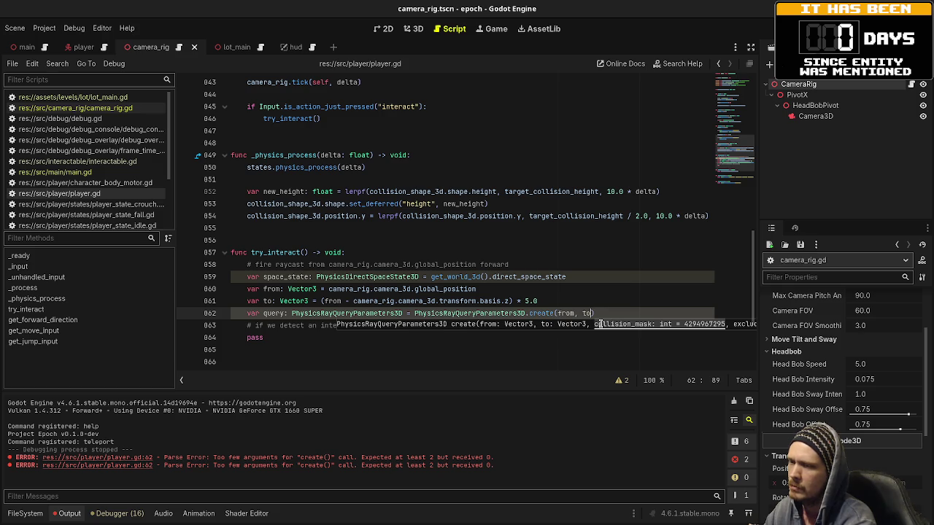
pyautogui.press('End')
pyautogui.press('Return')
pyautogui.write('query.')
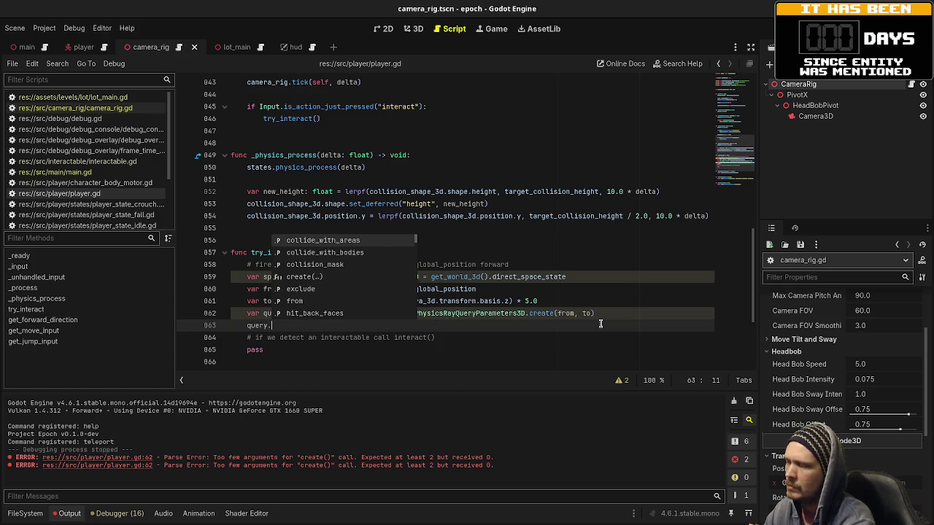
pyautogui.write('exclu')
# Step: Set query.exclude = [get_rid()] and add a commented-out query.collision_mask line above it
pyautogui.press('Return')
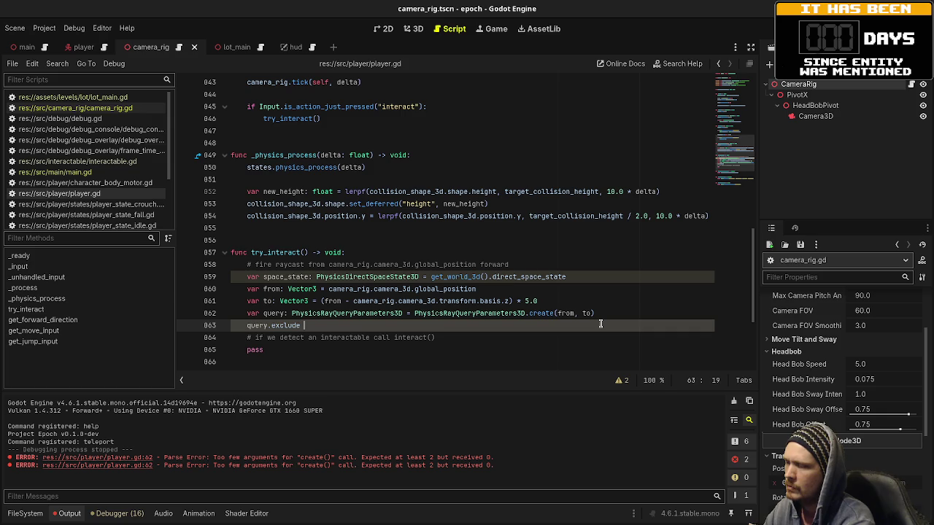
pyautogui.write('= [')
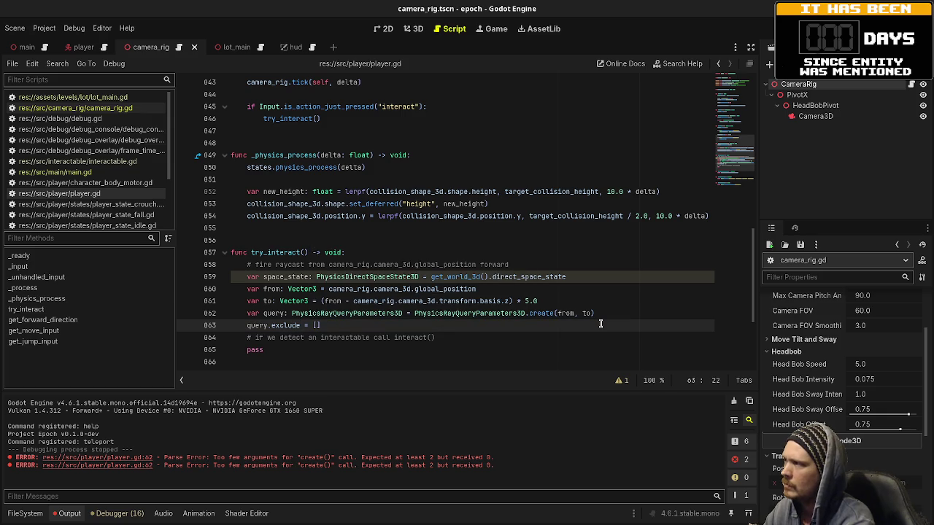
pyautogui.write('get_rid')
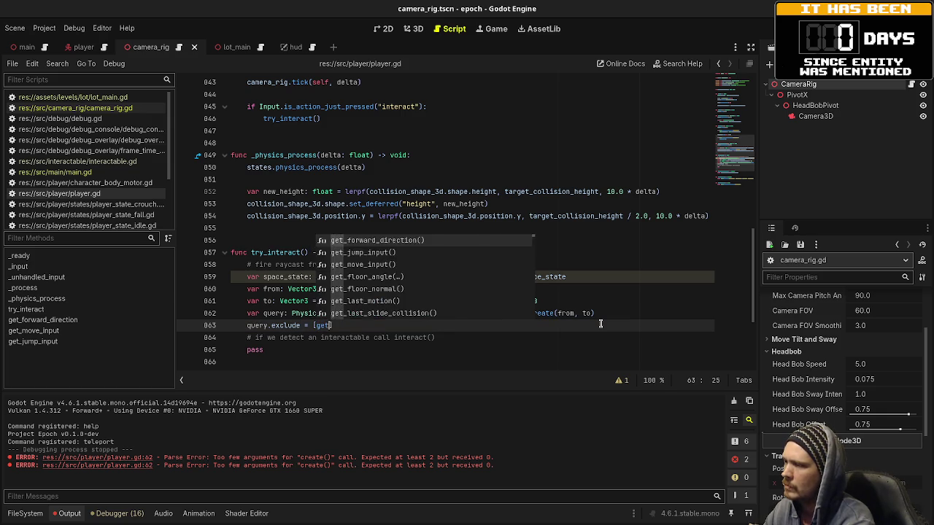
pyautogui.press('Return')
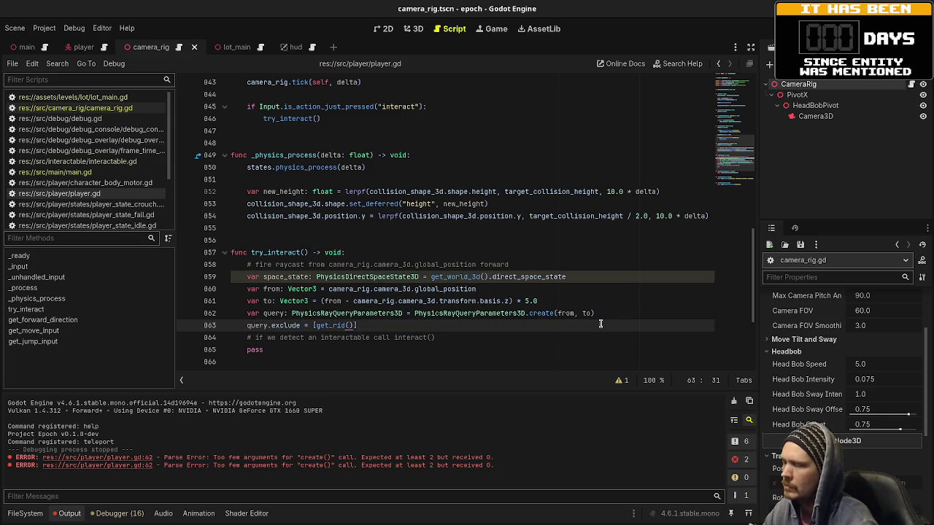
pyautogui.click(620, 312)
pyautogui.press('Return')
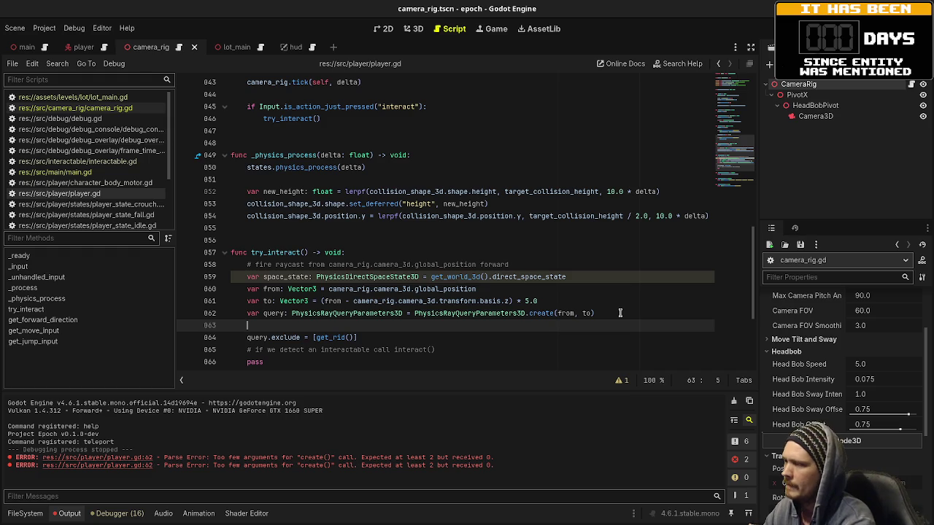
pyautogui.write('query')
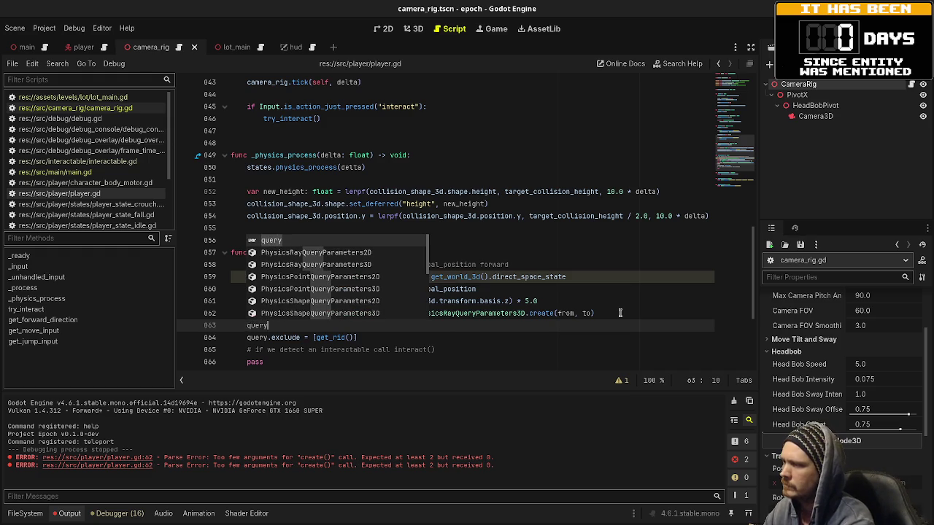
pyautogui.write('.collision')
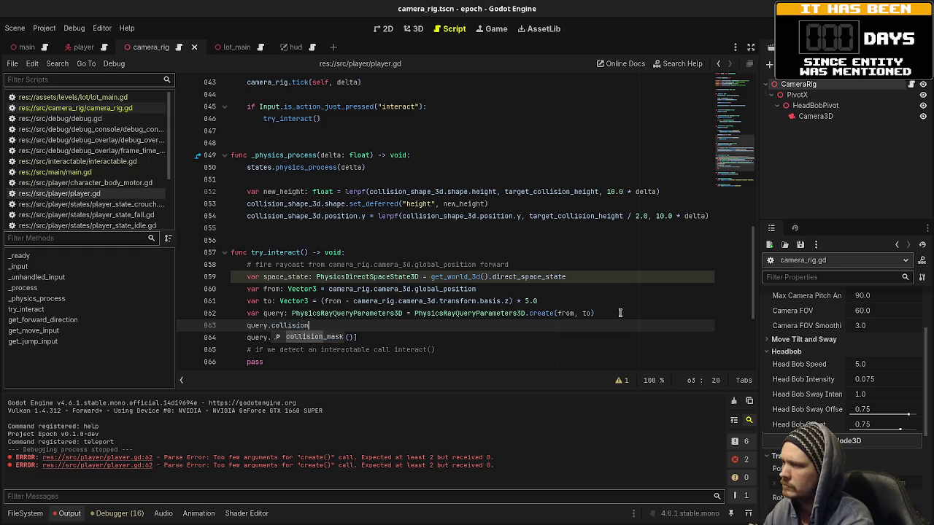
pyautogui.write('_mask =')
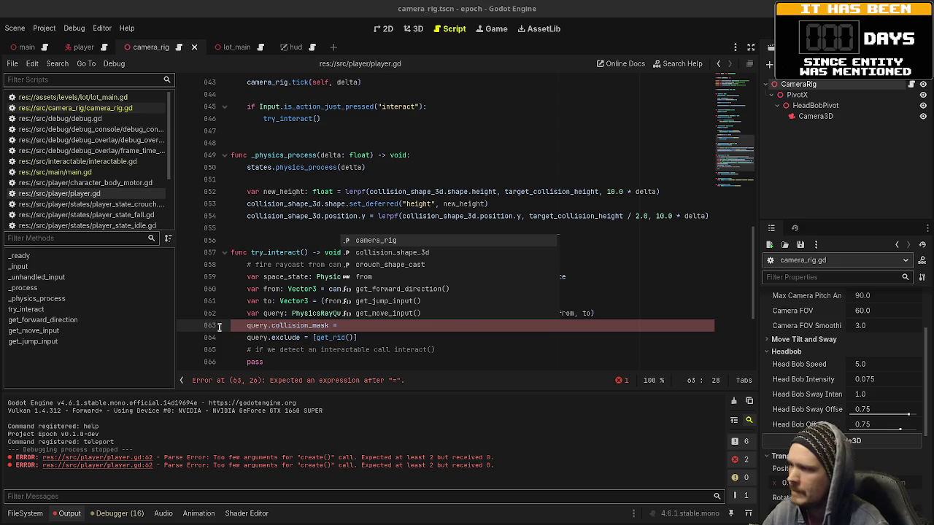
pyautogui.click(246, 325)
pyautogui.hotkey('ctrl', 'k')
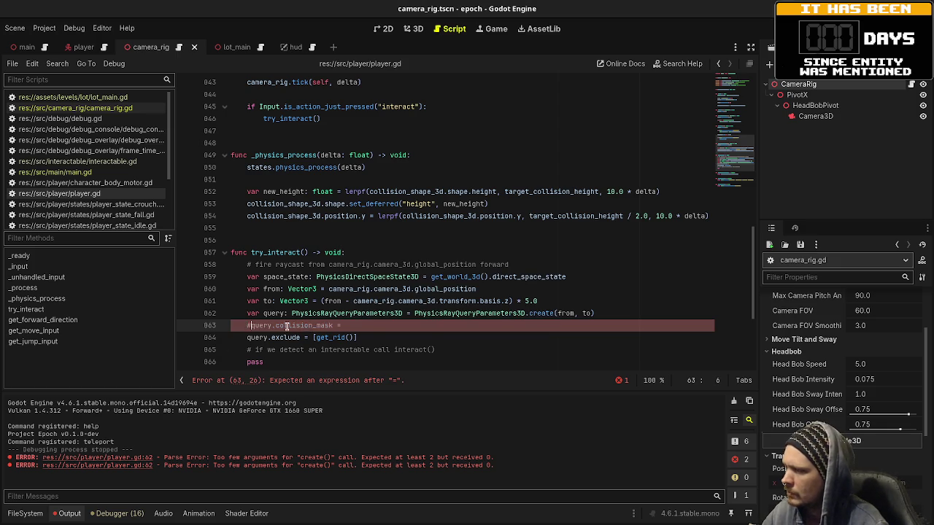
# Step: Start a query.collide_with_areas line below the exclude line
pyautogui.click(385, 337)
pyautogui.press('Return')
pyautogui.write('query')
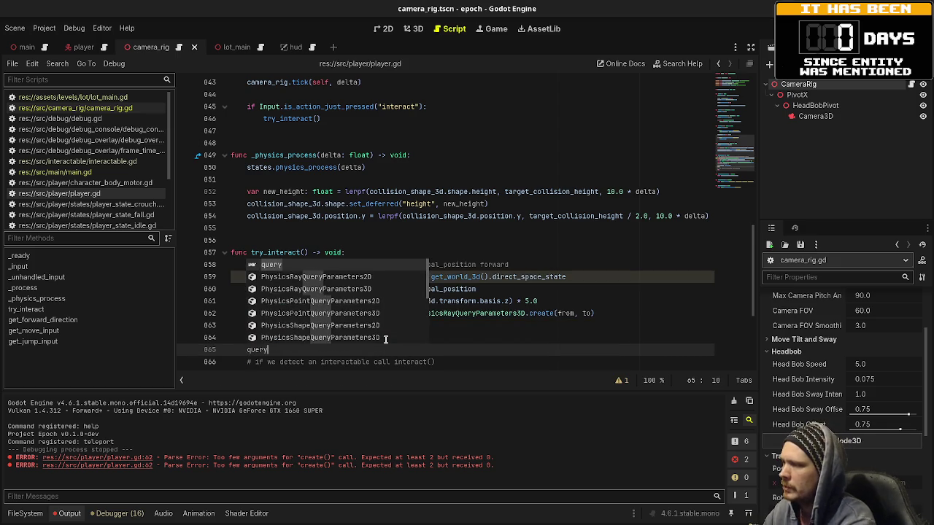
pyautogui.write('.collide_width')
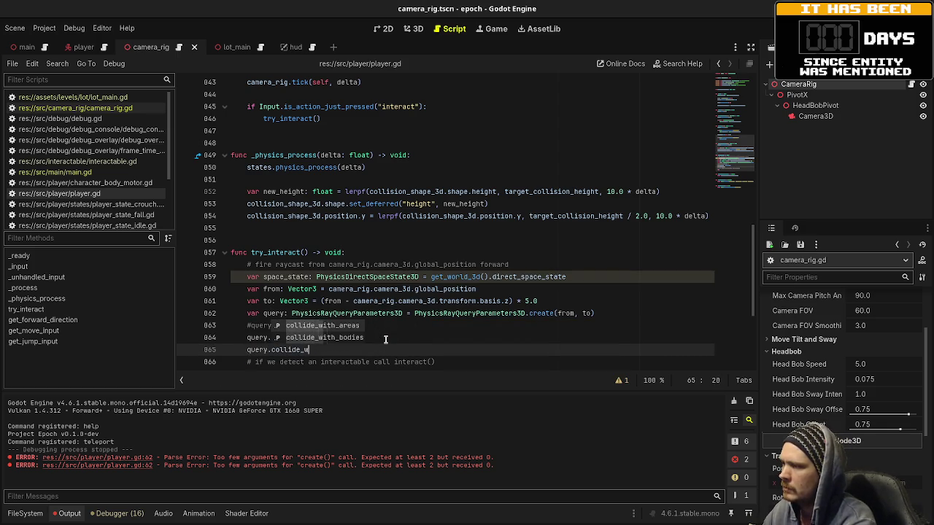
pyautogui.press('BackSpace')
pyautogui.press('BackSpace')
pyautogui.press('BackSpace')
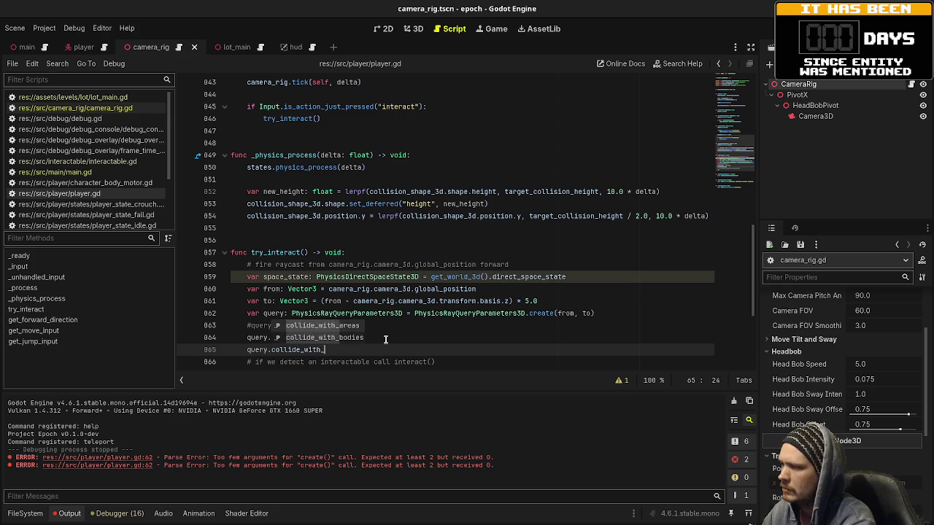
pyautogui.press('Return')
# Step: Finish line 865 as query.collide_with_areas = true
pyautogui.write('= true')
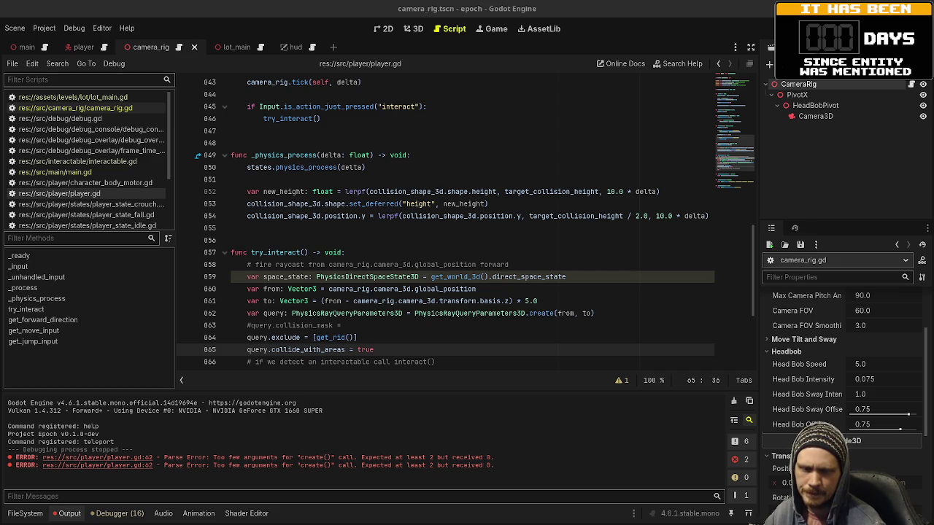
# Step: Rename the ray variables from and to as origin and end, and call create(origin, end)
pyautogui.click(271, 290)
pyautogui.doubleClick(272, 290)
pyautogui.write('or')
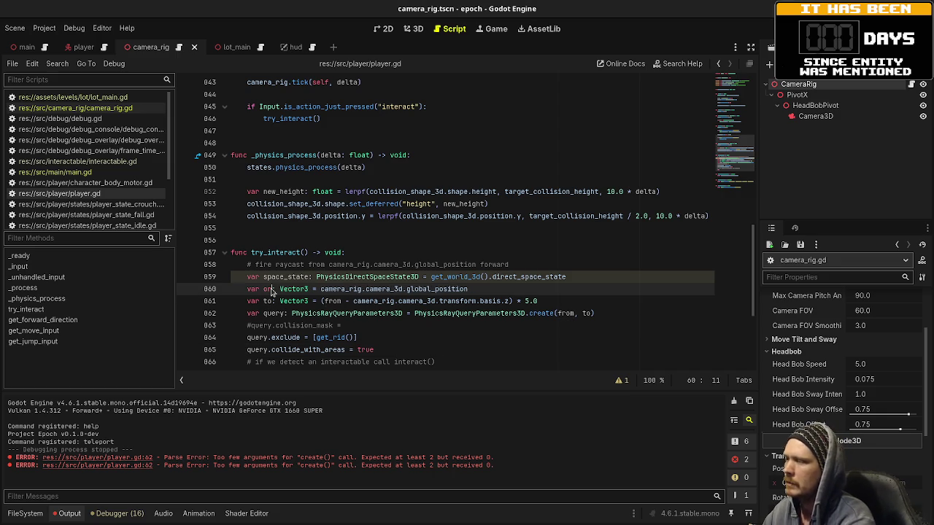
pyautogui.write('igin')
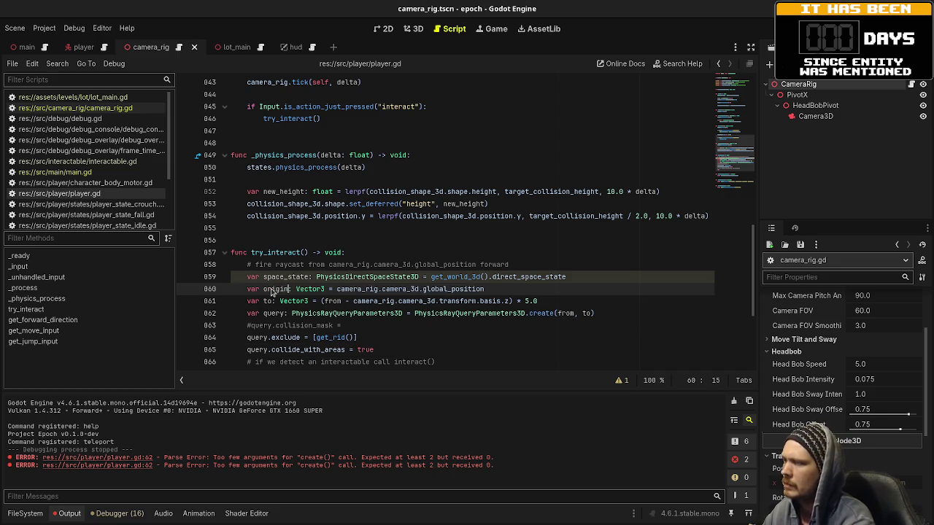
pyautogui.doubleClick(267, 301)
pyautogui.write('end')
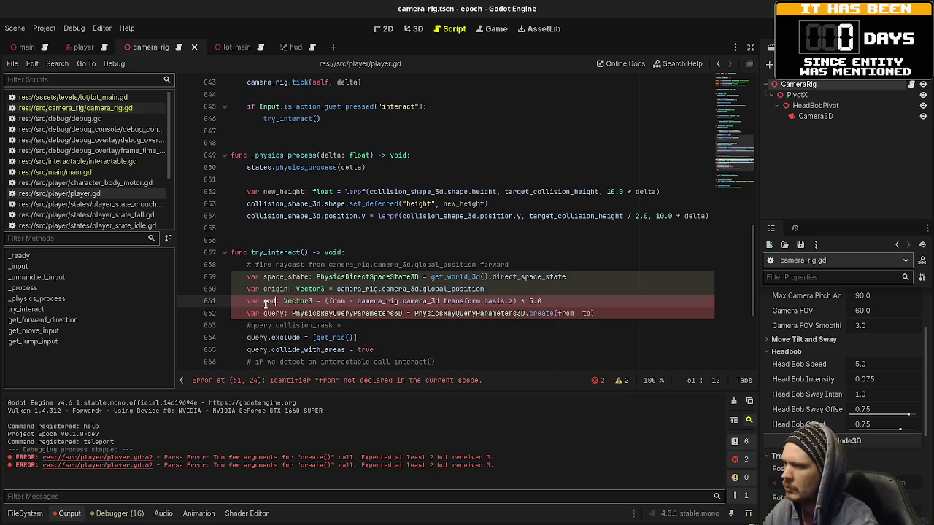
pyautogui.doubleClick(337, 301)
pyautogui.write('origin')
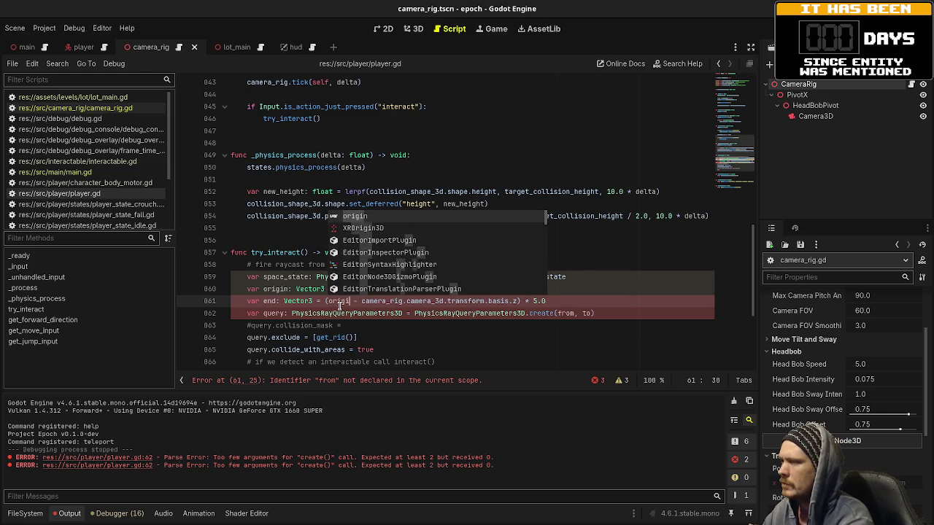
pyautogui.doubleClick(562, 313)
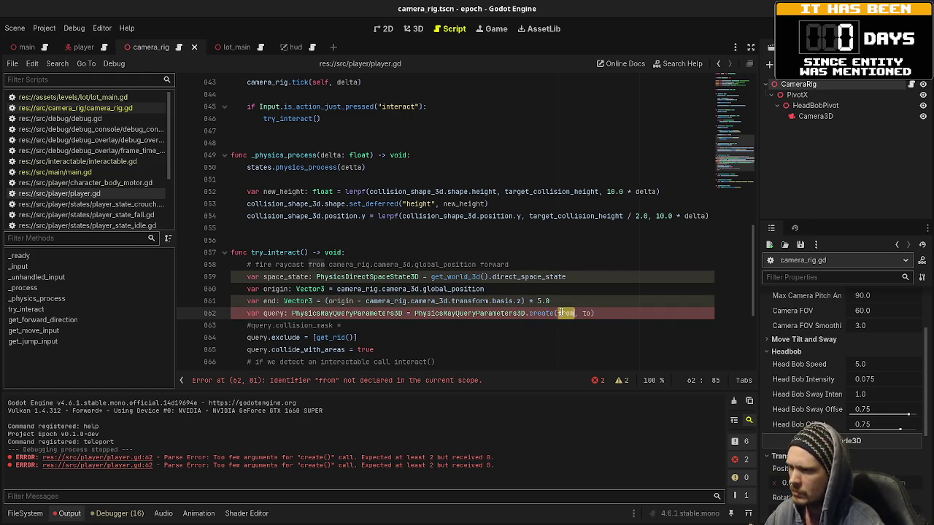
pyautogui.write('origin')
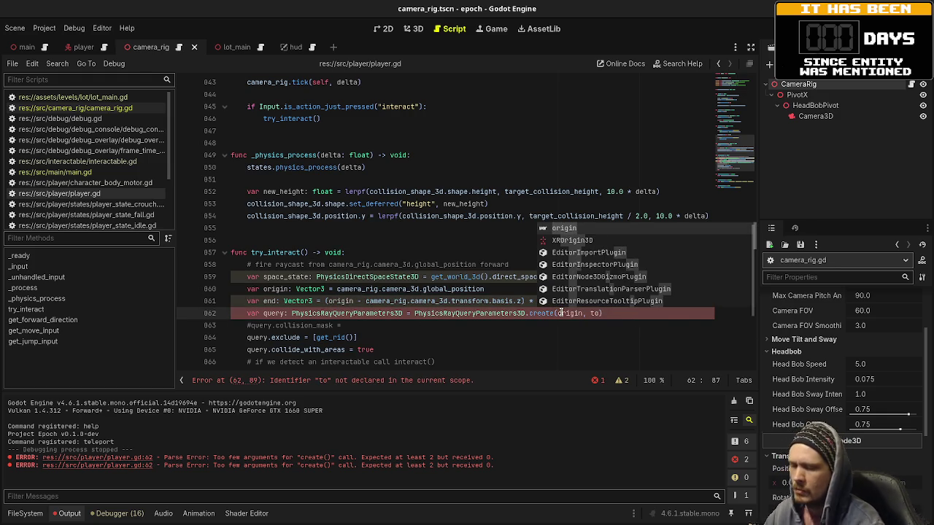
pyautogui.press('Right')
pyautogui.hotkey('ctrl', 'shift', 'Right')
pyautogui.write('end')
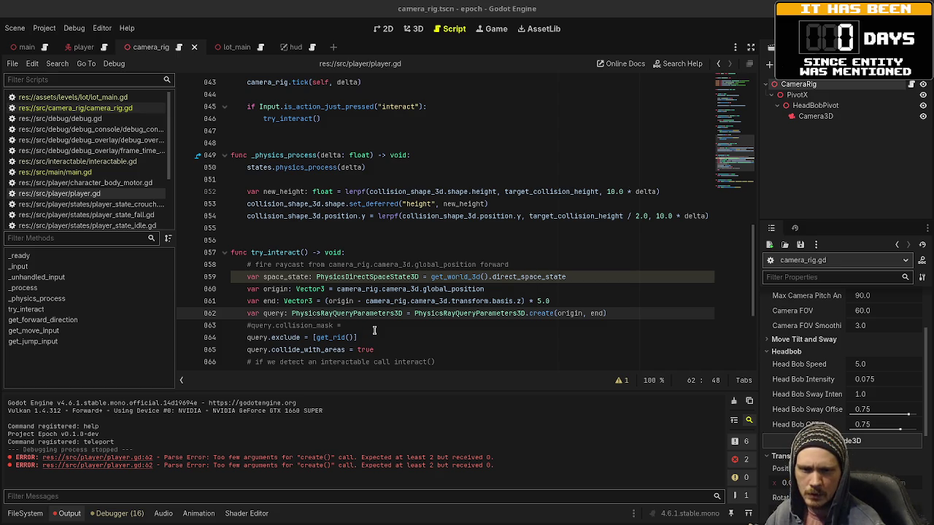
# Step: Replace the placeholder comment with var result: Dictionary = space_state.intersect_ray(query)
pyautogui.click(332, 289)
pyautogui.scroll(-2, 438, 292)
pyautogui.moveTo(436, 289); pyautogui.dragTo(244, 290)
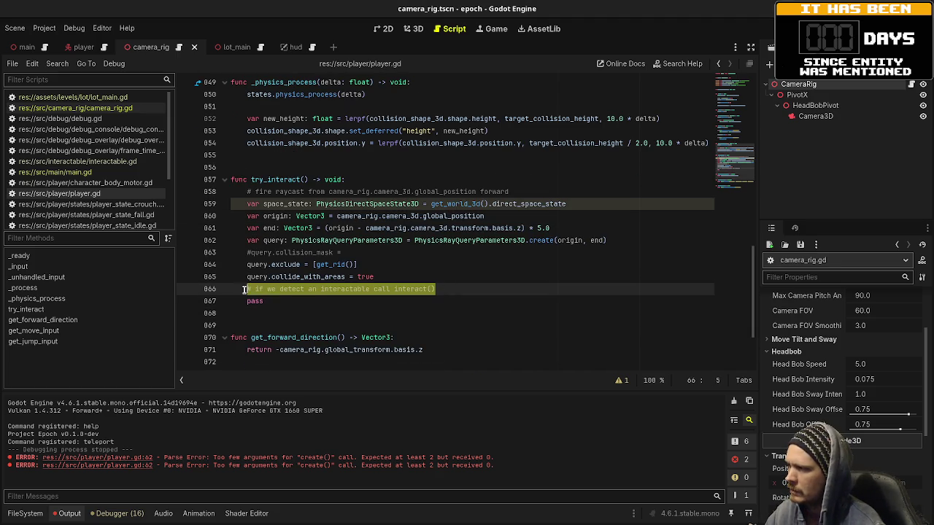
pyautogui.press('BackSpace')
pyautogui.press('Return')
pyautogui.write('var result')
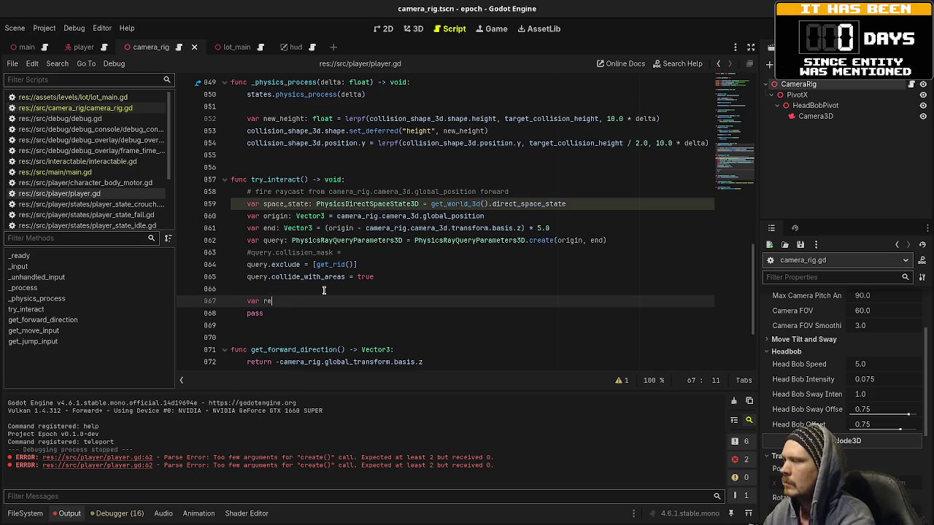
pyautogui.press('BackSpace')
pyautogui.write(': ')
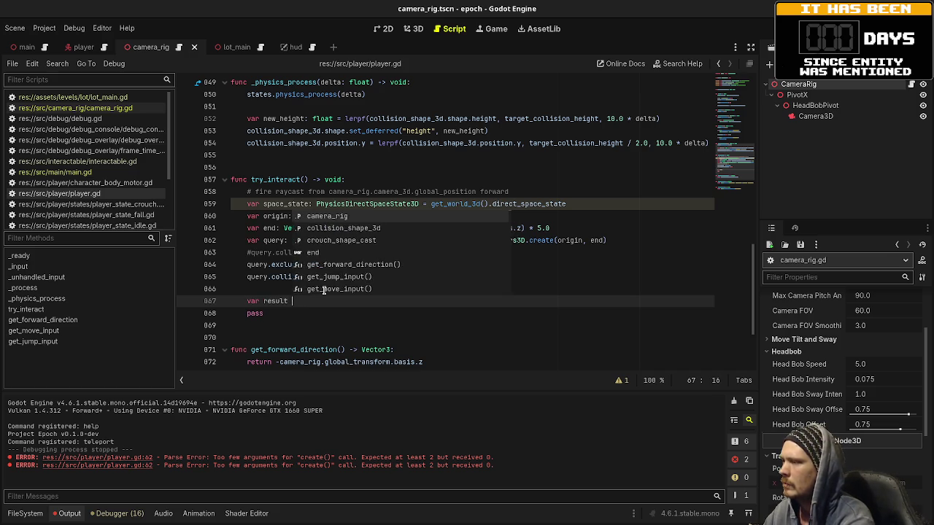
pyautogui.write('Dictionary =')
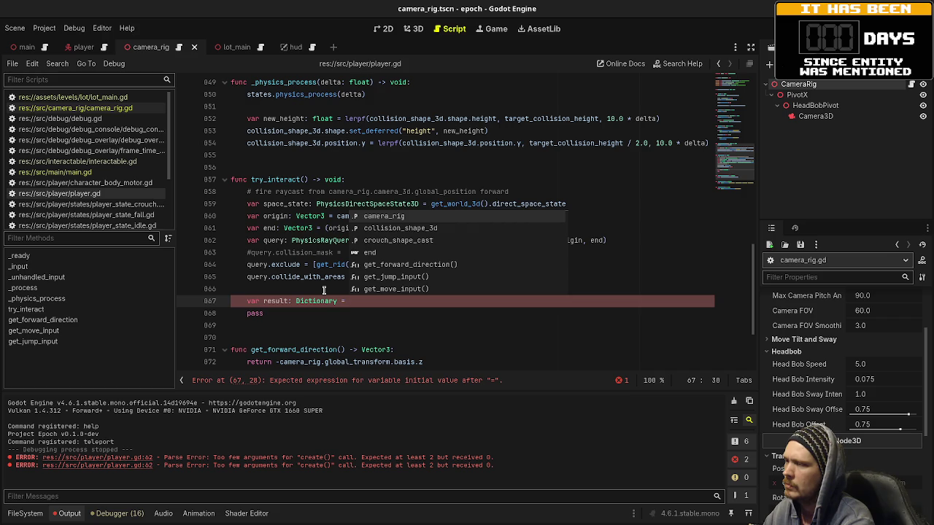
pyautogui.write('space_state.inter')
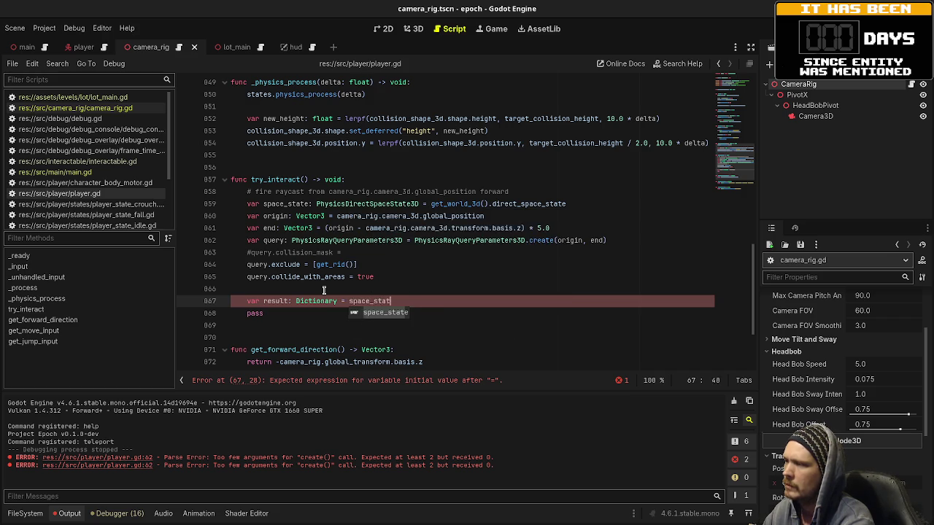
pyautogui.press('Down')
pyautogui.press('Return')
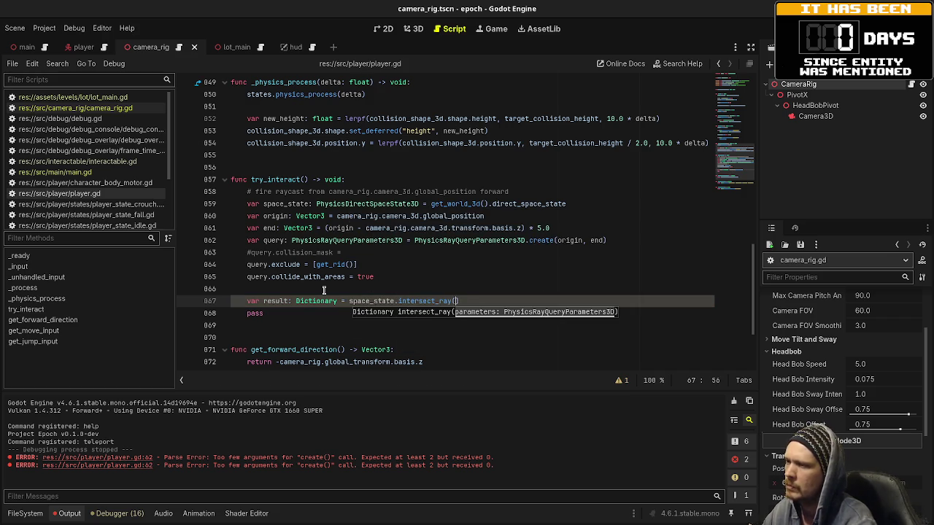
pyautogui.write('query)')
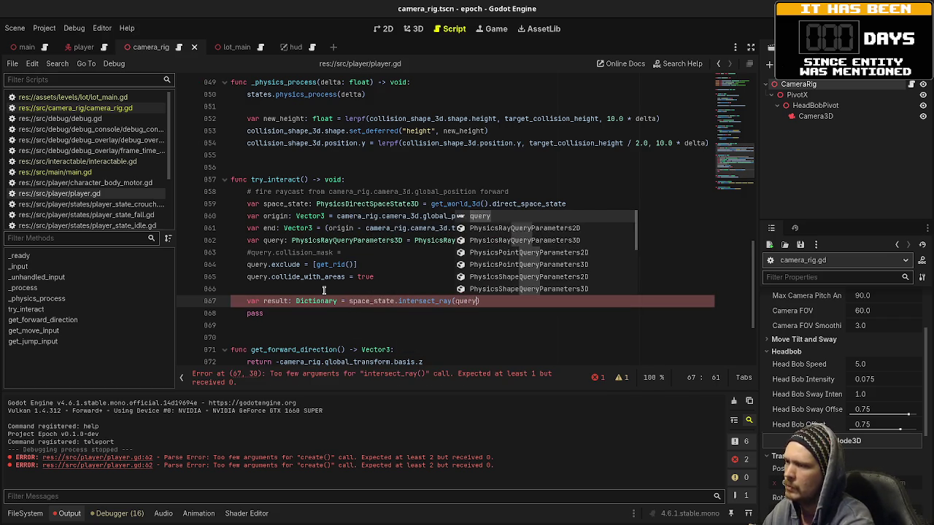
# Step: Add an if result: block that prints "hit!"
pyautogui.press('Return')
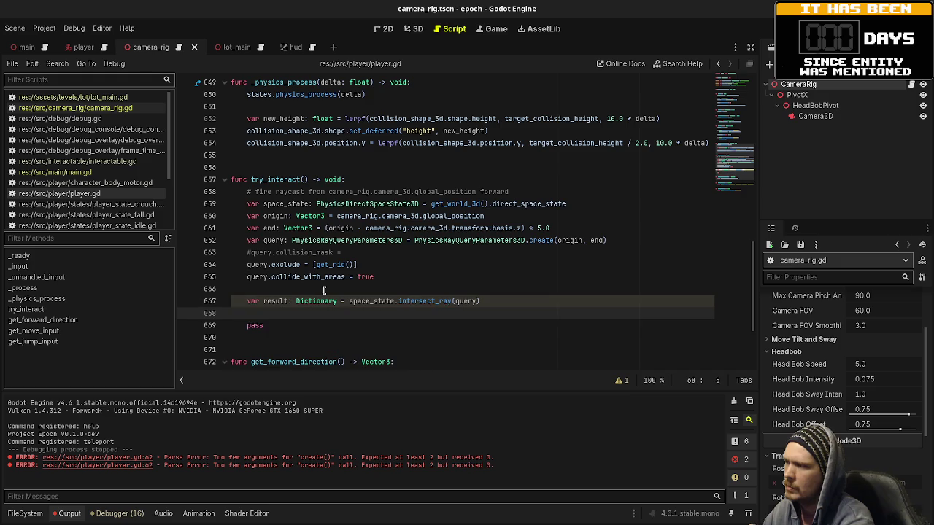
pyautogui.write('if result')
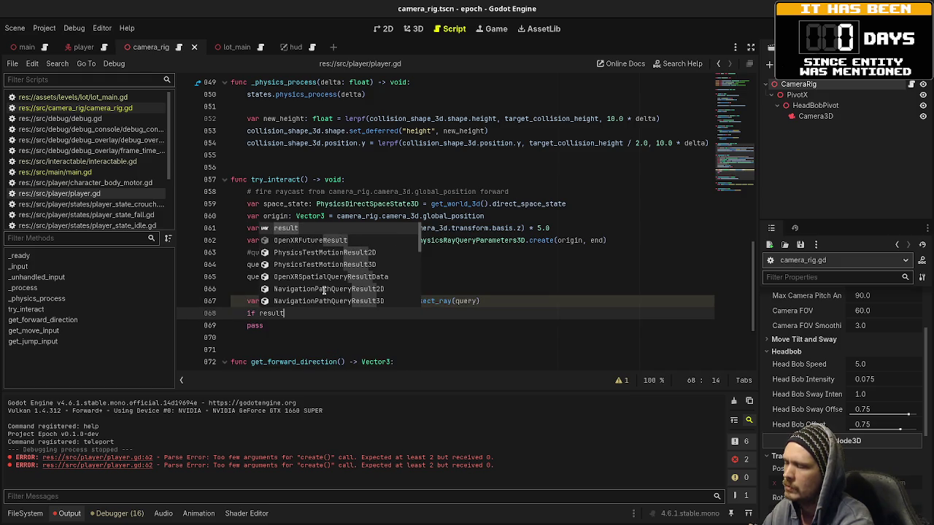
pyautogui.write(':')
pyautogui.press('Return')
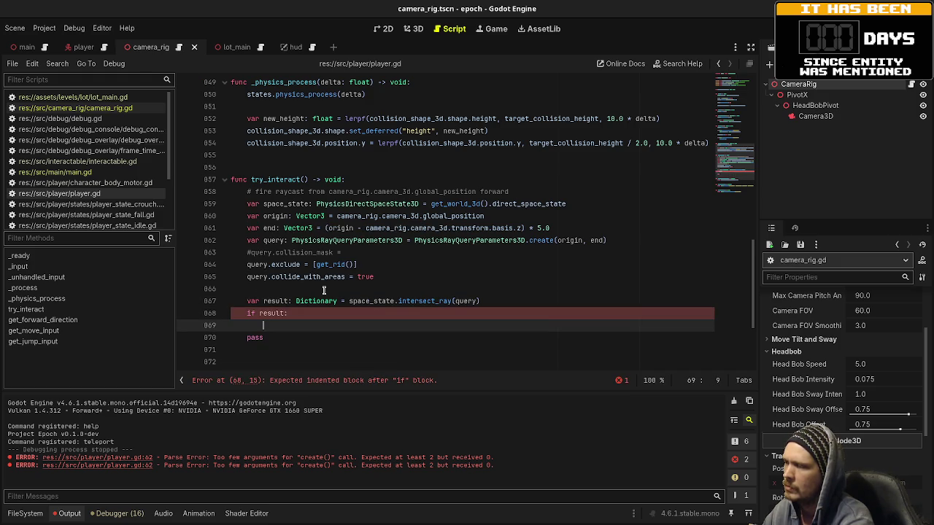
pyautogui.write('print("h')
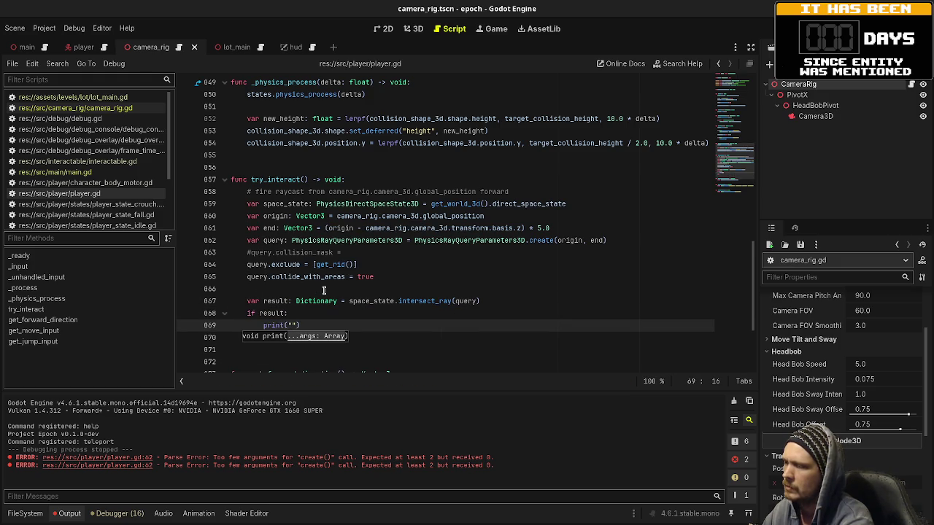
pyautogui.write('it!')
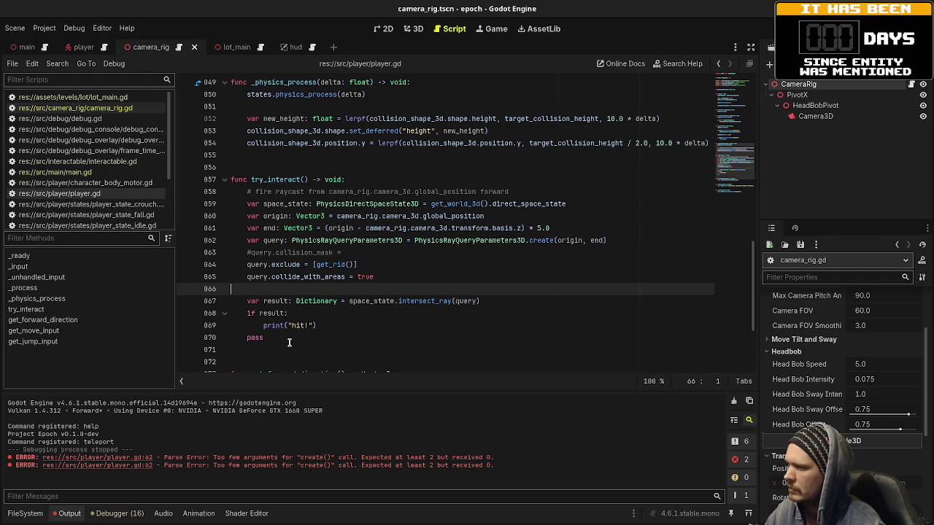
pyautogui.write('")')
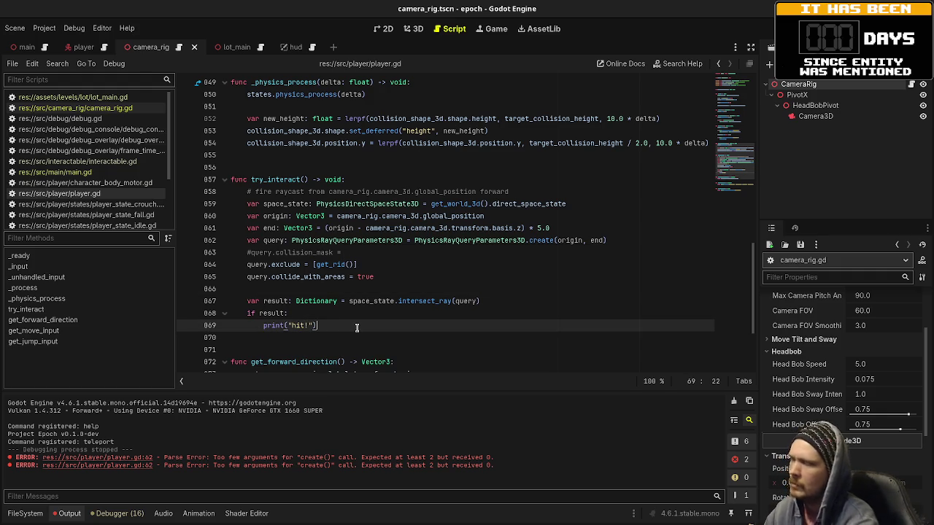
# Step: Delete the leftover pass, change the print to print(result), and run the game with F5
pyautogui.press('BackSpace')
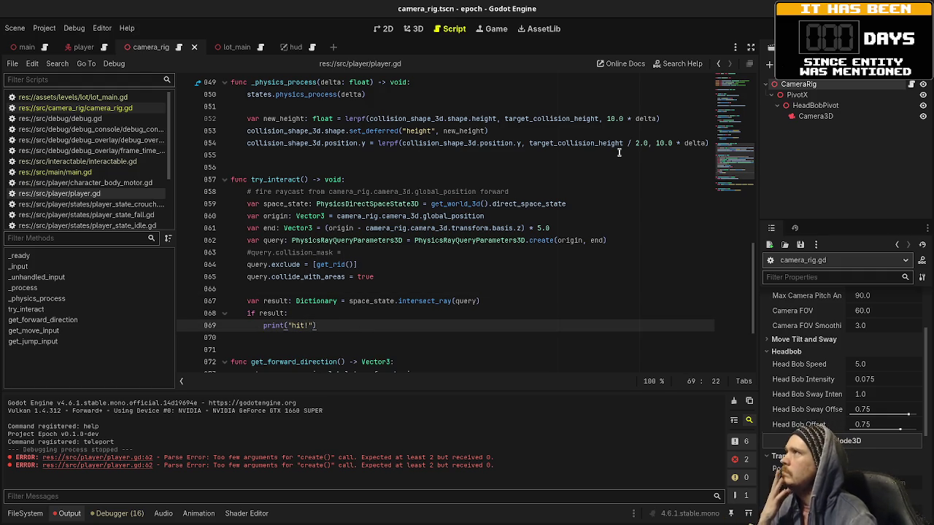
pyautogui.moveTo(506, 232)
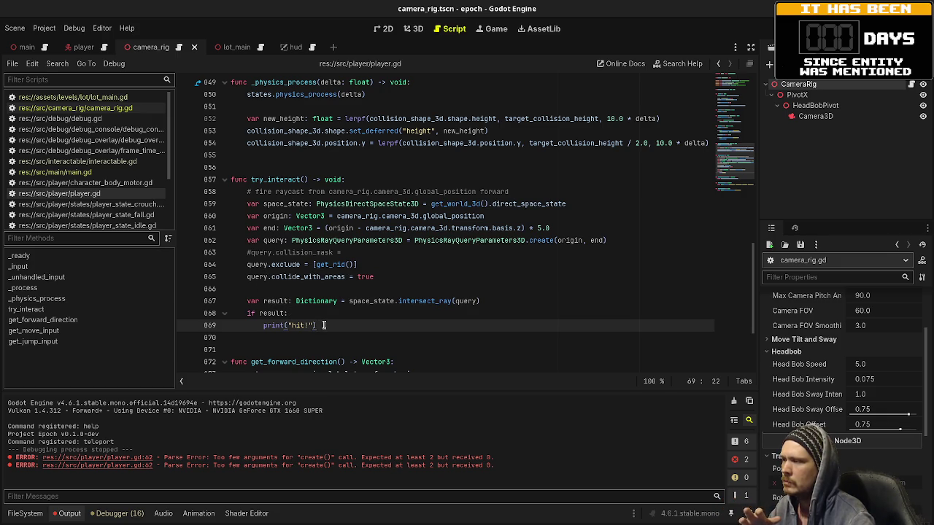
pyautogui.moveTo(319, 326); pyautogui.dragTo(264, 326)
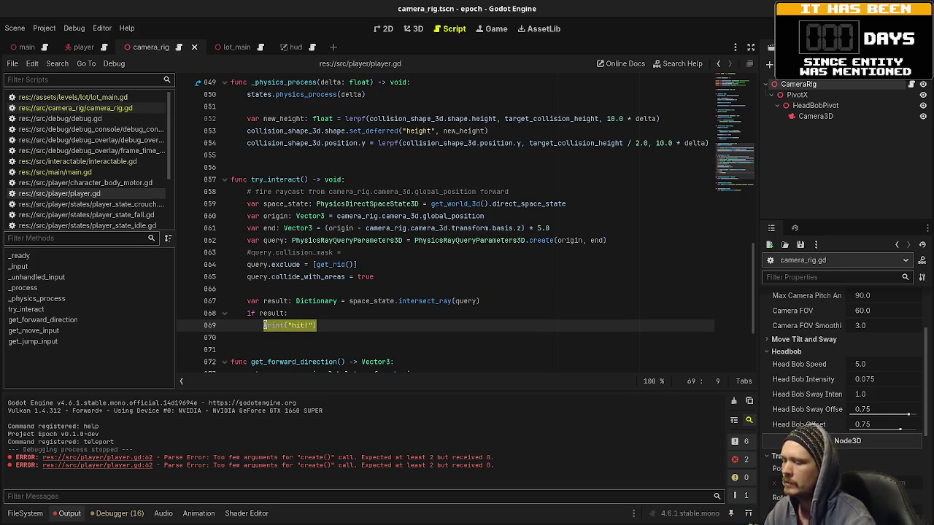
pyautogui.write('print(result')
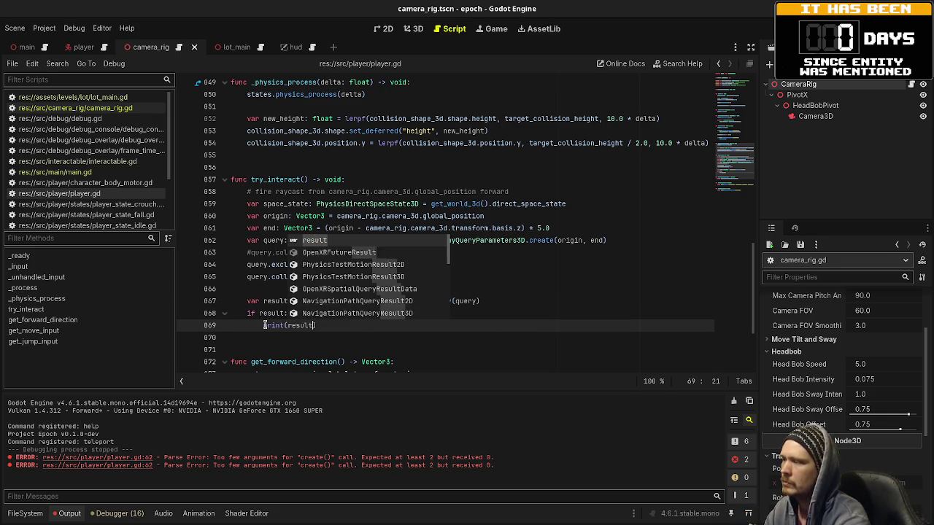
pyautogui.press('Left')
pyautogui.press('Left')
pyautogui.press('Left')
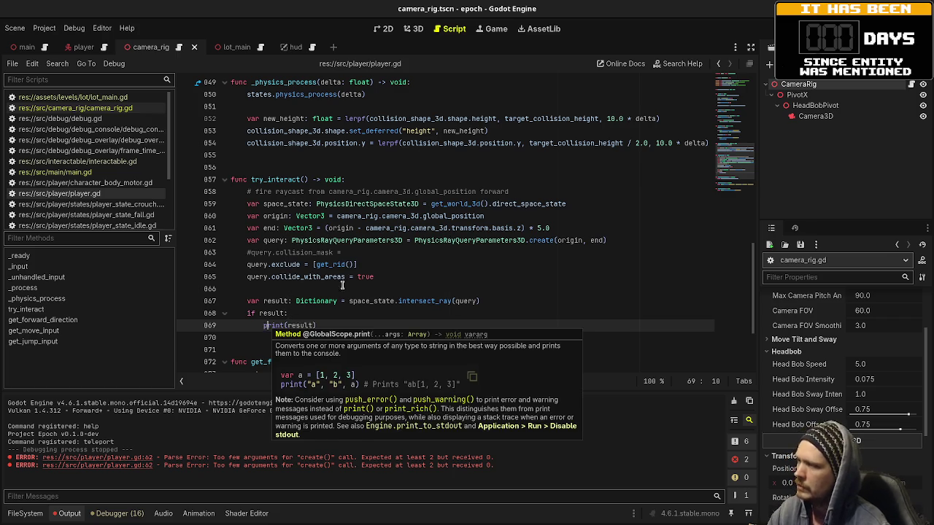
pyautogui.click(487, 216)
pyautogui.press('F5')
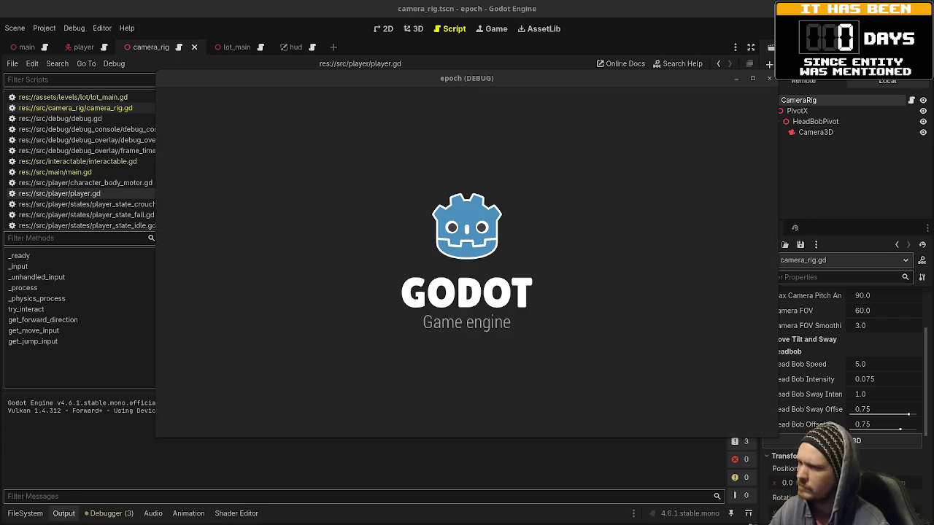
# Step: Walk past the jump blocks to the grey wall panel, try interacting, then stop the game
pyautogui.press('s')
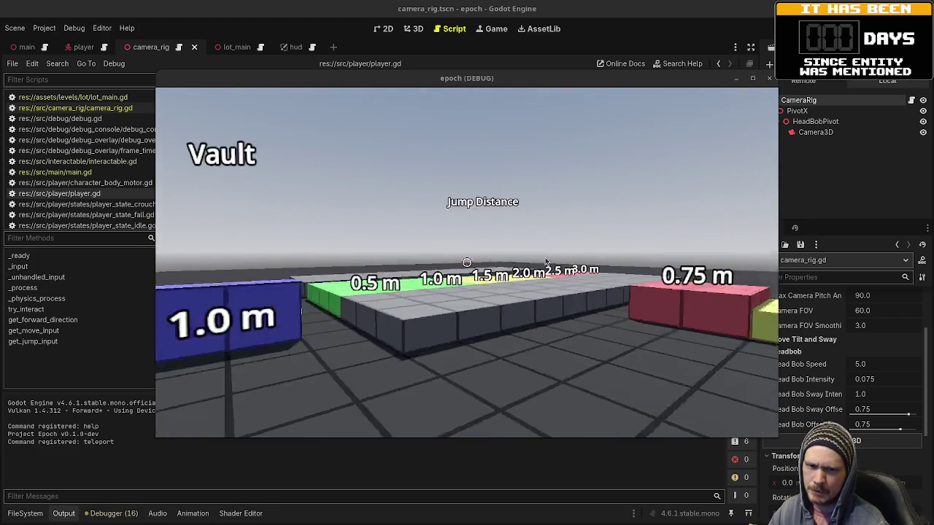
pyautogui.press('w')
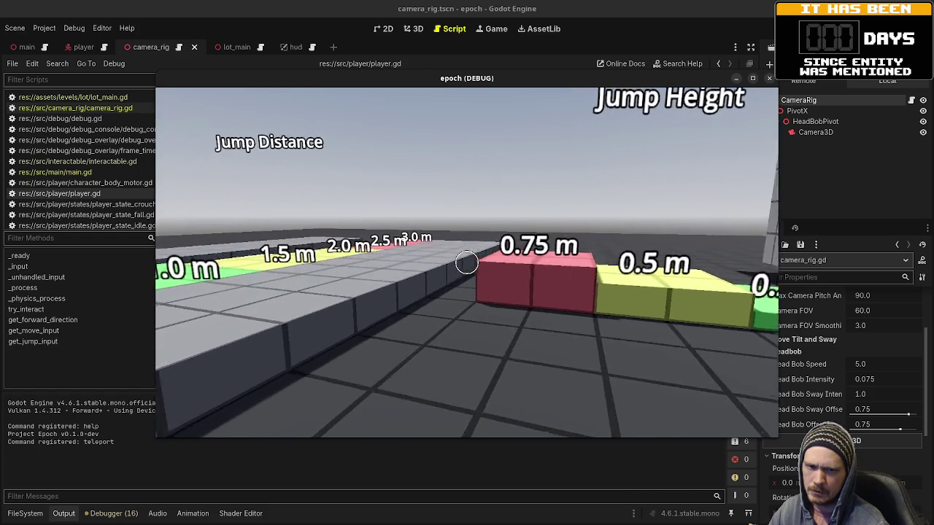
pyautogui.press('w')
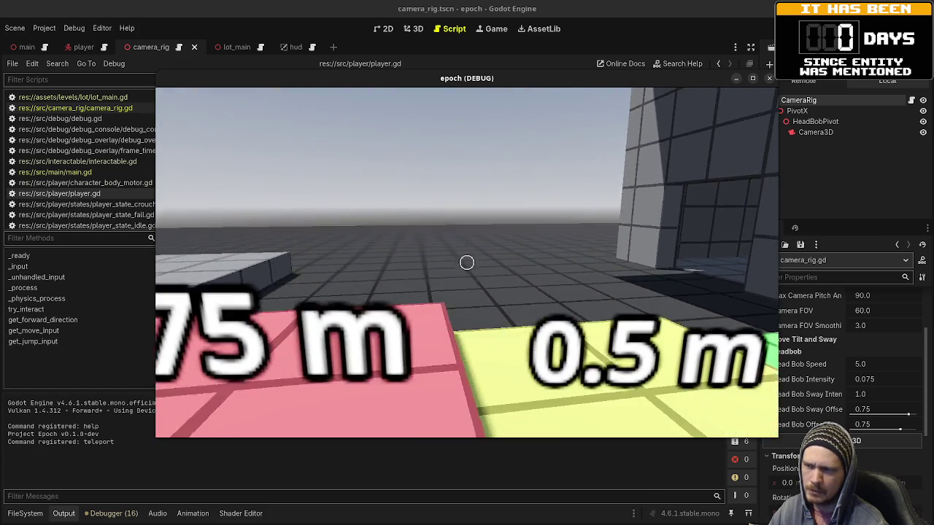
pyautogui.press('w')
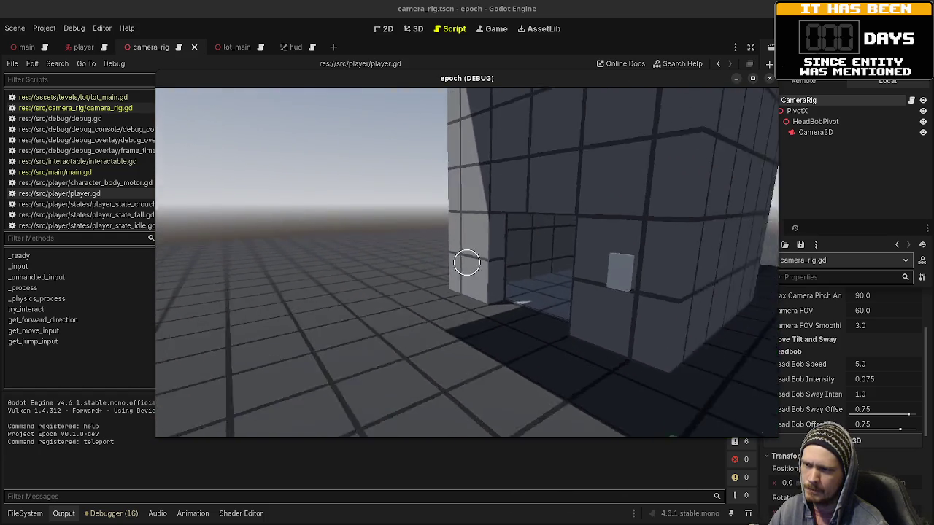
pyautogui.press('w')
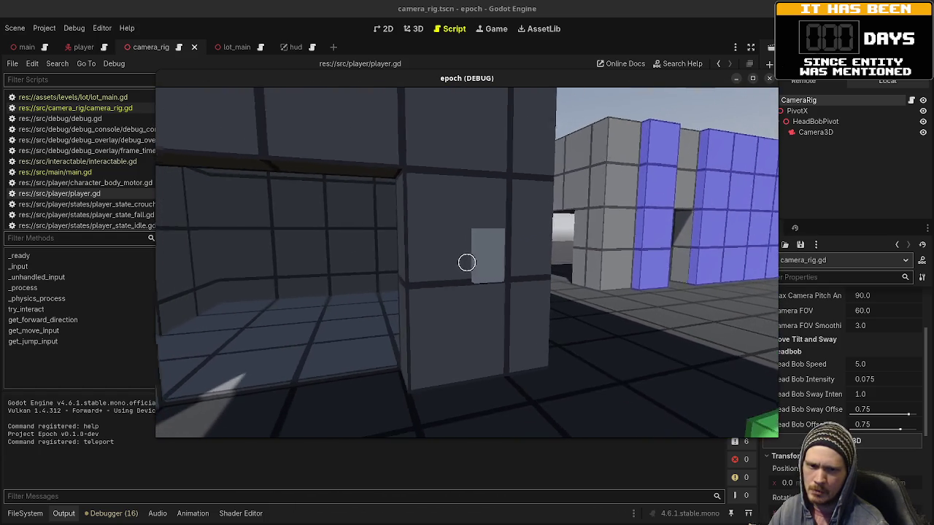
pyautogui.press('w')
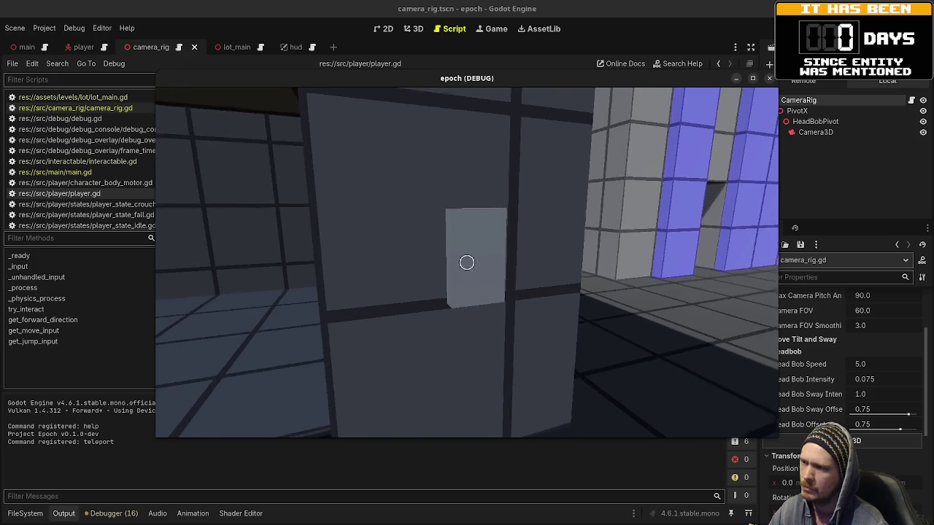
pyautogui.press('w')
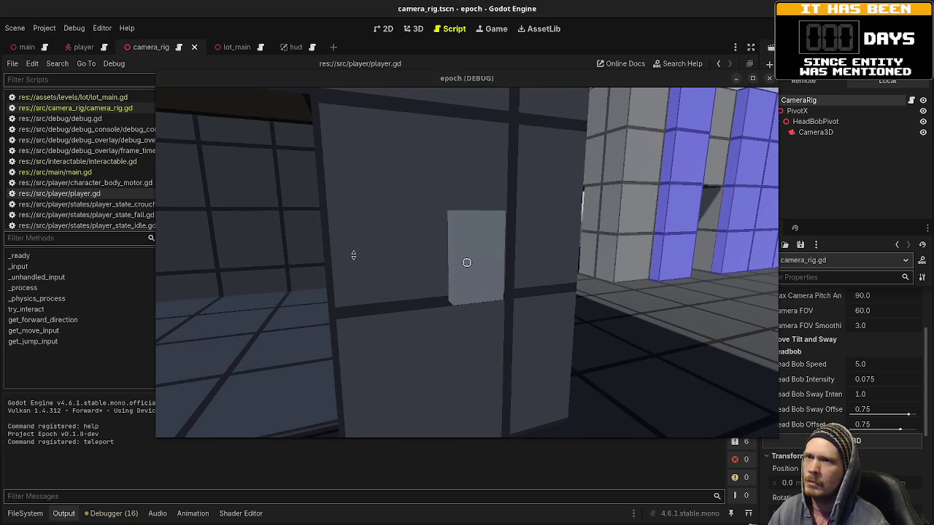
pyautogui.press('F8')
# Step: Add a debug print("input") under the interact check, just before the try_interact() call
pyautogui.scroll(6, 353, 259)
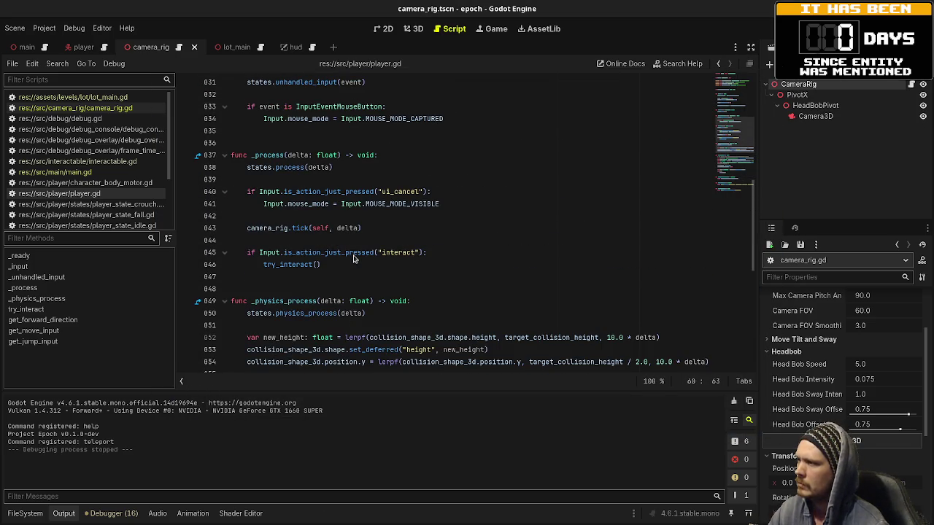
pyautogui.click(451, 248)
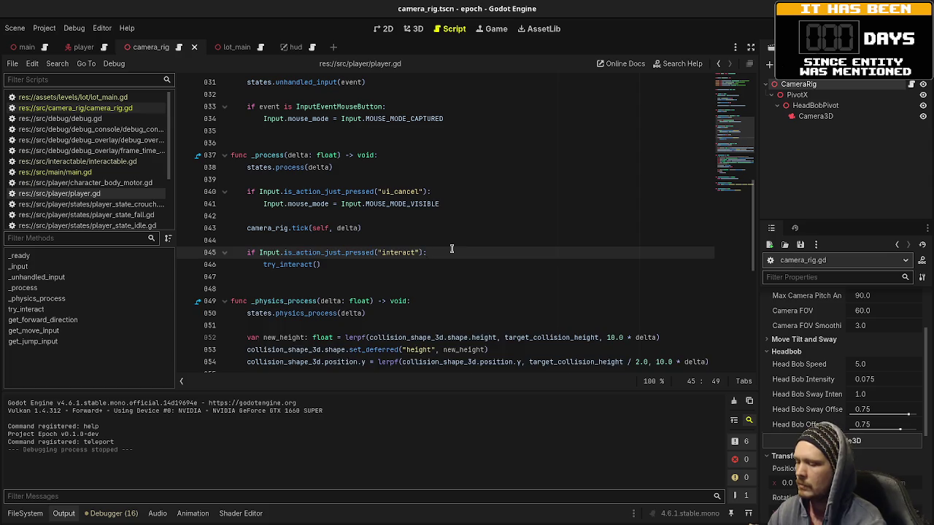
pyautogui.press('Return')
pyautogui.write('print("input')
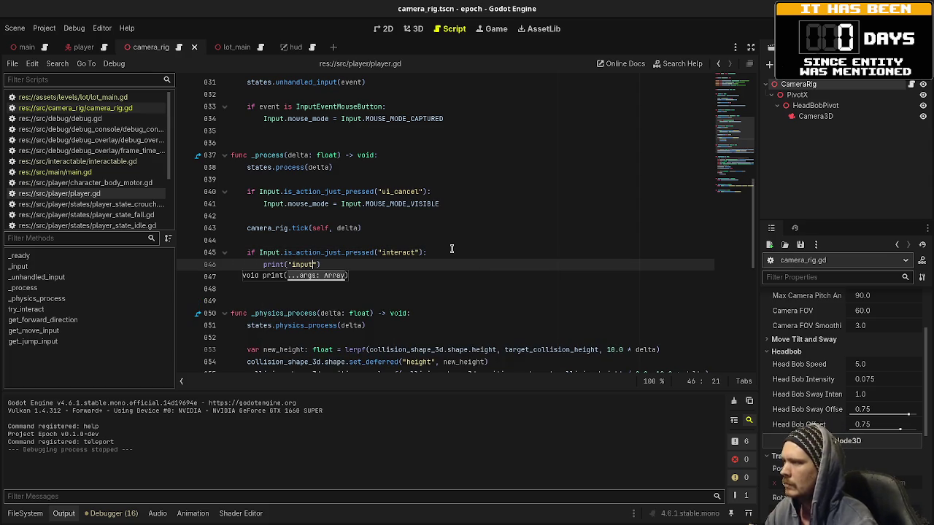
pyautogui.scroll(-6, 452, 249)
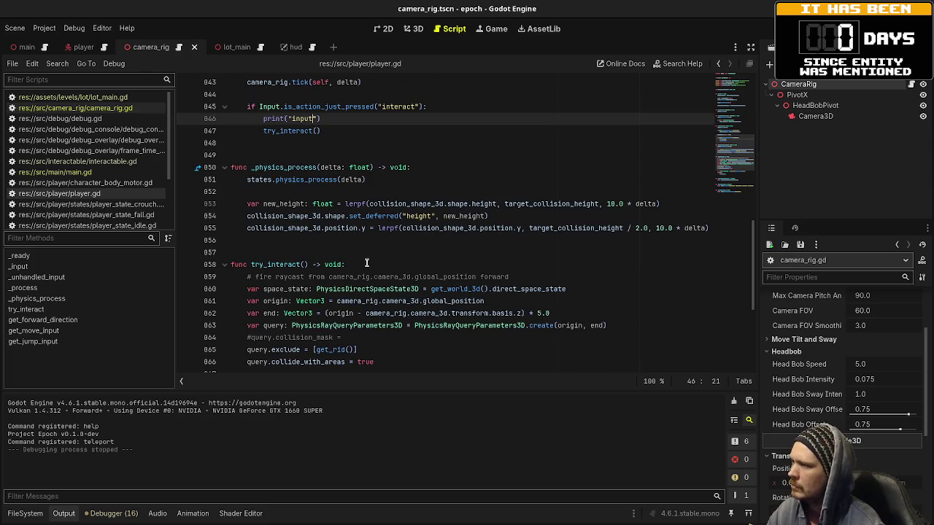
pyautogui.click(367, 264)
pyautogui.press('Up')
pyautogui.press('Up')
pyautogui.press('Up')
pyautogui.scroll(-1, 367, 264)
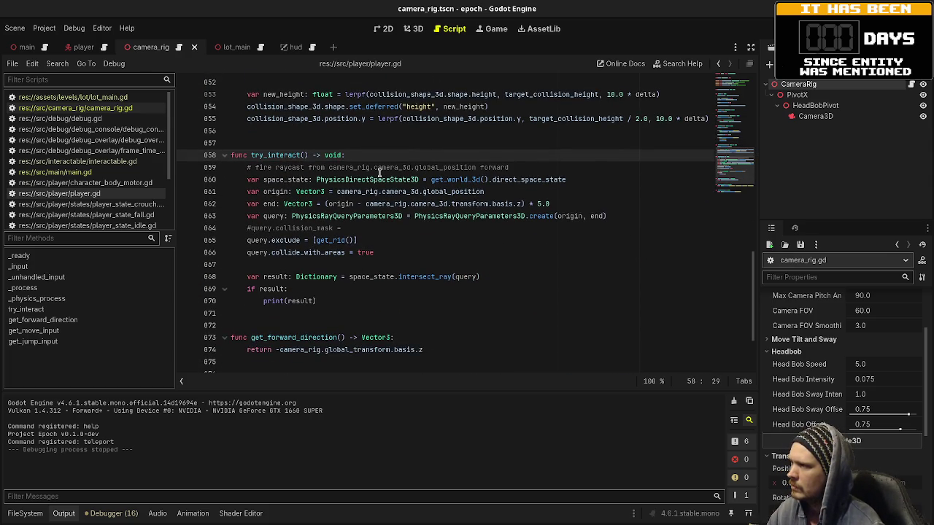
# Step: Run the game, interact with the wall panel up close and from farther away, then stop
pyautogui.press('F5')
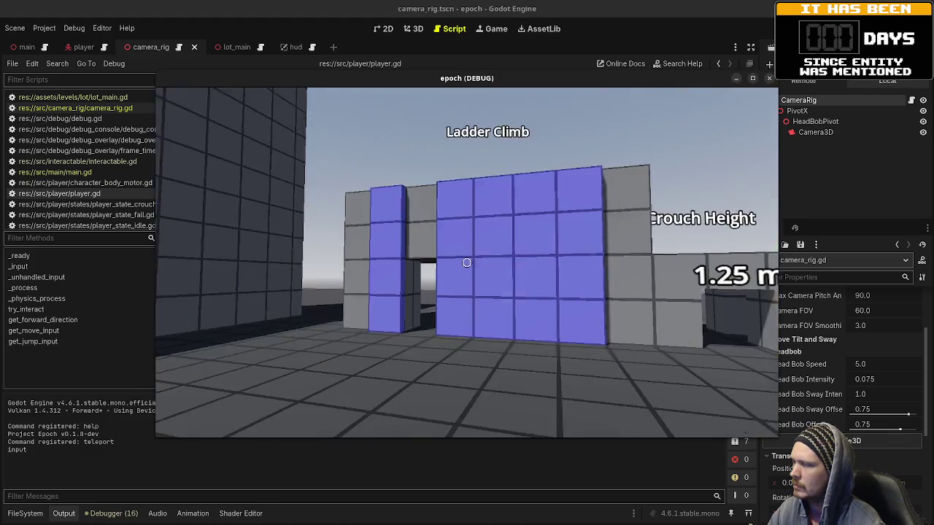
pyautogui.press('w')
pyautogui.press('w')
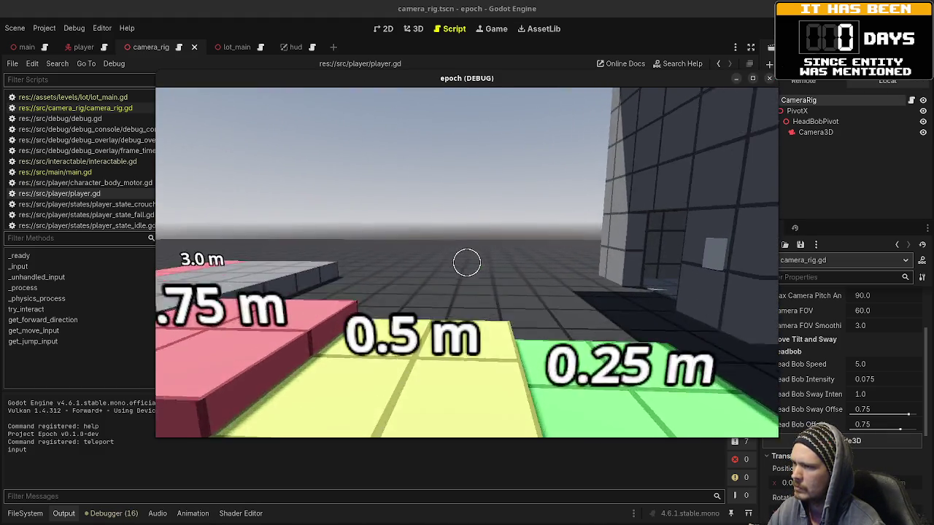
pyautogui.press('w')
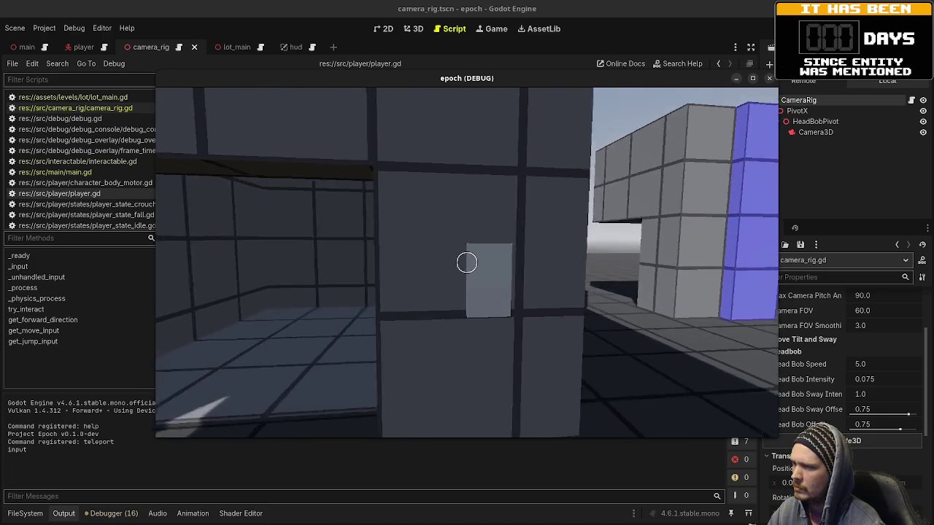
pyautogui.press('e')
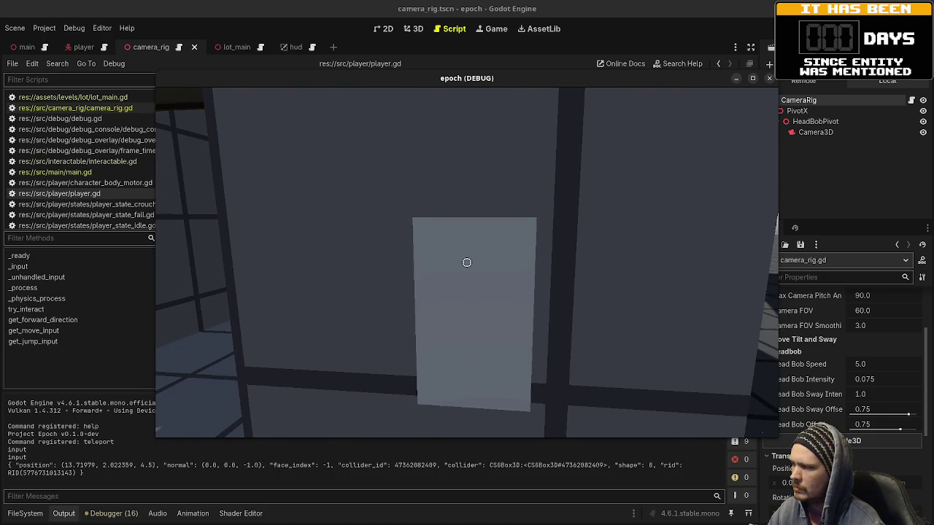
pyautogui.press('s')
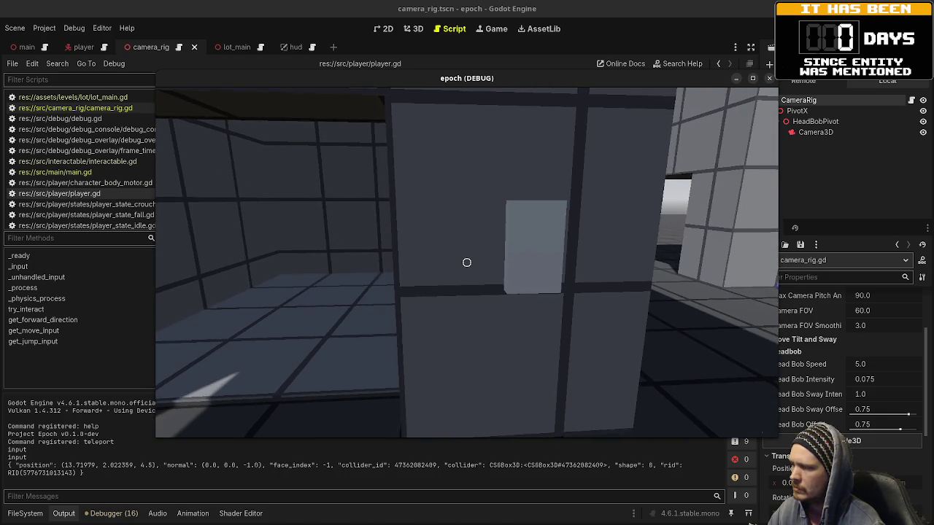
pyautogui.press('s')
pyautogui.press('w')
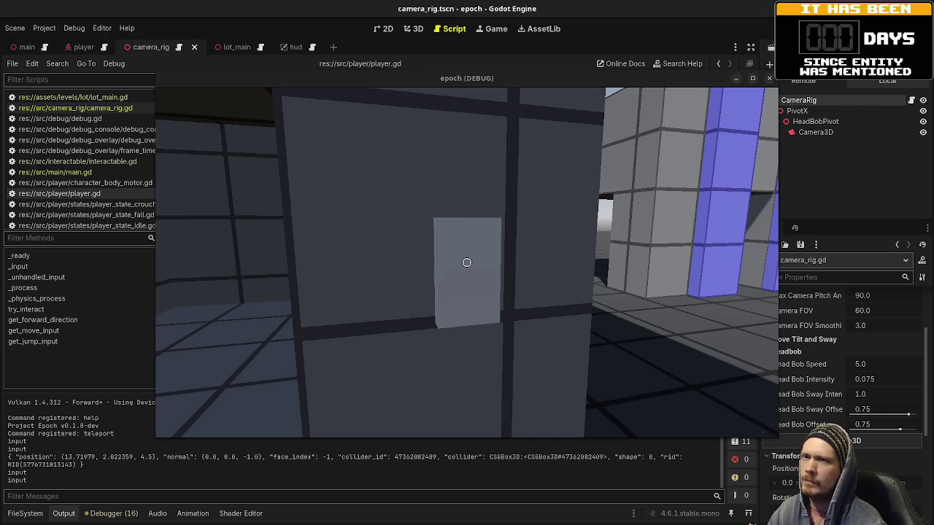
pyautogui.press('F8')
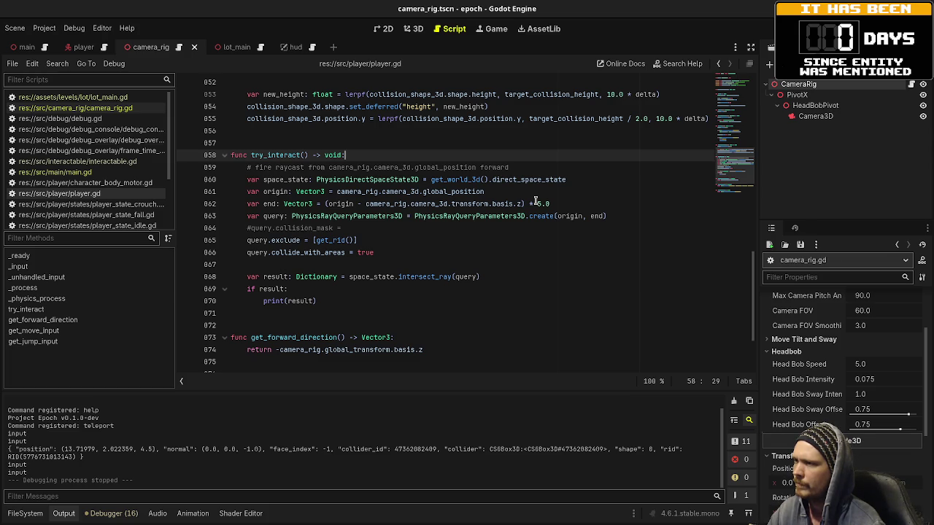
# Step: Relaunch the game and walk past the 0.25 m step up to the grey wall panel
pyautogui.press('F5')
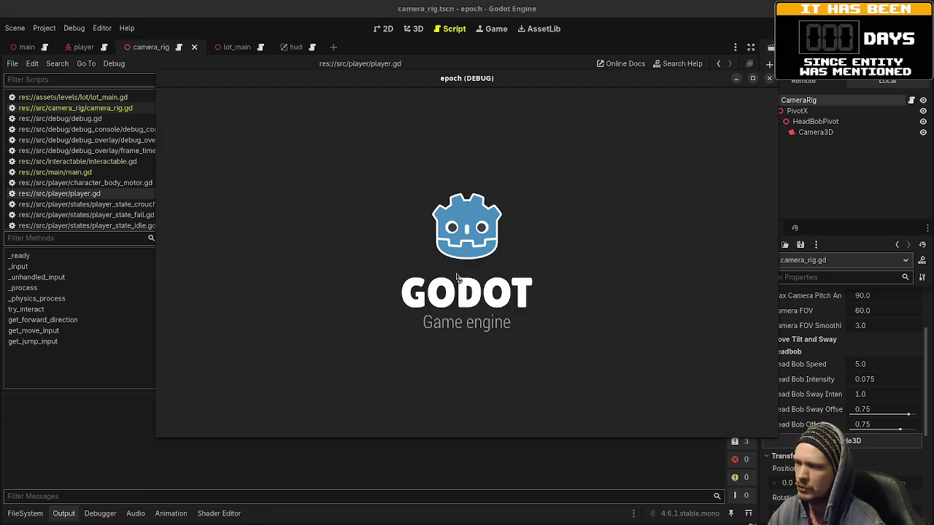
pyautogui.press('w')
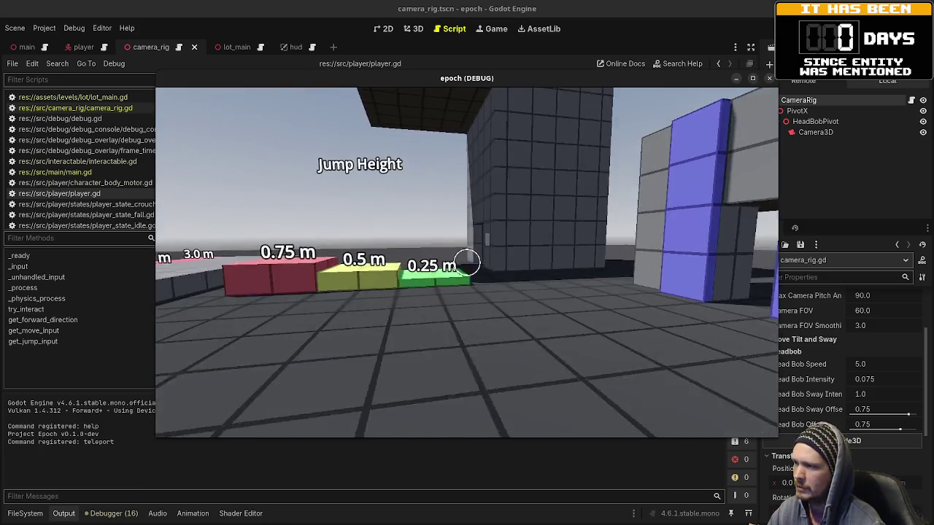
pyautogui.press('w')
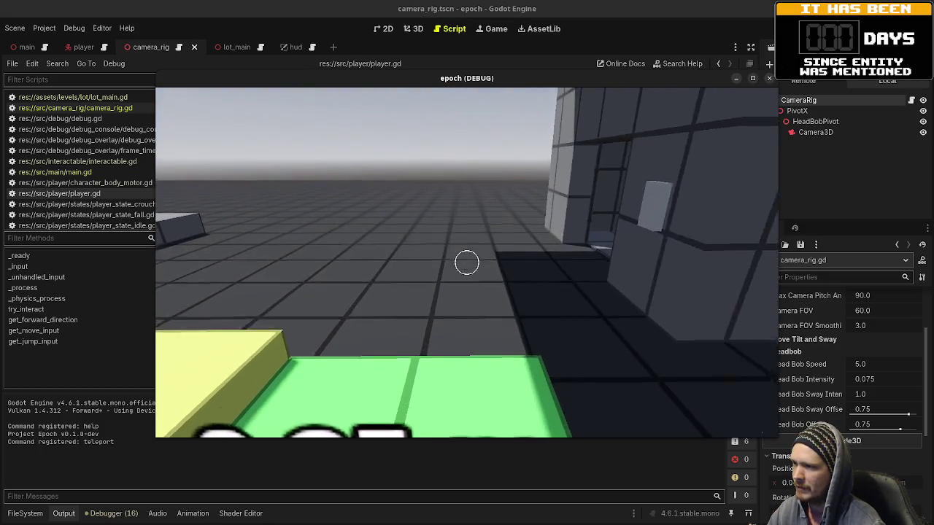
pyautogui.press('w')
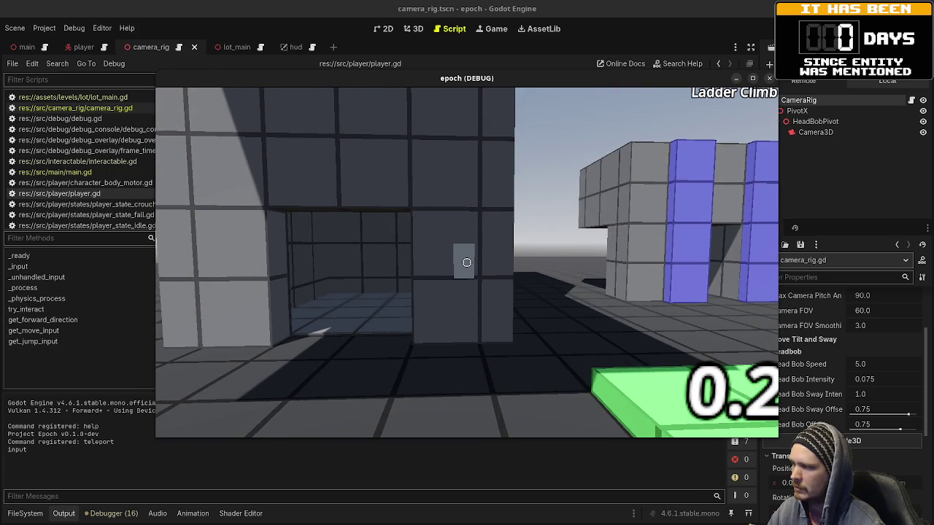
pyautogui.press('w')
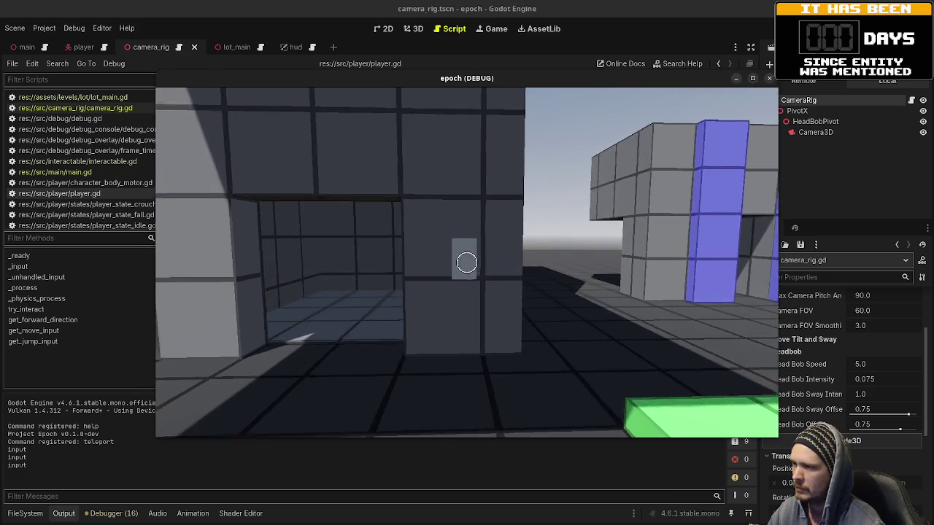
pyautogui.press('w')
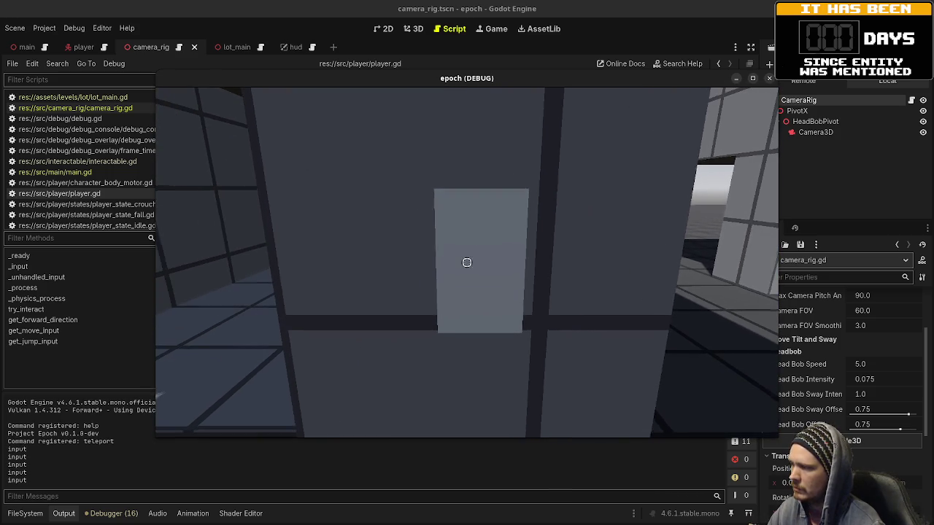
# Step: Interact with the grey panel from an angle, up close and while backing away, then stop
pyautogui.press('s')
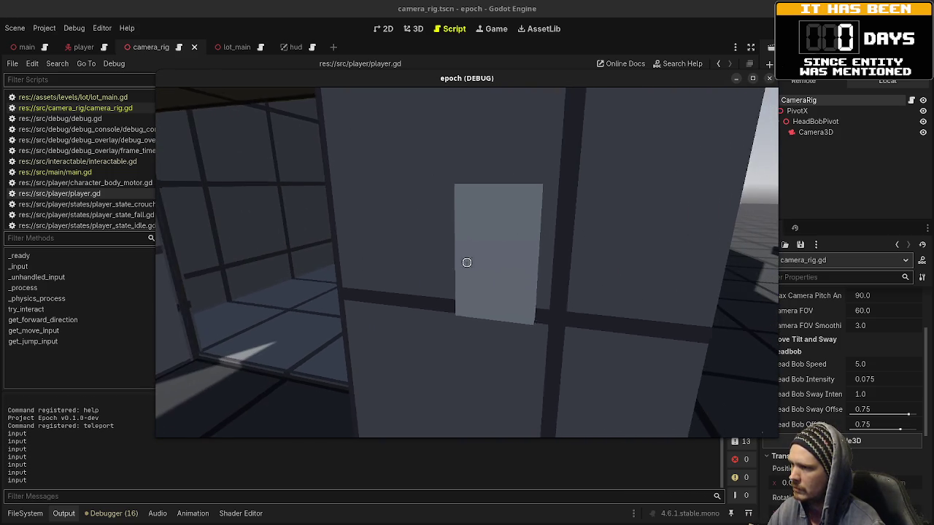
pyautogui.press('a')
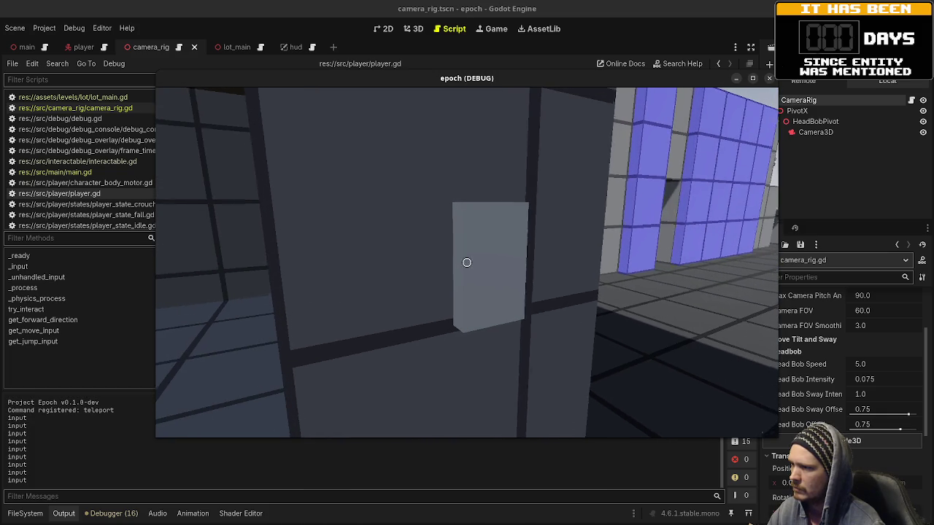
pyautogui.press('w')
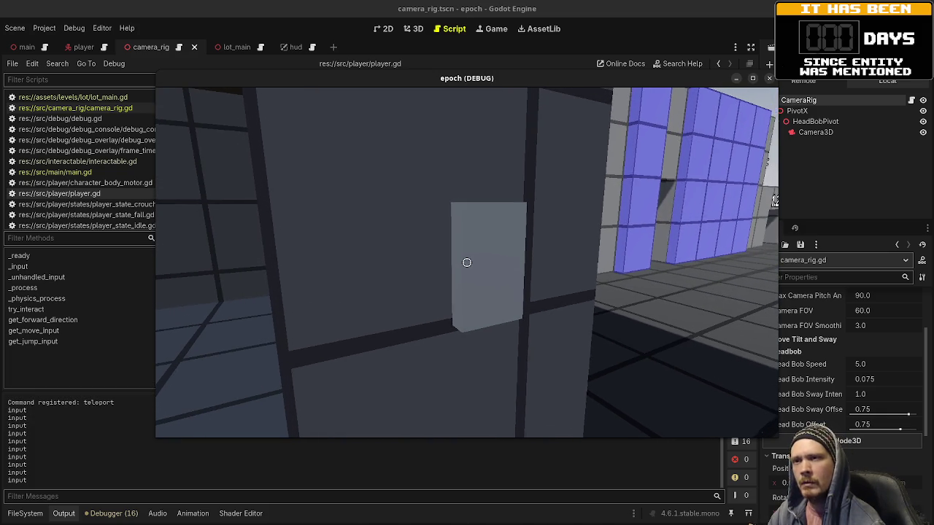
pyautogui.press('e')
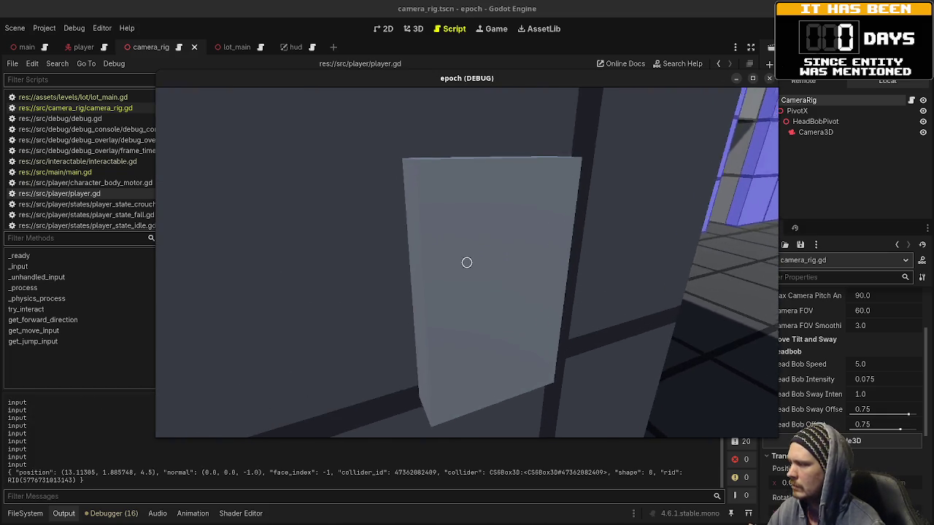
pyautogui.press('w')
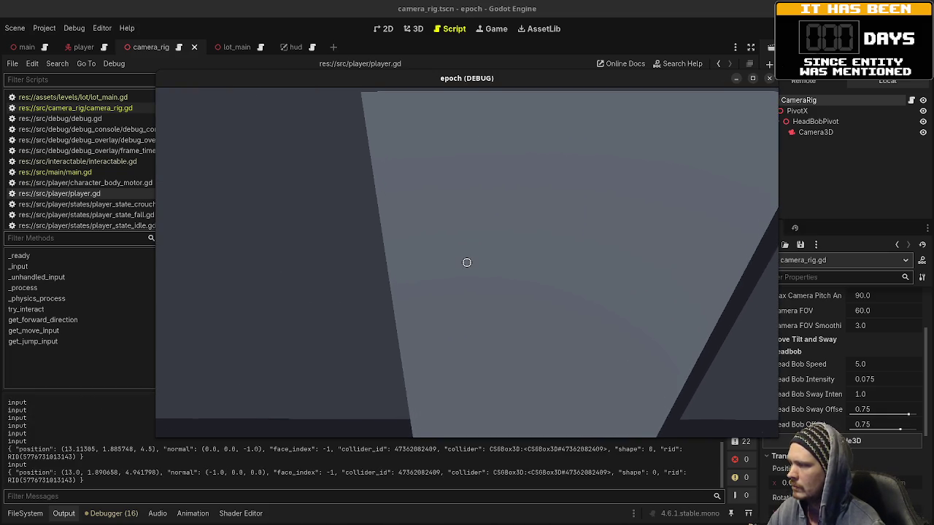
pyautogui.press('e')
pyautogui.press('s')
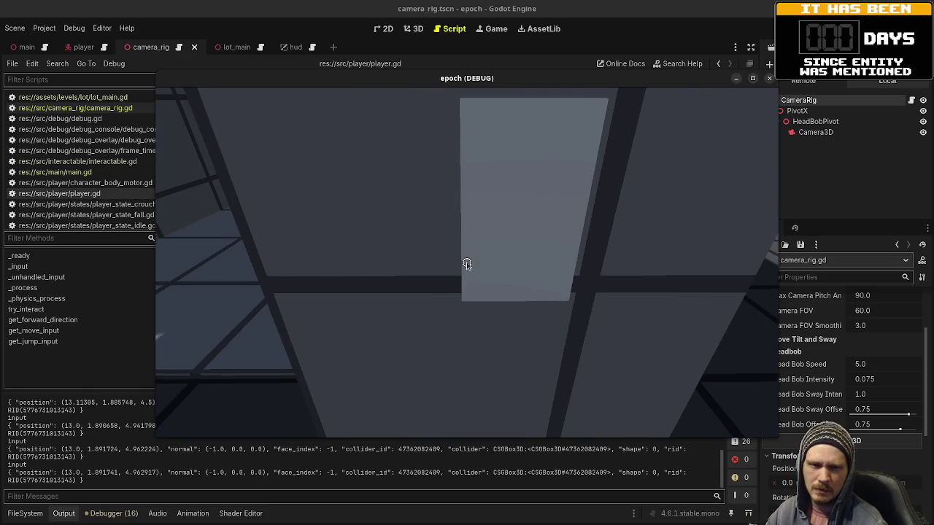
pyautogui.press('Escape')
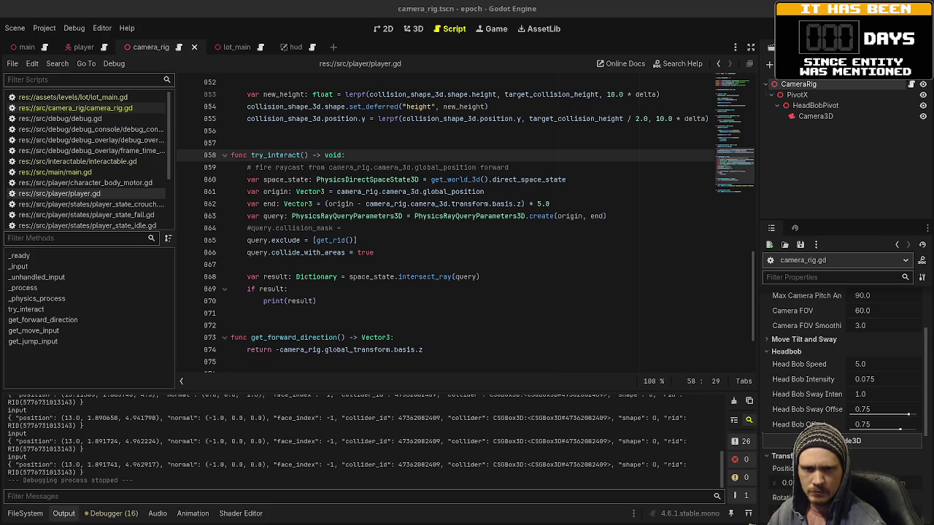
# Step: Remove the extra parentheses around origin and basis.z in the ray end expression on line 862
pyautogui.click(529, 265)
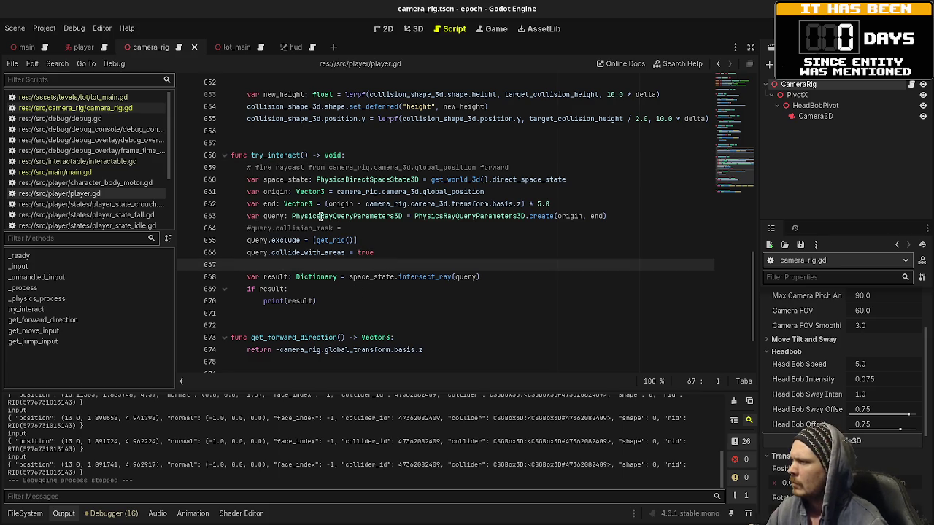
pyautogui.moveTo(546, 212)
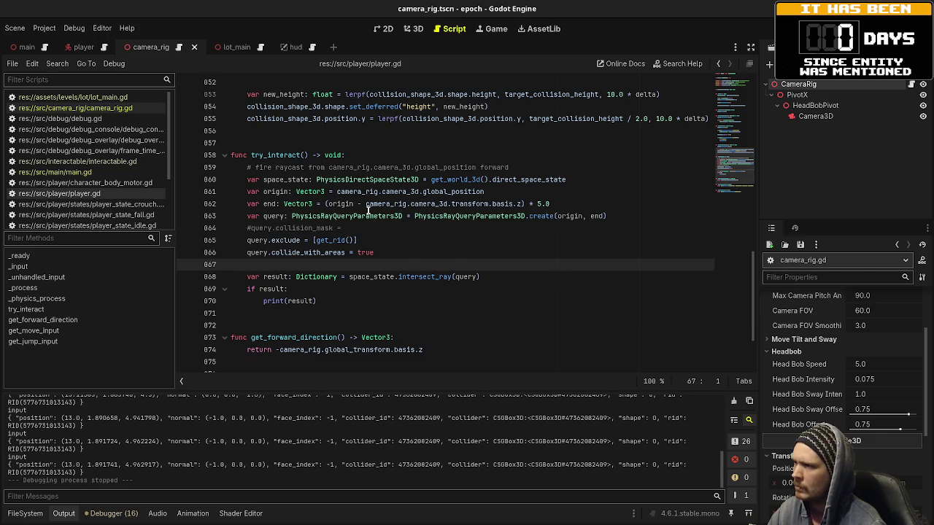
pyautogui.moveTo(358, 203); pyautogui.dragTo(518, 205)
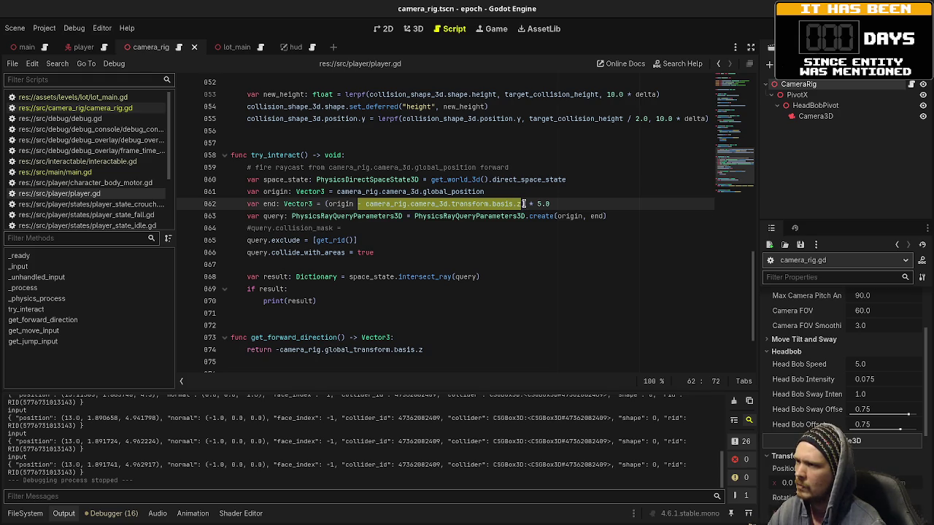
pyautogui.click(518, 205)
pyautogui.press('Delete')
pyautogui.click(328, 204)
pyautogui.press('BackSpace')
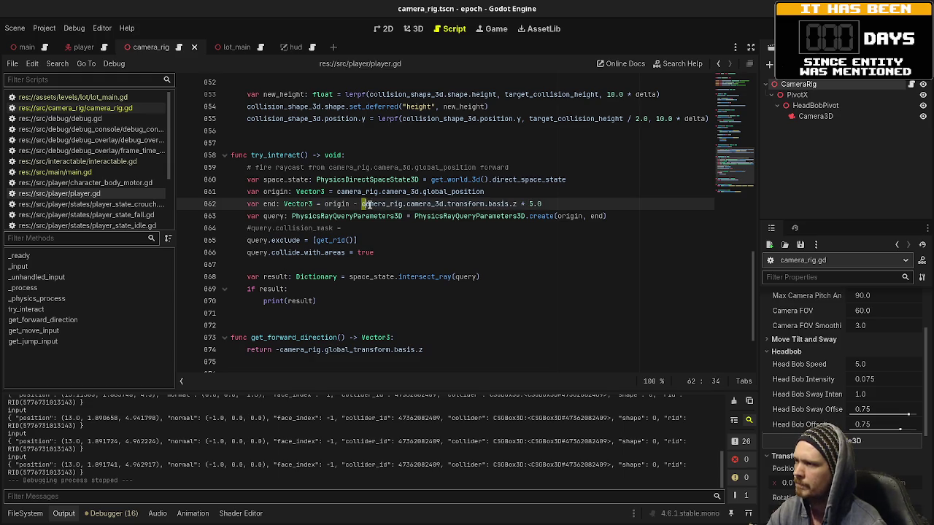
# Step: Wrap the basis.z * 5.0 term in parentheses, save the script, and run the game
pyautogui.moveTo(362, 204); pyautogui.dragTo(567, 203)
pyautogui.write('(')
pyautogui.hotkey('ctrl', 's')
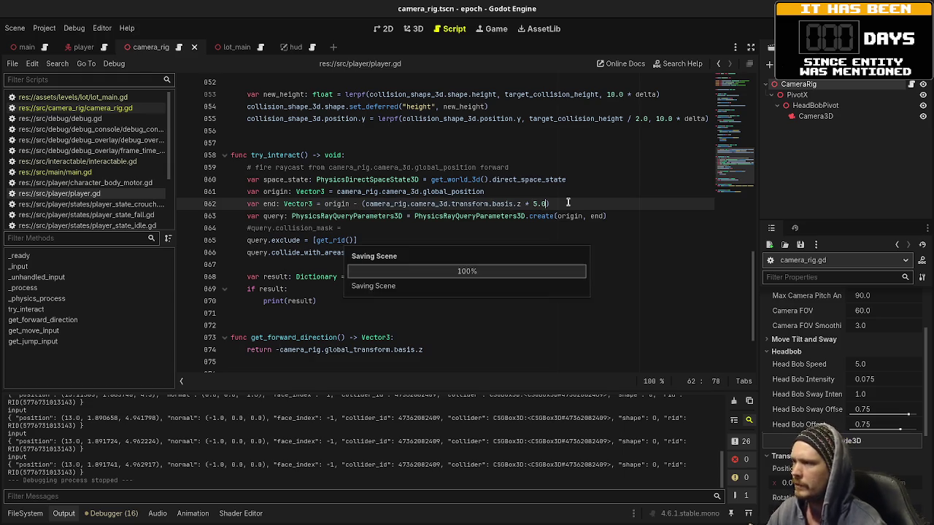
pyautogui.press('F5')
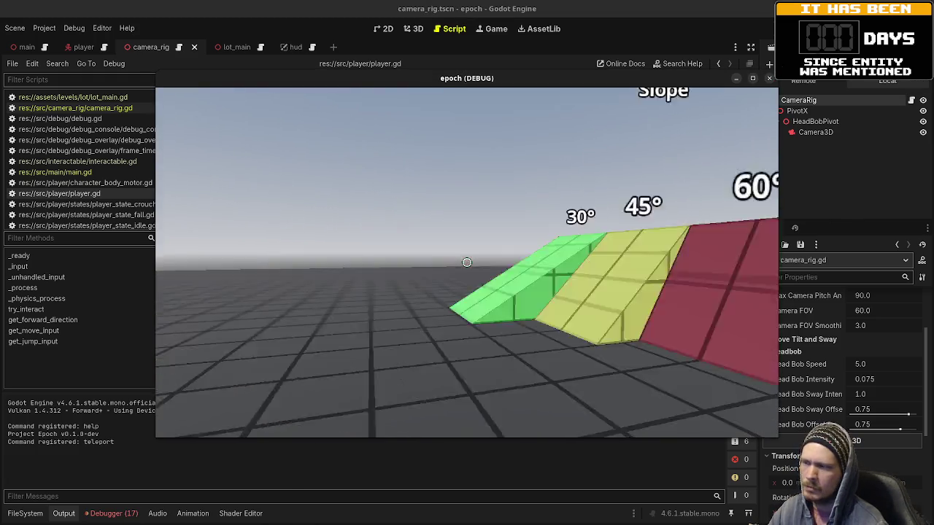
# Step: Walk the player up to the grey wall panel and try interacting with it
pyautogui.press('w')
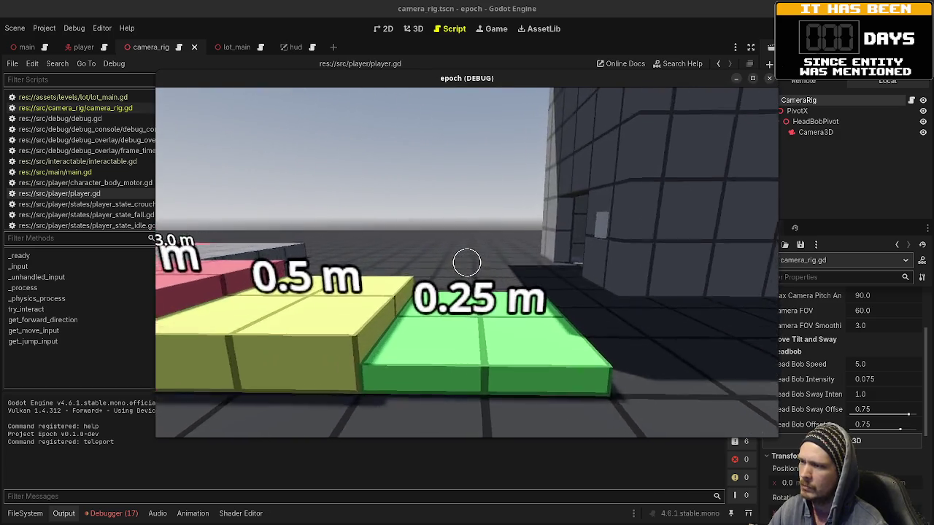
pyautogui.press('w')
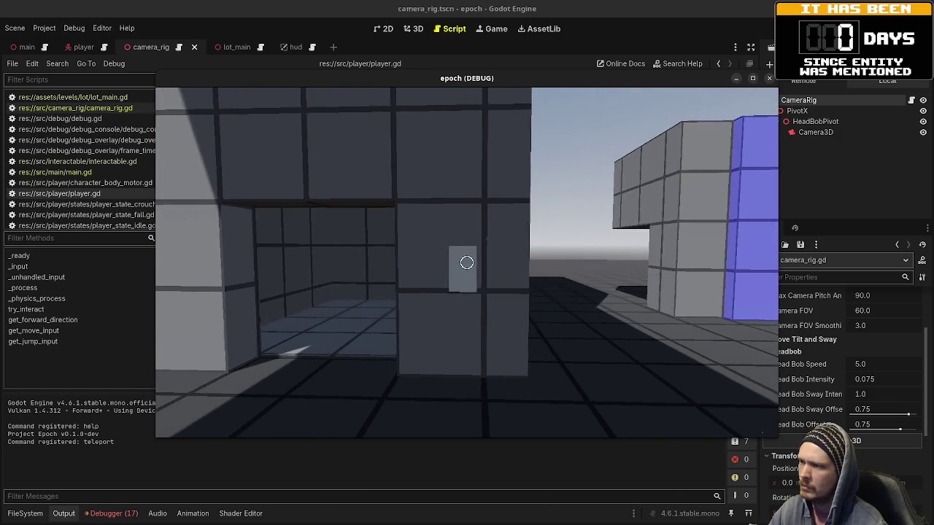
pyautogui.press('w')
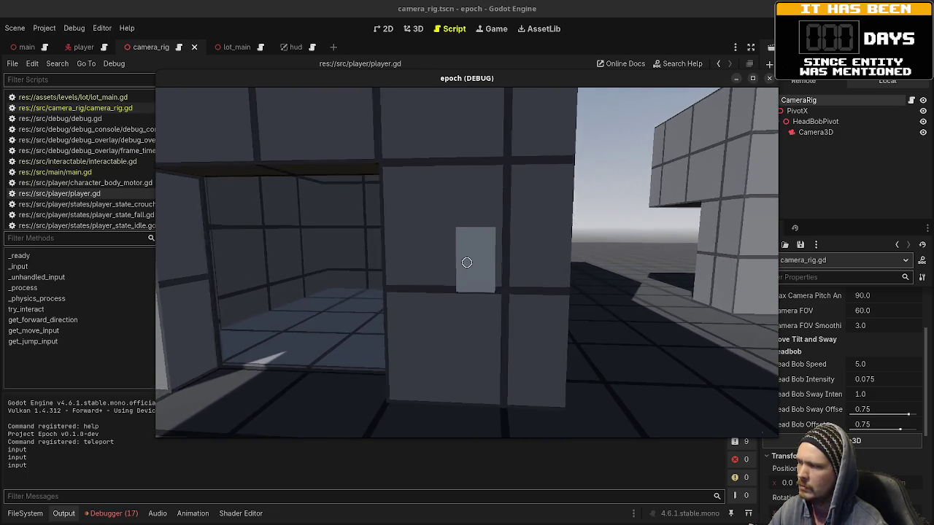
pyautogui.press('w')
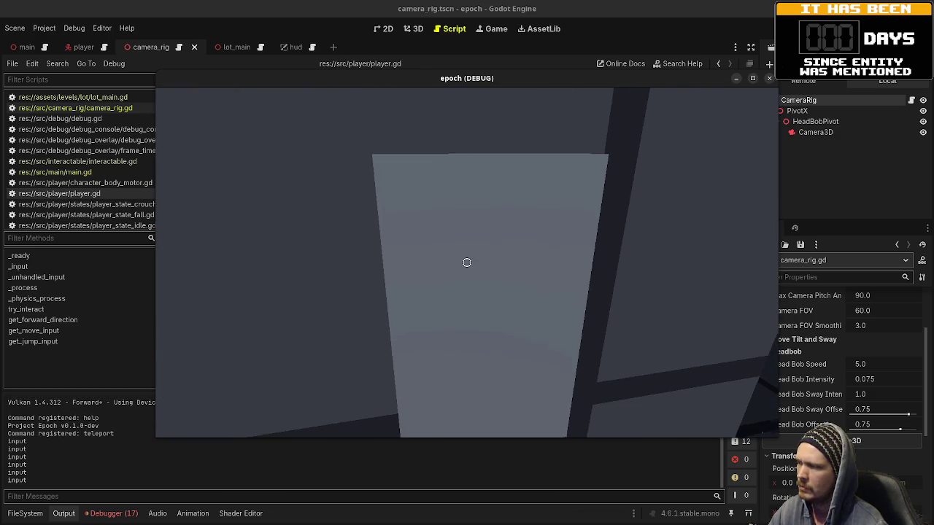
# Step: Back away from the panel, stop the game, and show the camera_rig scene in 3D
pyautogui.press('s')
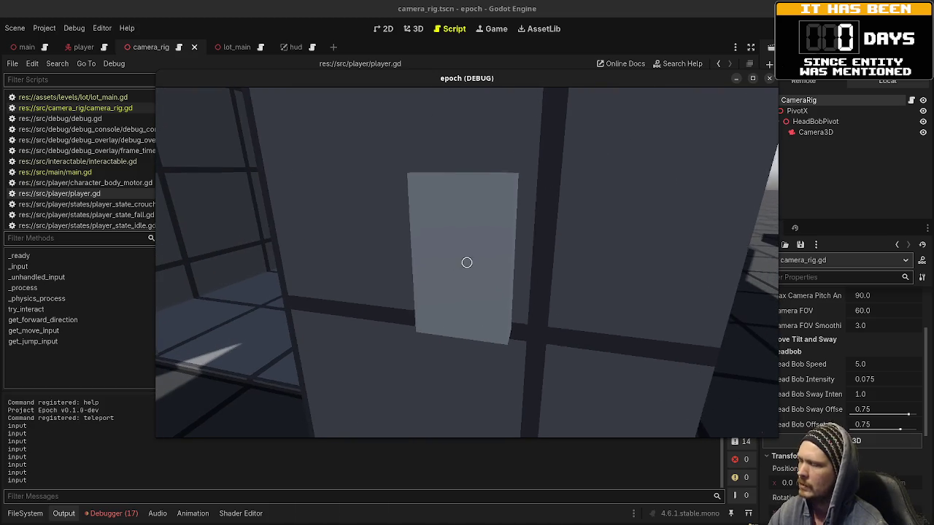
pyautogui.press('F8')
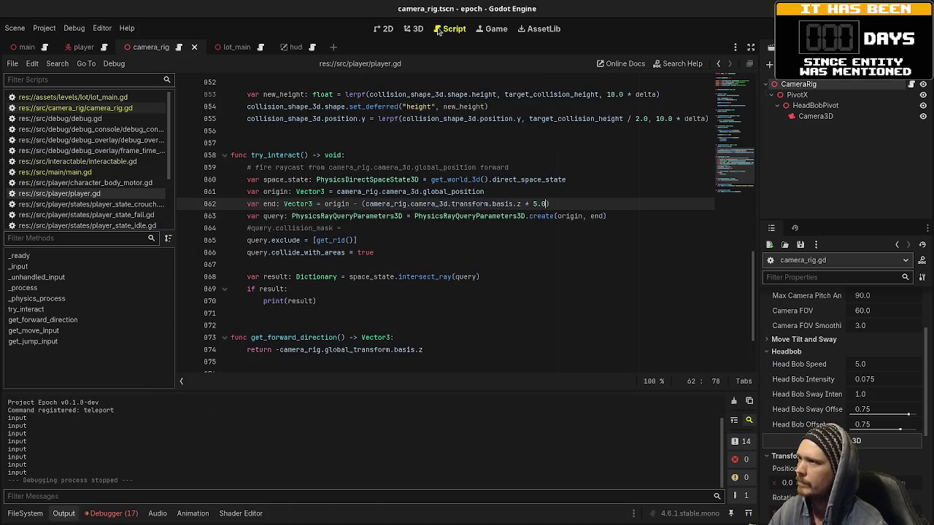
pyautogui.click(413, 29)
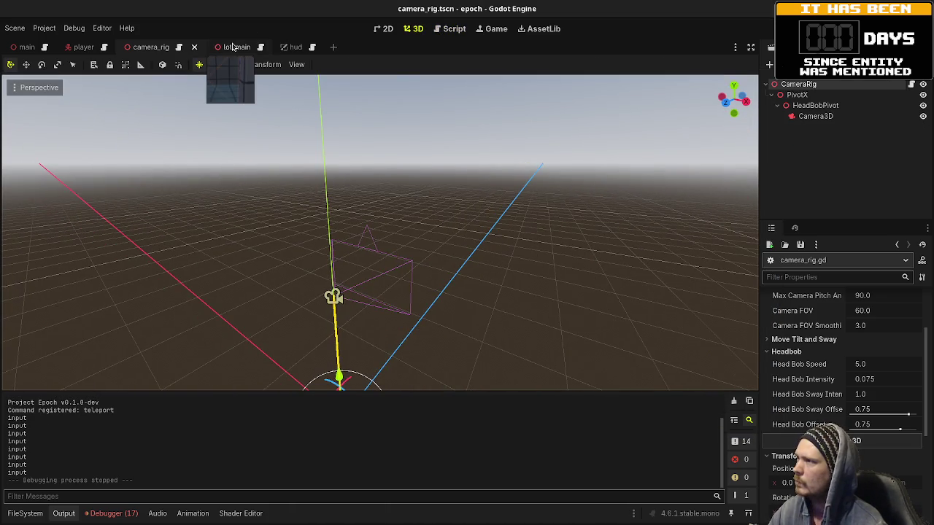
# Step: Open lot_main and browse the elevator nodes down to BottomCallButton
pyautogui.click(232, 48)
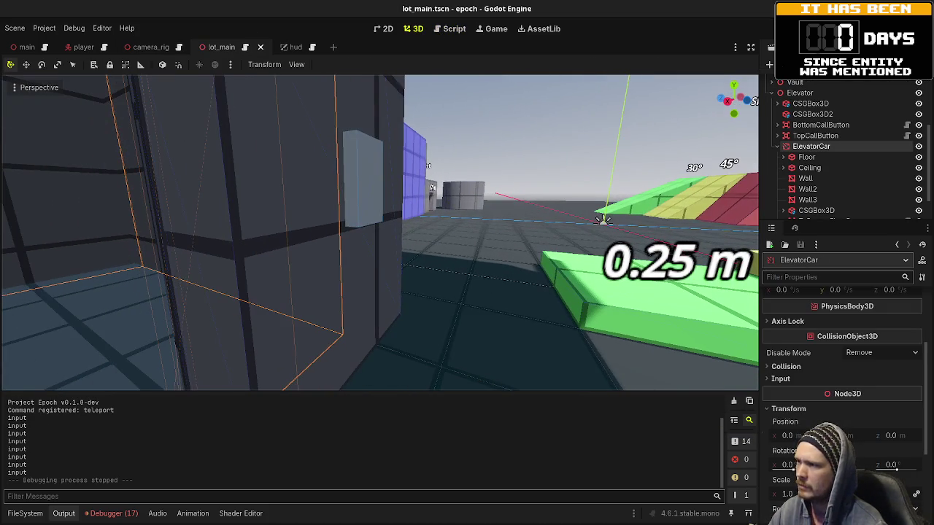
pyautogui.click(817, 210)
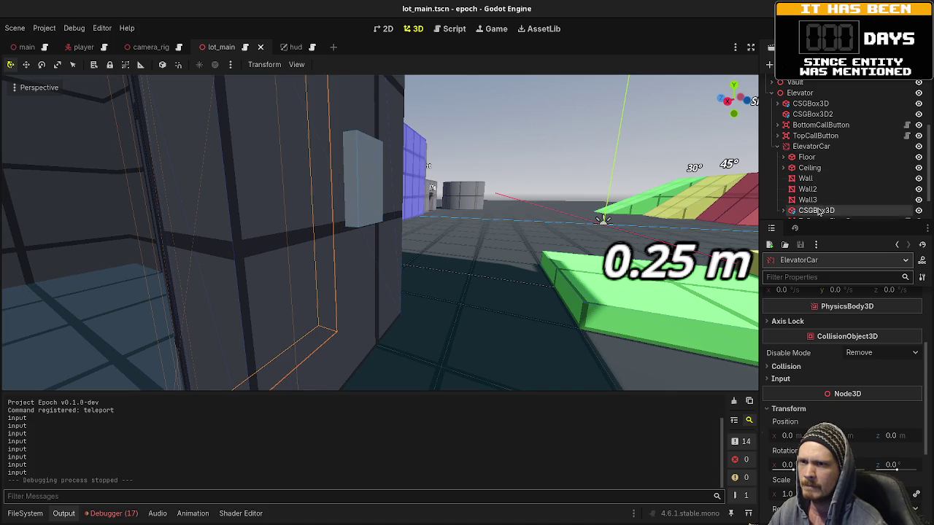
pyautogui.click(818, 188)
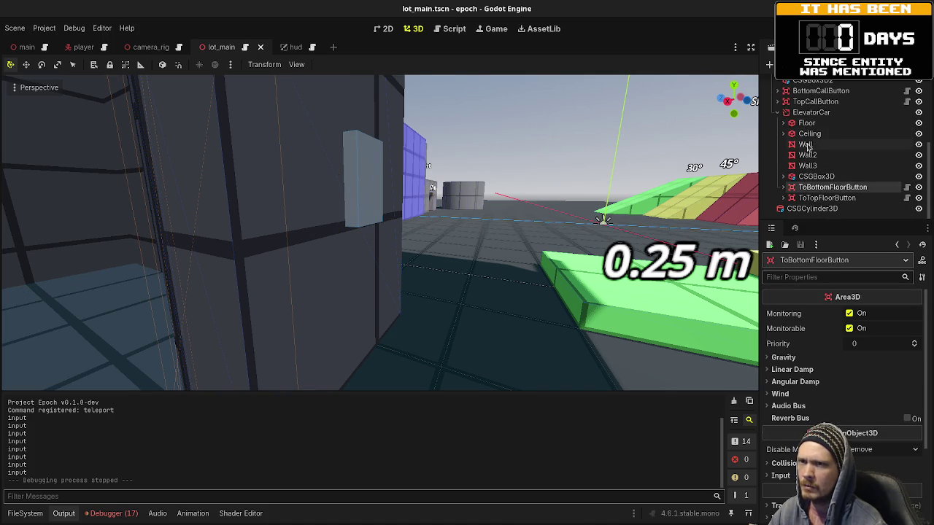
pyautogui.click(816, 91)
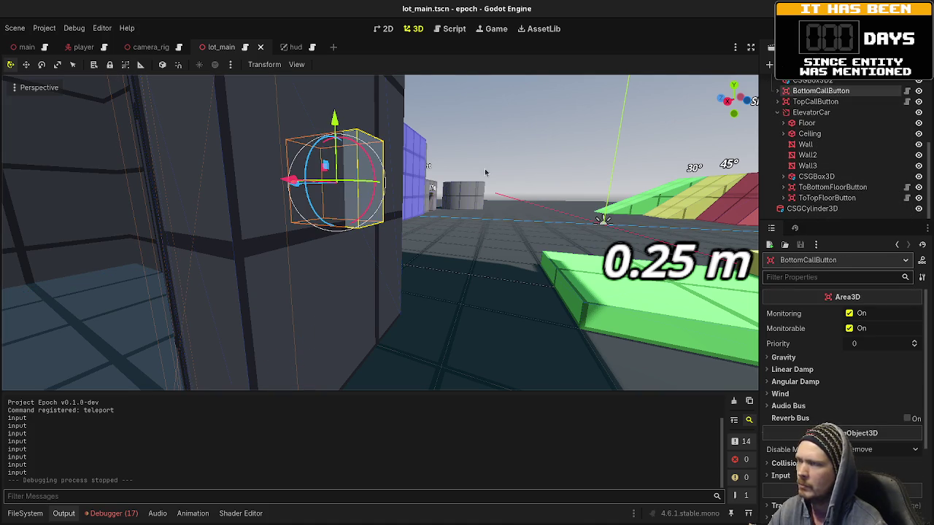
# Step: Focus on BottomCallButton's 0.3 × 0.5 × 0.5 m box CollisionShape3D, then return to player.gd
pyautogui.scroll(2, 485, 172)
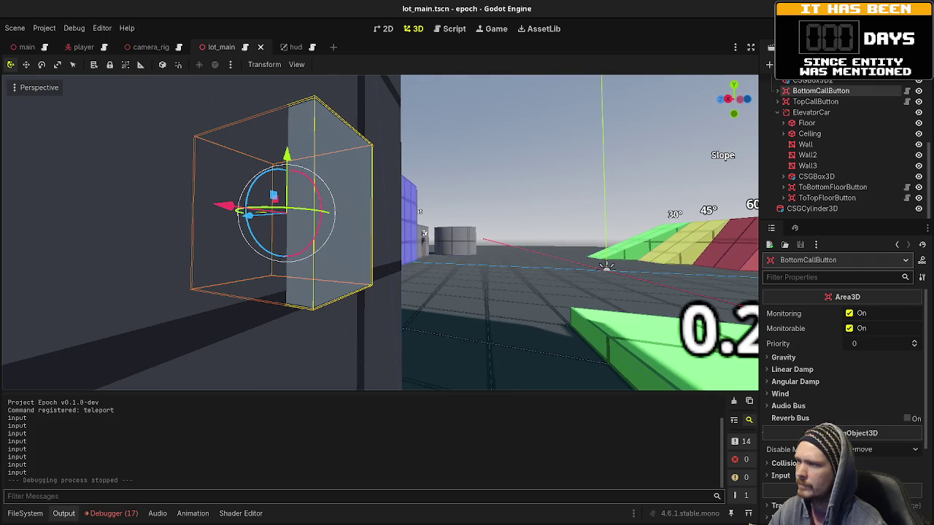
pyautogui.click(777, 90)
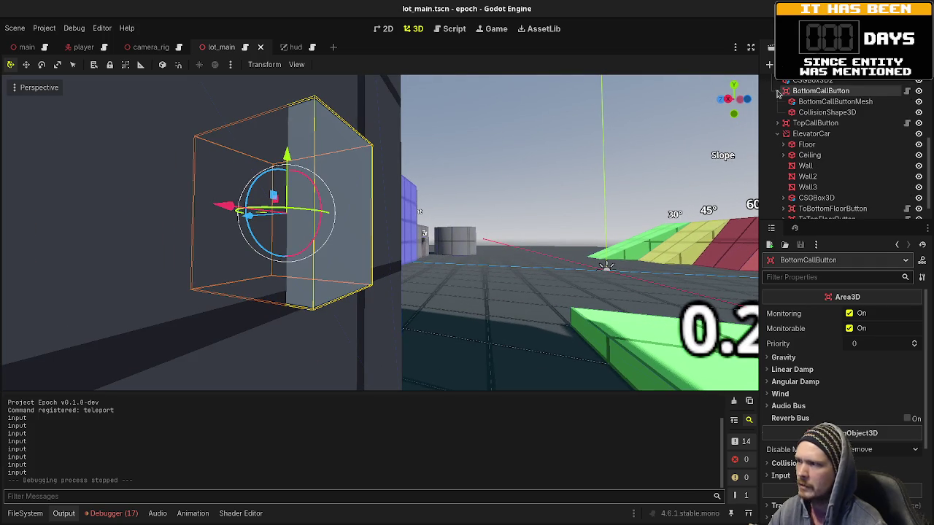
pyautogui.click(813, 113)
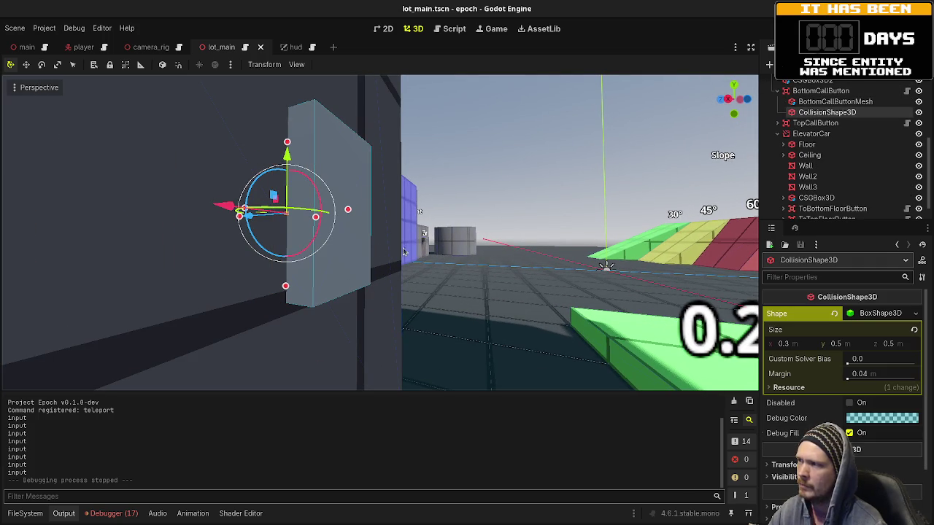
pyautogui.press('f')
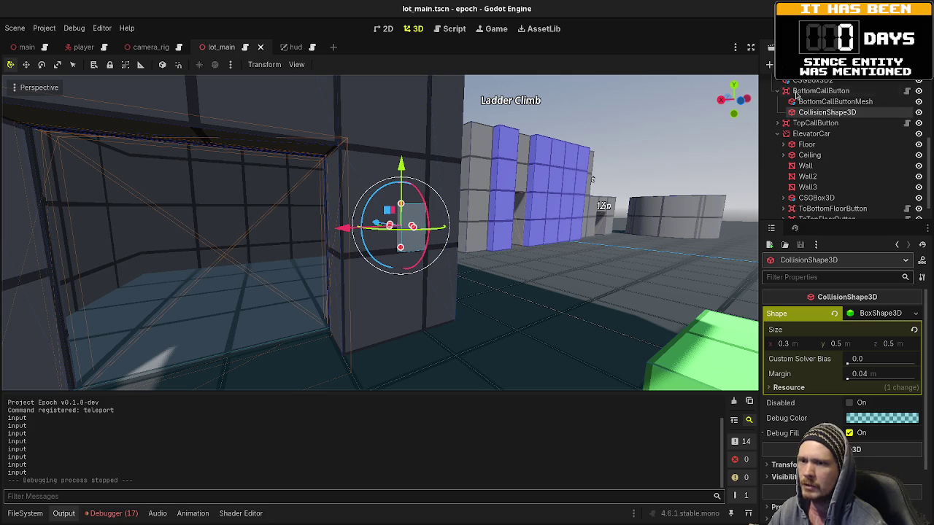
pyautogui.click(450, 31)
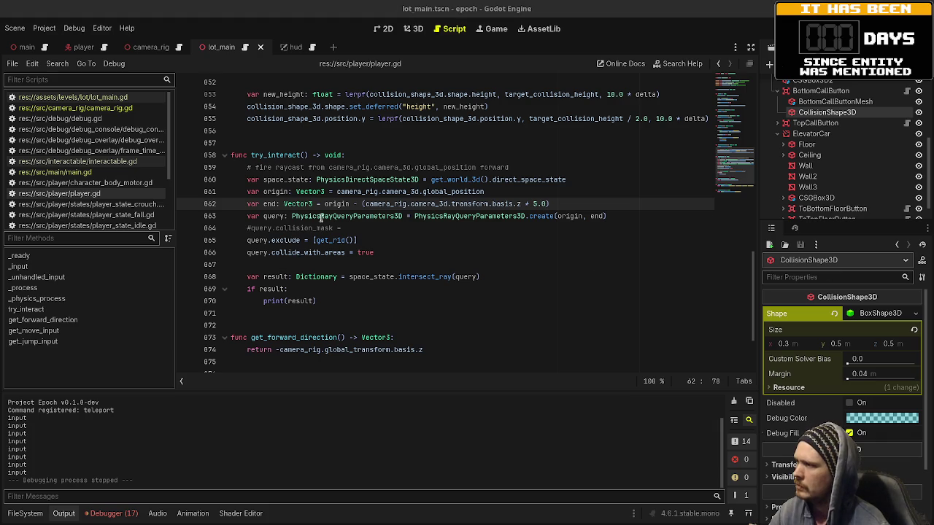
pyautogui.click(367, 205)
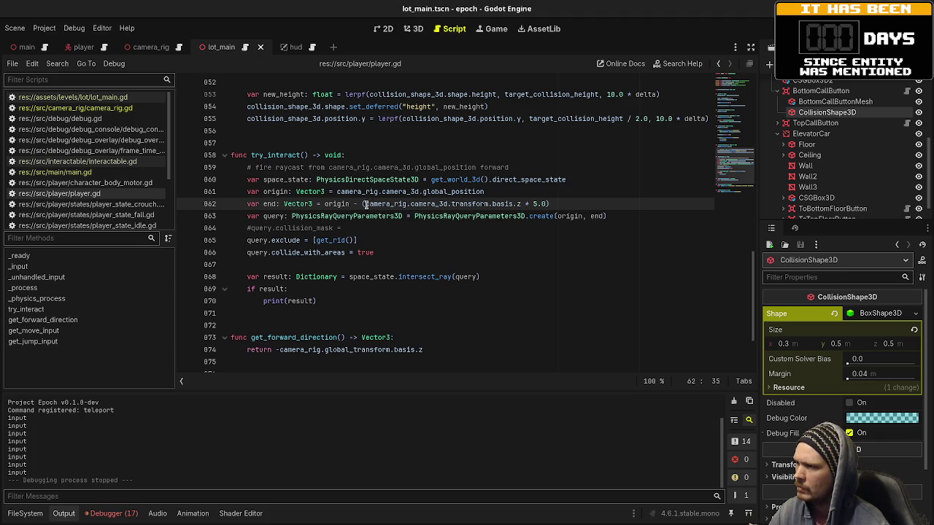
pyautogui.moveTo(365, 205); pyautogui.dragTo(520, 204)
pyautogui.hotkey('ctrl', 'c')
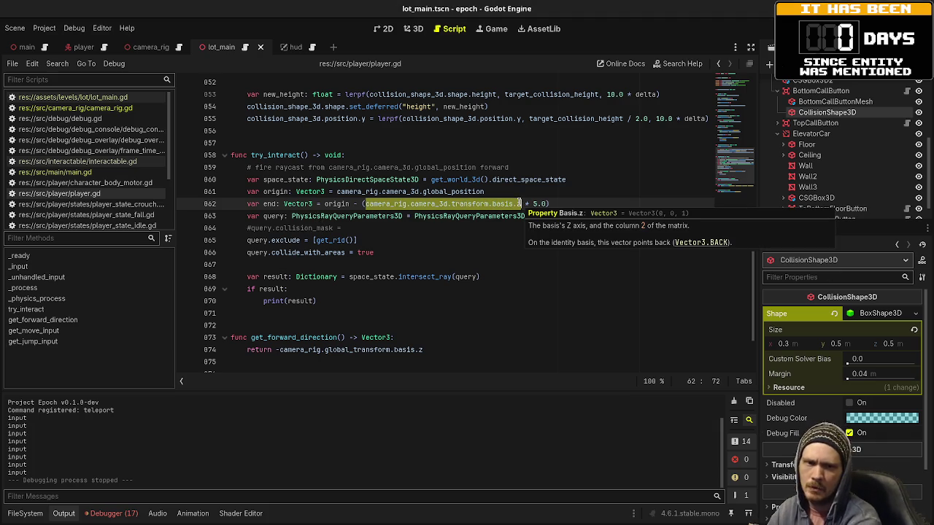
pyautogui.write('get')
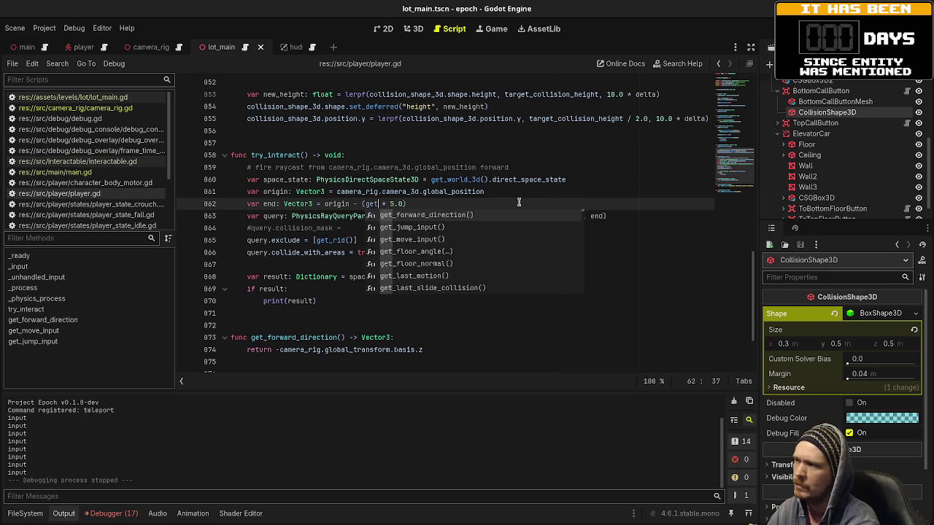
pyautogui.write('_viewport().g')
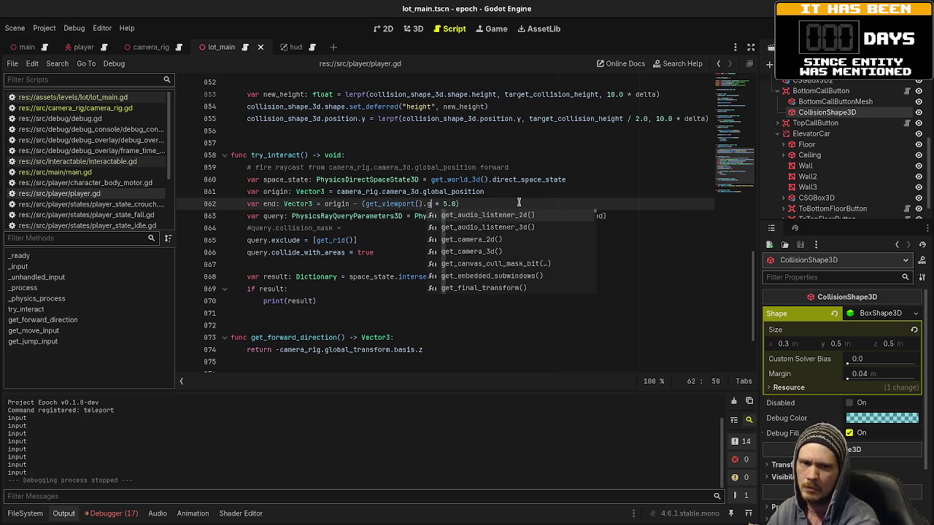
pyautogui.write('et_visible_rect')
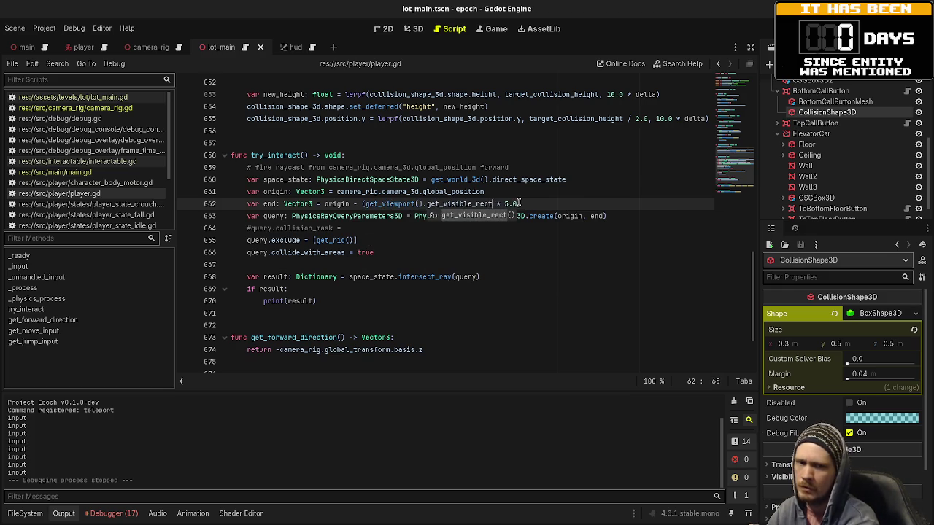
pyautogui.press('Return')
pyautogui.write('.si')
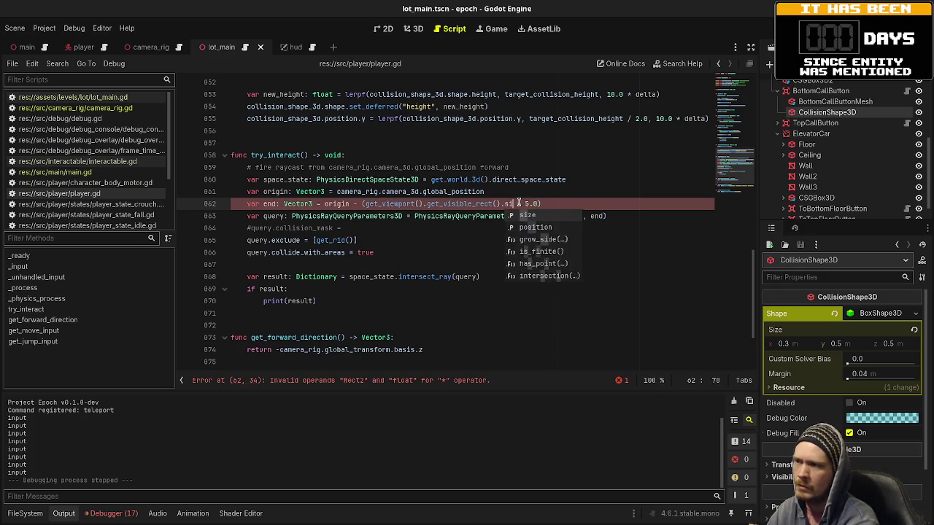
pyautogui.press('Return')
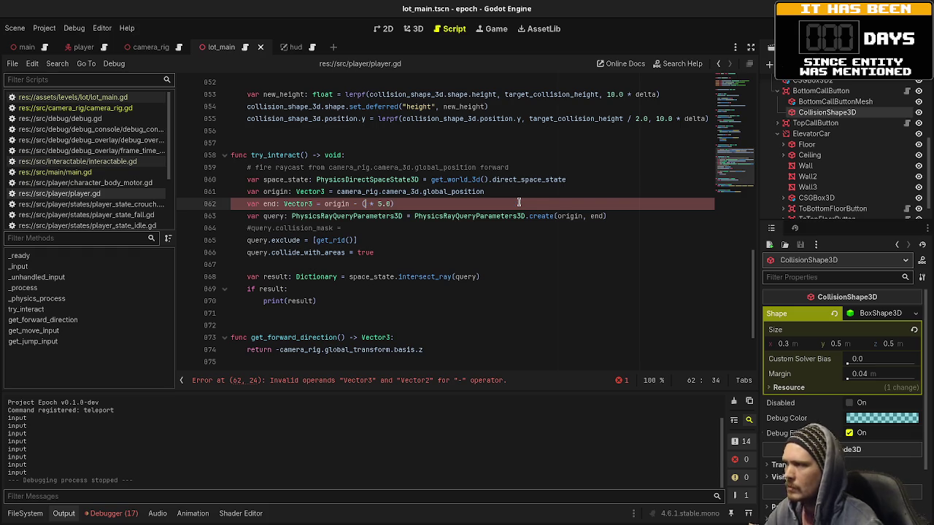
pyautogui.press('BackSpace')
pyautogui.write('v')
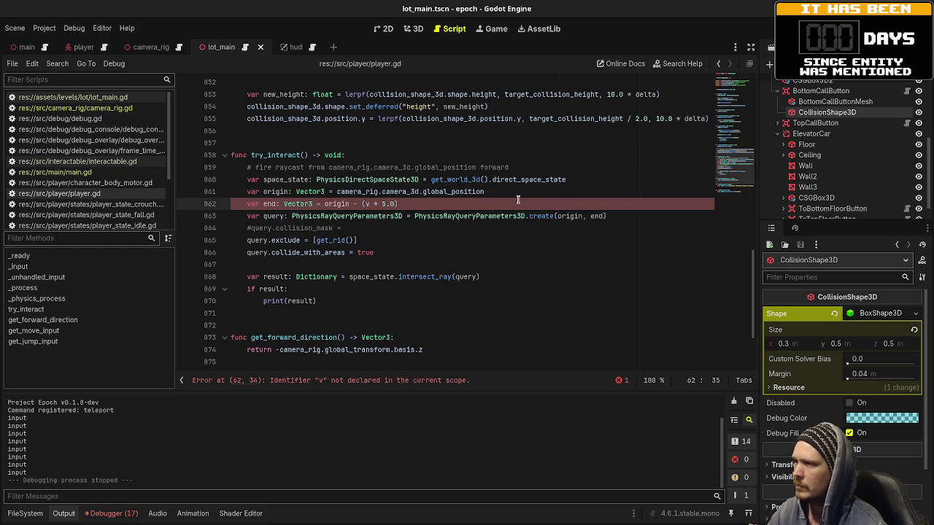
pyautogui.press('BackSpace')
pyautogui.hotkey('ctrl', 'v')
pyautogui.press('Up')
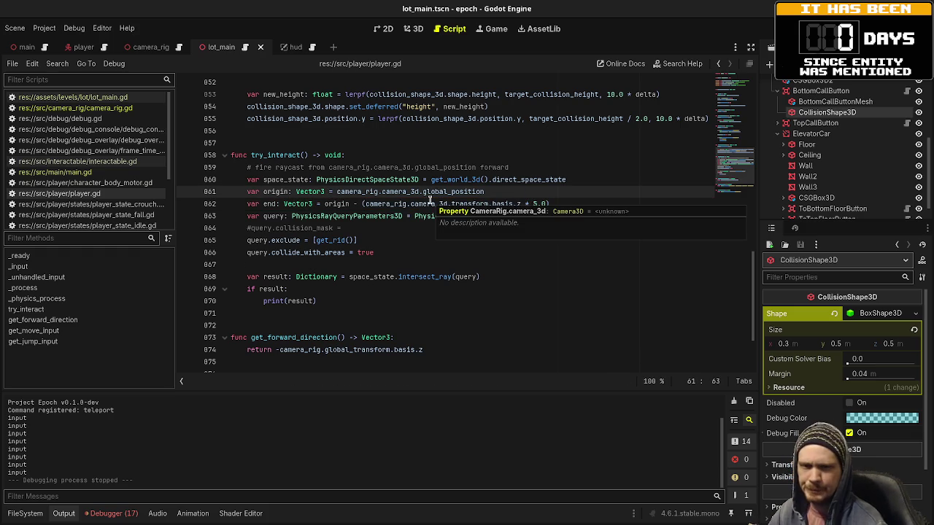
# Step: Add var screen_center: Vector2 = get_viewport().get_visible_rect().size / 2.0 below line 860
pyautogui.click(592, 179)
pyautogui.press('Return')
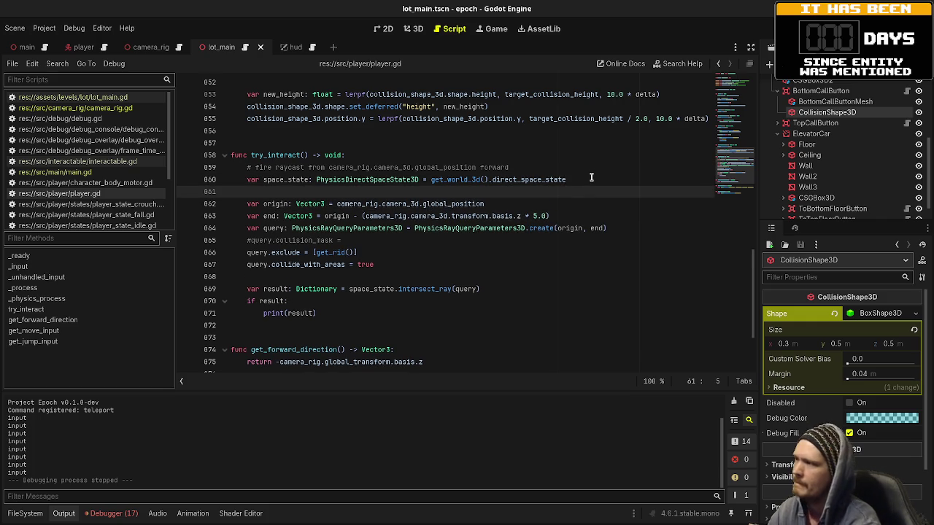
pyautogui.write('var screen')
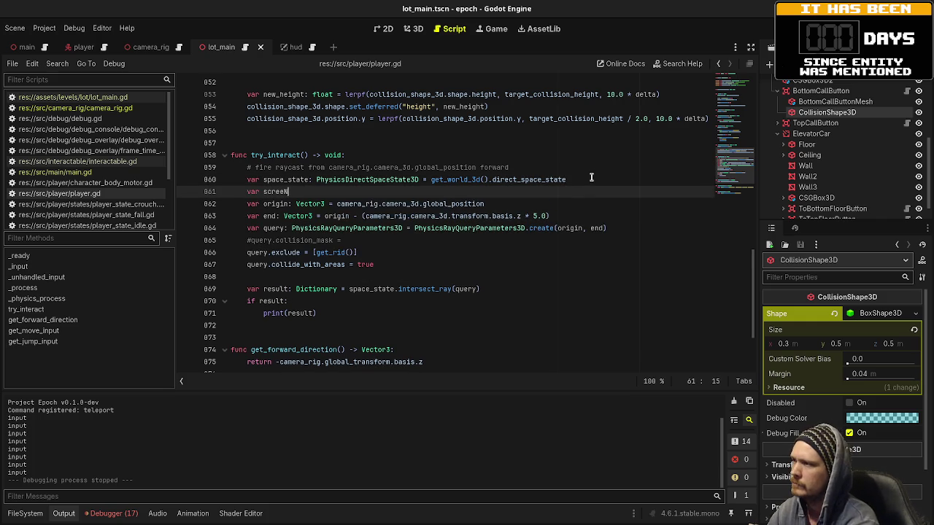
pyautogui.write('_center: Vecto')
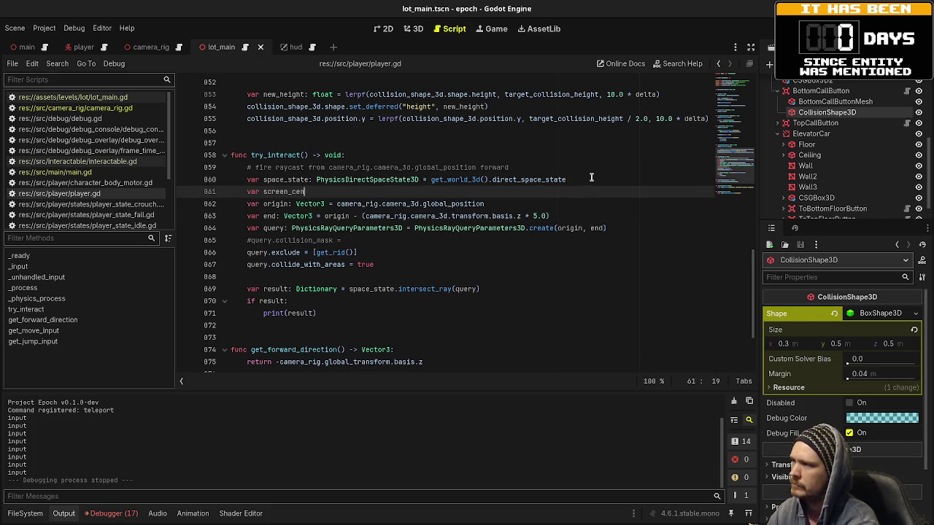
pyautogui.write('r2 ')
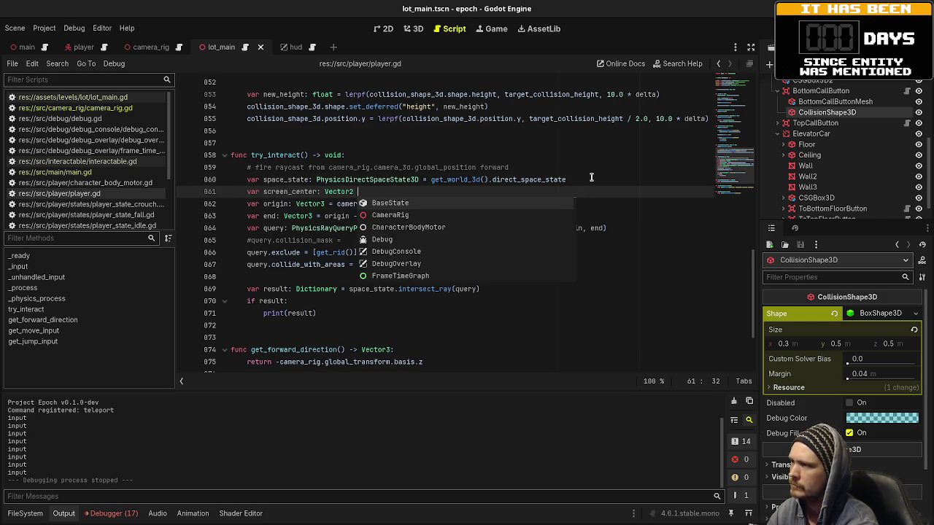
pyautogui.write('= v')
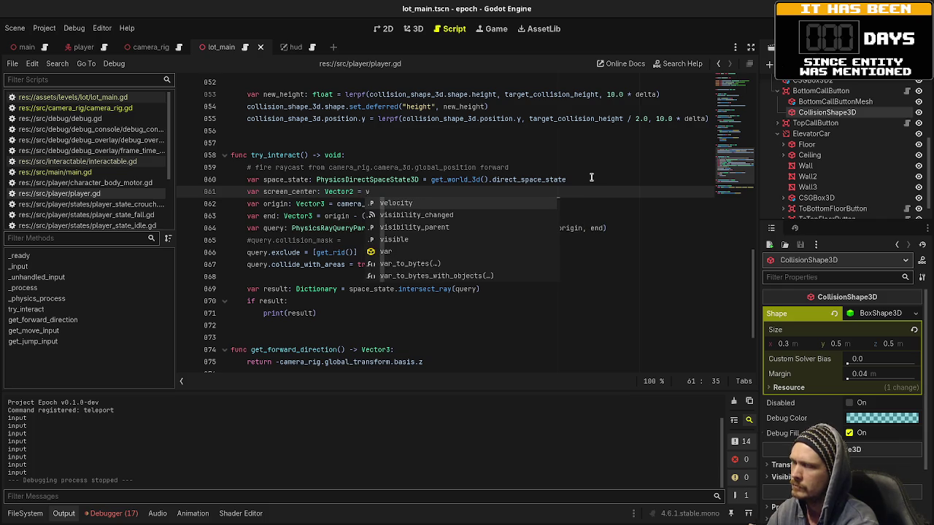
pyautogui.press('BackSpace')
pyautogui.write('get_viewport().size')
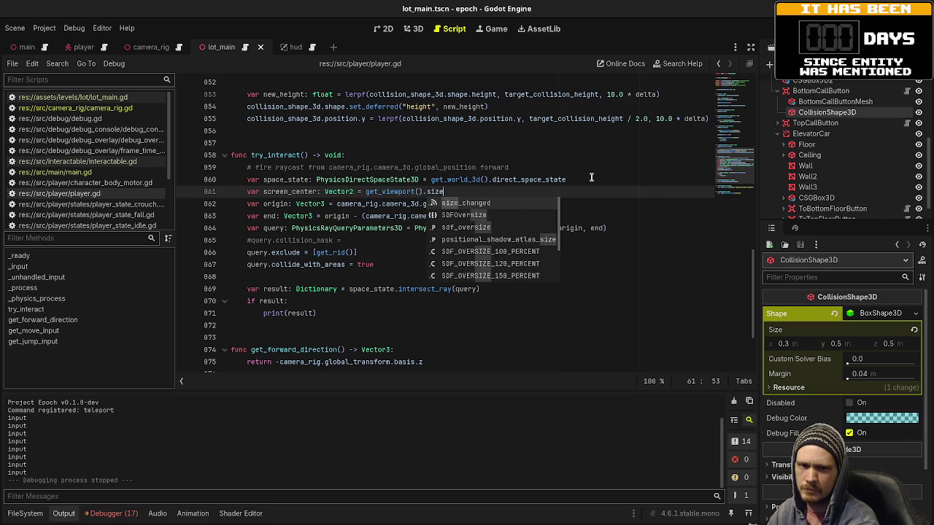
pyautogui.press('BackSpace')
pyautogui.press('BackSpace')
pyautogui.press('BackSpace')
pyautogui.press('BackSpace')
pyautogui.write('get_')
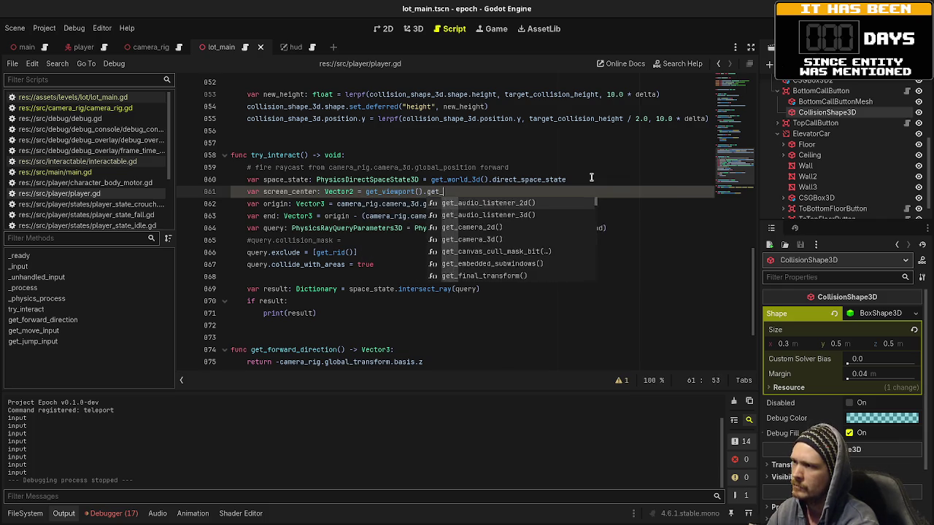
pyautogui.write('visible_rect().s')
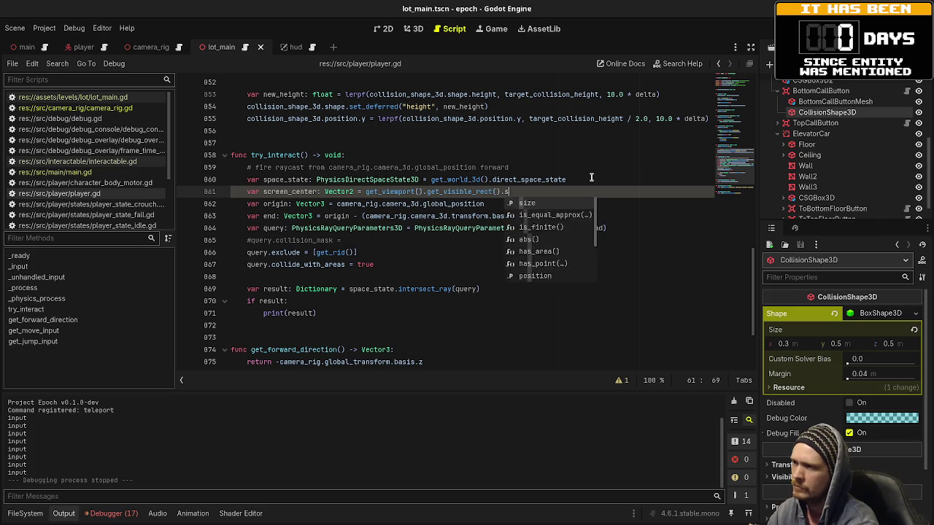
pyautogui.write('ize / 2.0')
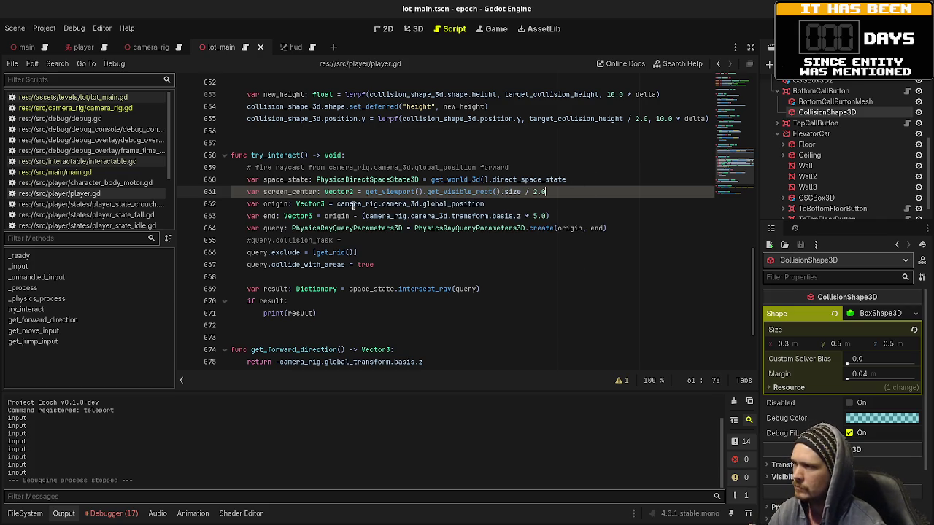
# Step: Replace the camera basis term with camera_rig.camera_3d.project_ray_normal(screen_center)
pyautogui.moveTo(363, 216); pyautogui.dragTo(518, 216)
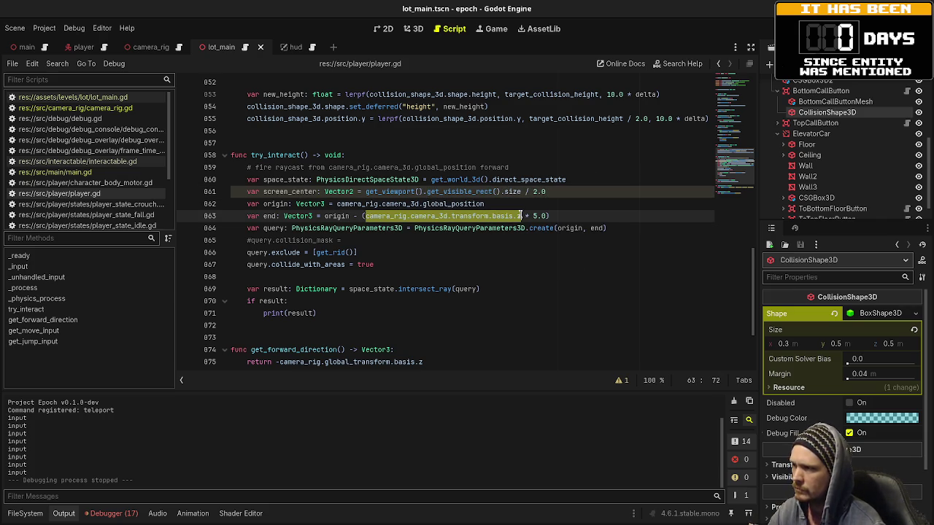
pyautogui.moveTo(520, 216)
pyautogui.write('camera_rig')
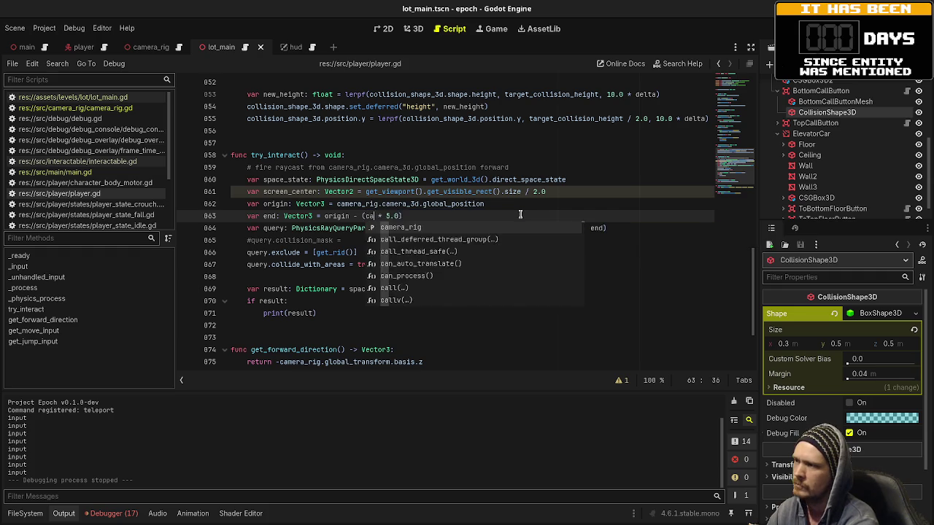
pyautogui.write('.camera_3d')
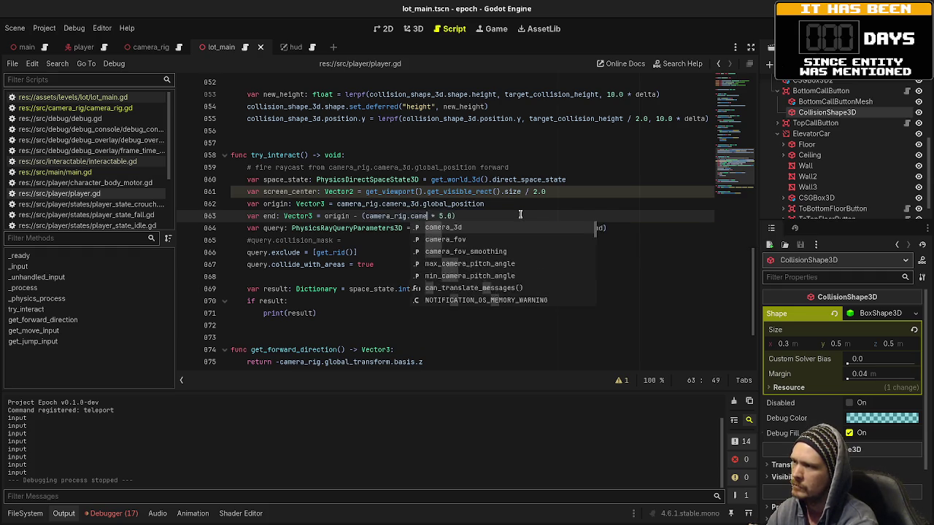
pyautogui.write('.project_')
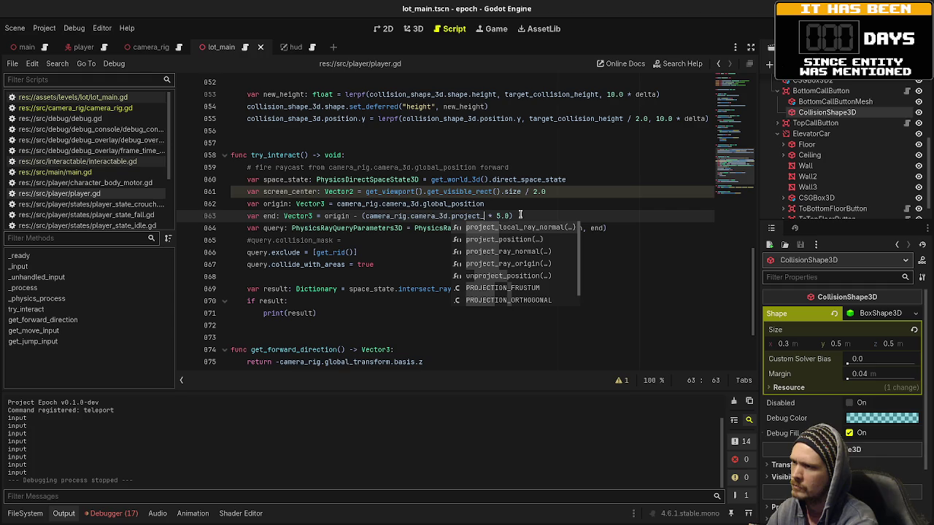
pyautogui.write('ray_')
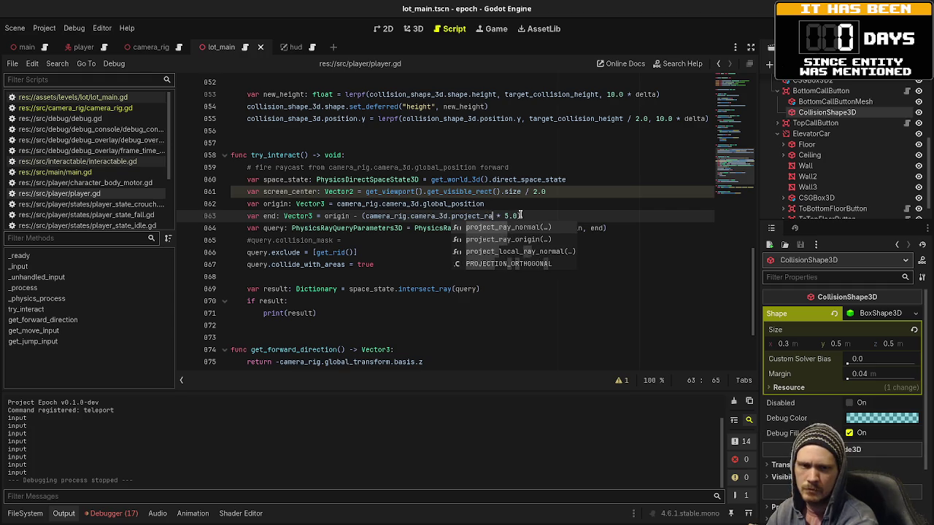
pyautogui.write('normal(sc')
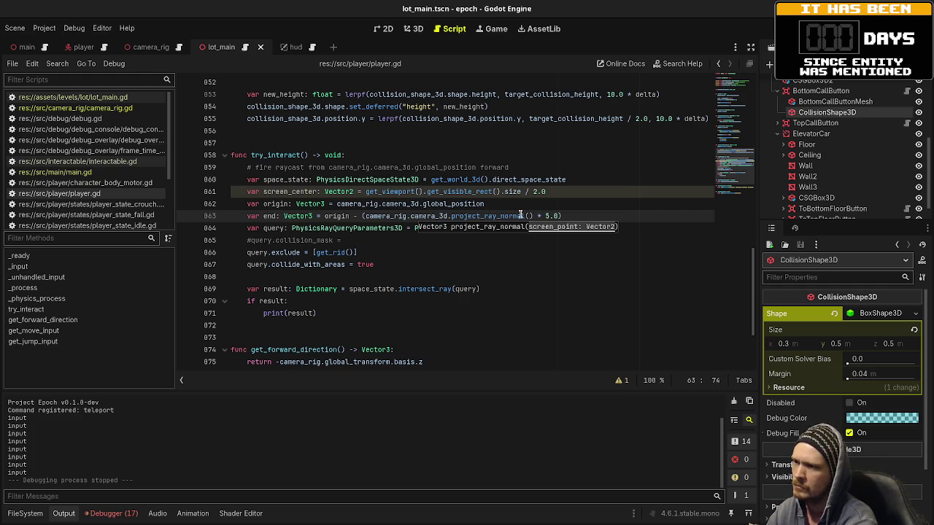
pyautogui.write('reen_center')
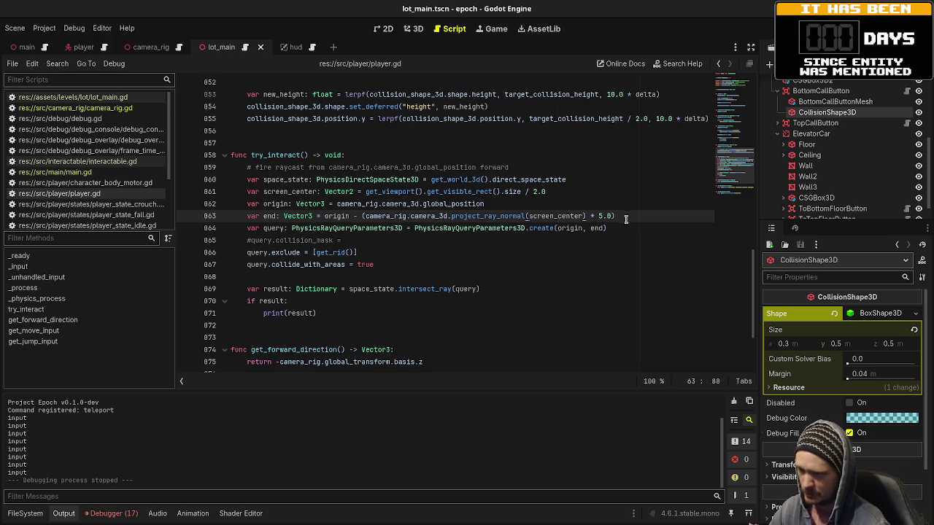
# Step: Make line 863 read origin + camera_rig.camera_3d.project_ray_normal(screen_center) * 5.0, without extra parentheses
pyautogui.click(364, 216)
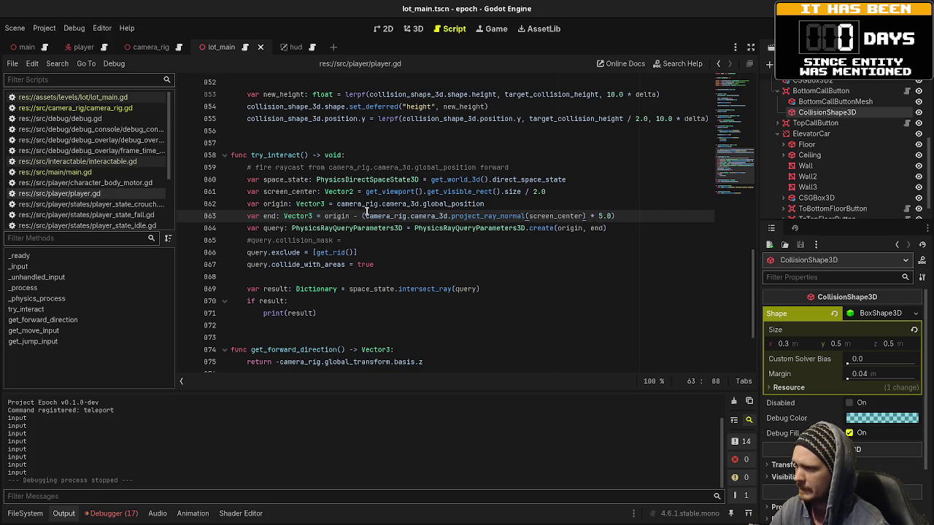
pyautogui.press('BackSpace')
pyautogui.press('Left')
pyautogui.press('BackSpace')
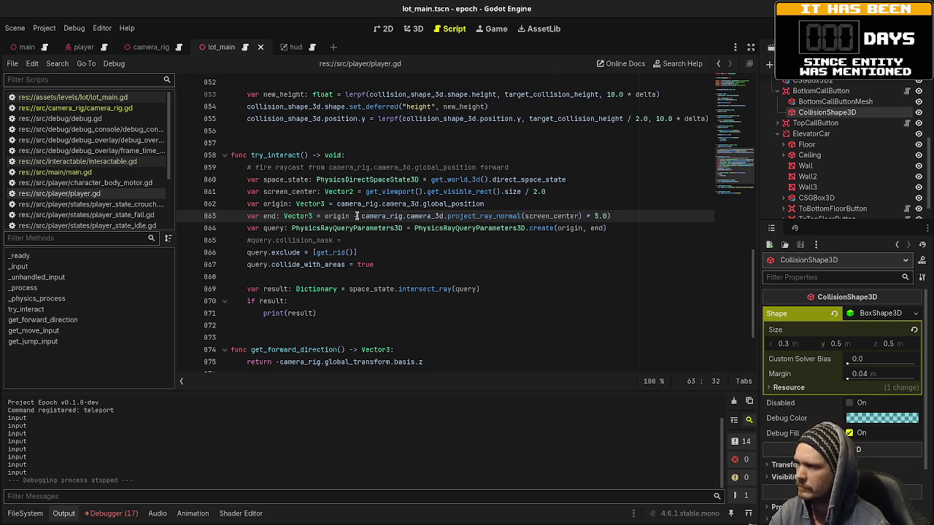
pyautogui.write('+')
pyautogui.click(626, 211)
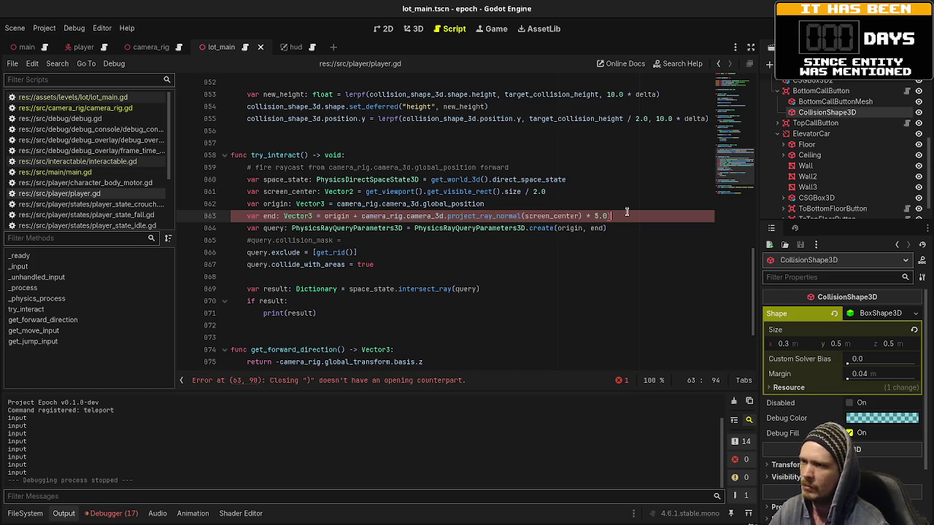
pyautogui.press('BackSpace')
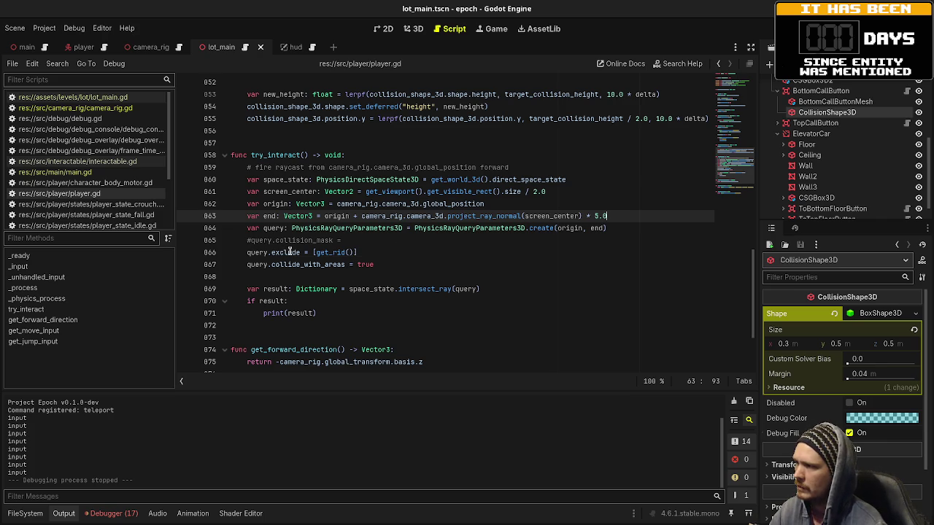
# Step: Discard a half-typed query line after the exclude setting, then save and run the game
pyautogui.moveTo(290, 251)
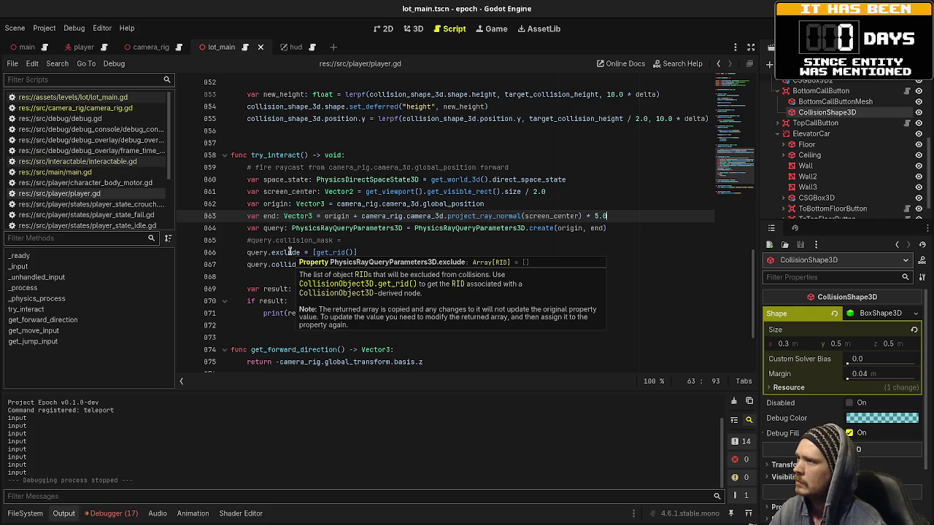
pyautogui.click(378, 252)
pyautogui.press('Return')
pyautogui.write('query')
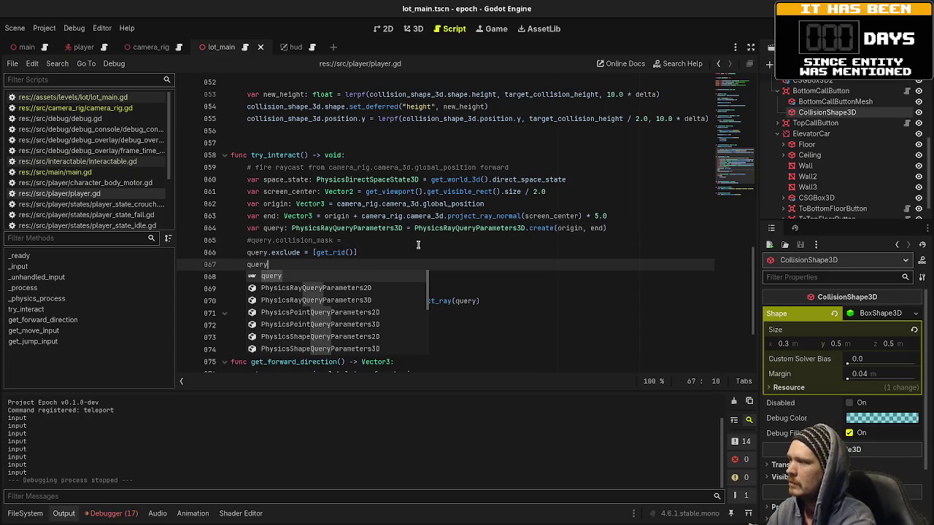
pyautogui.press('BackSpace')
pyautogui.press('BackSpace')
pyautogui.press('BackSpace')
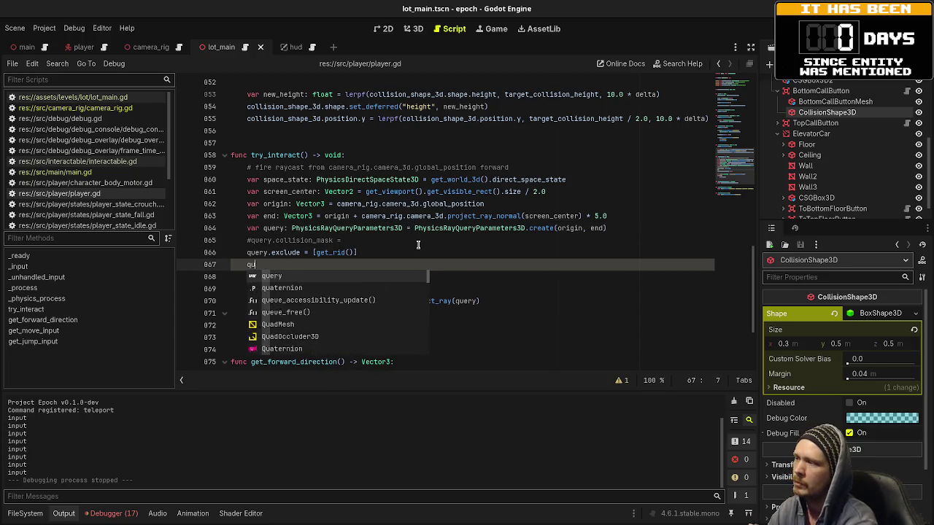
pyautogui.press('BackSpace')
pyautogui.press('BackSpace')
pyautogui.hotkey('ctrl', 's')
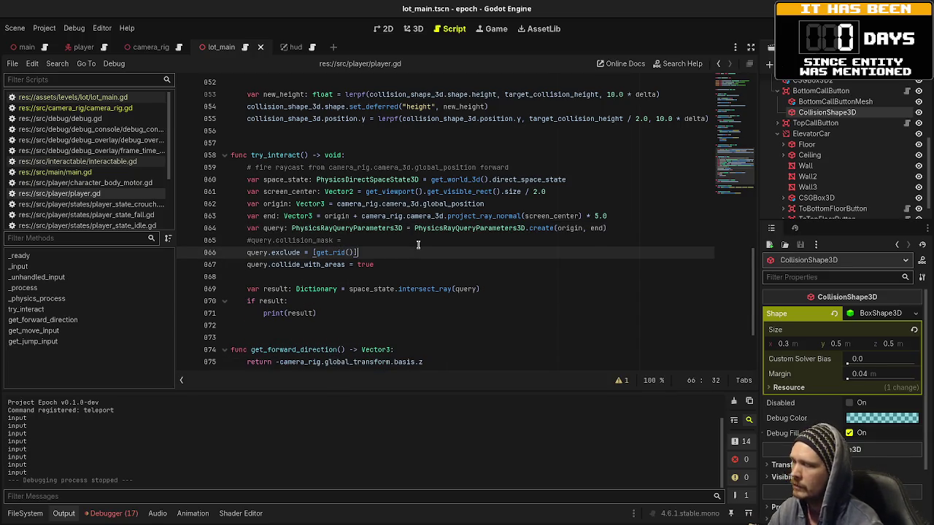
pyautogui.press('F5')
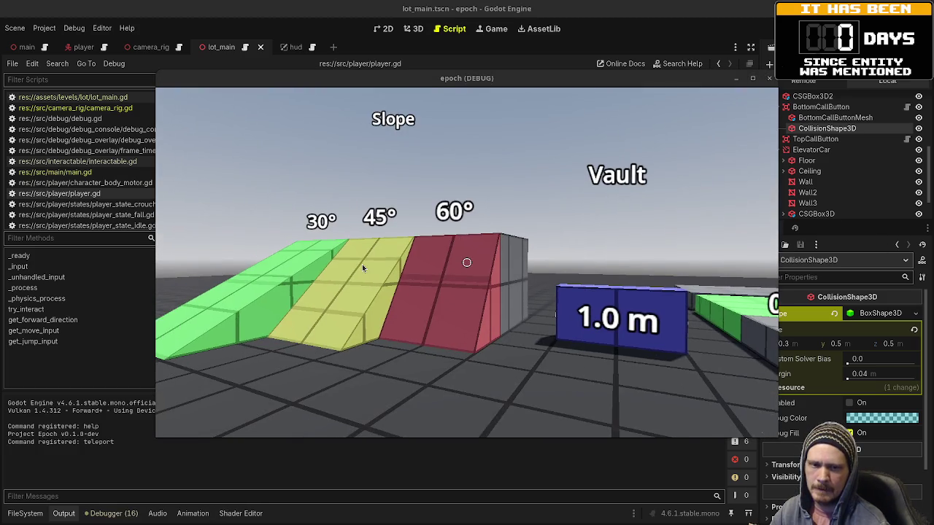
# Step: Walk to the building doorway and interact with the call button, logging BottomCallButton raycast hits
pyautogui.click(357, 266)
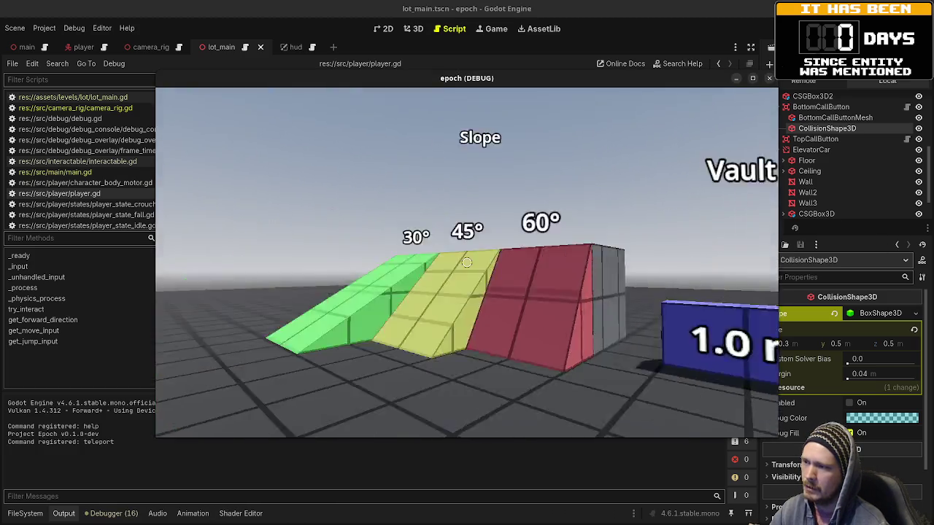
pyautogui.press('w')
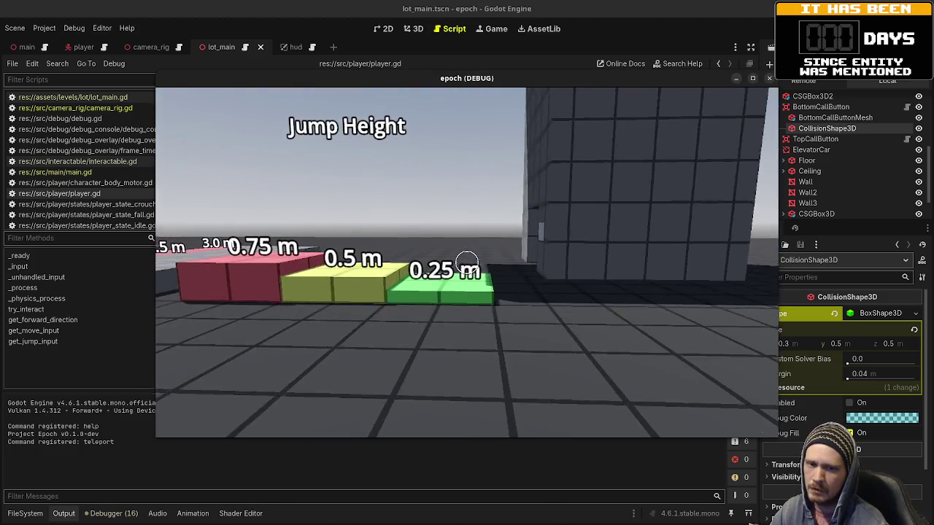
pyautogui.press('w')
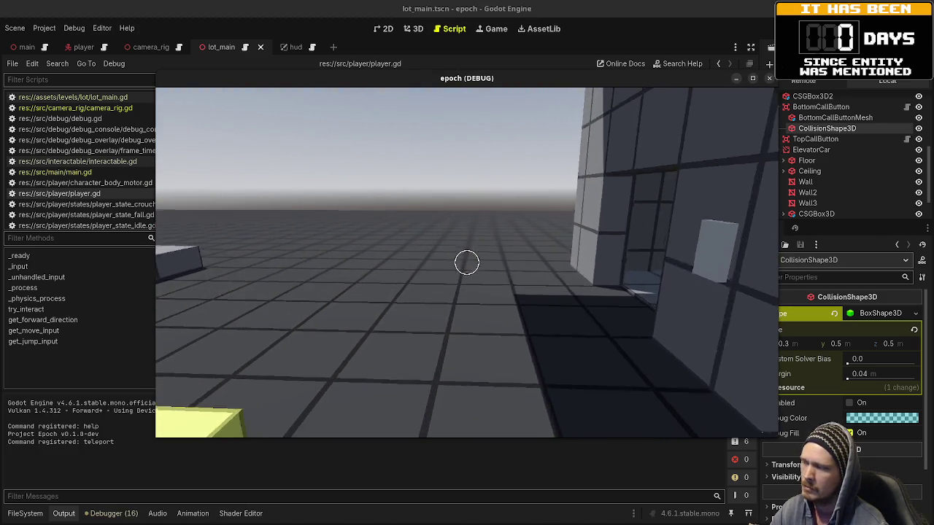
pyautogui.press('w')
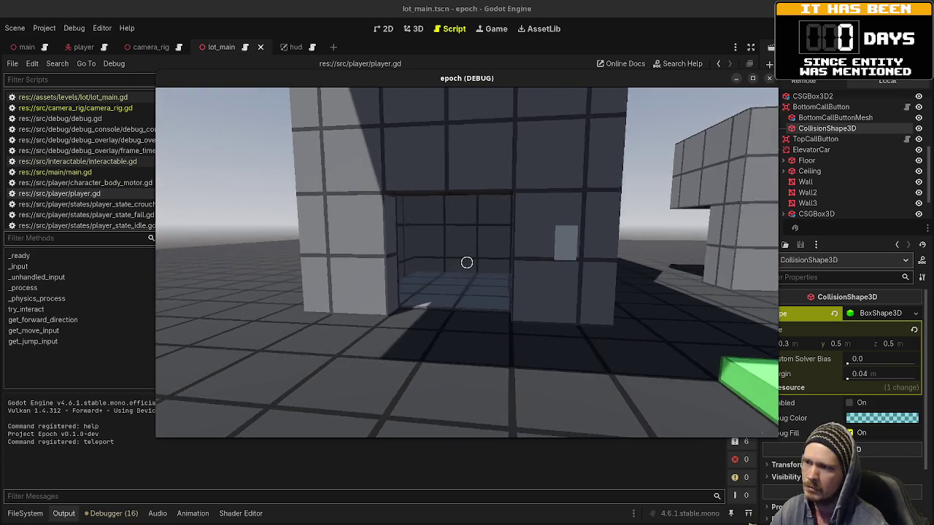
pyautogui.press('e')
pyautogui.press('e')
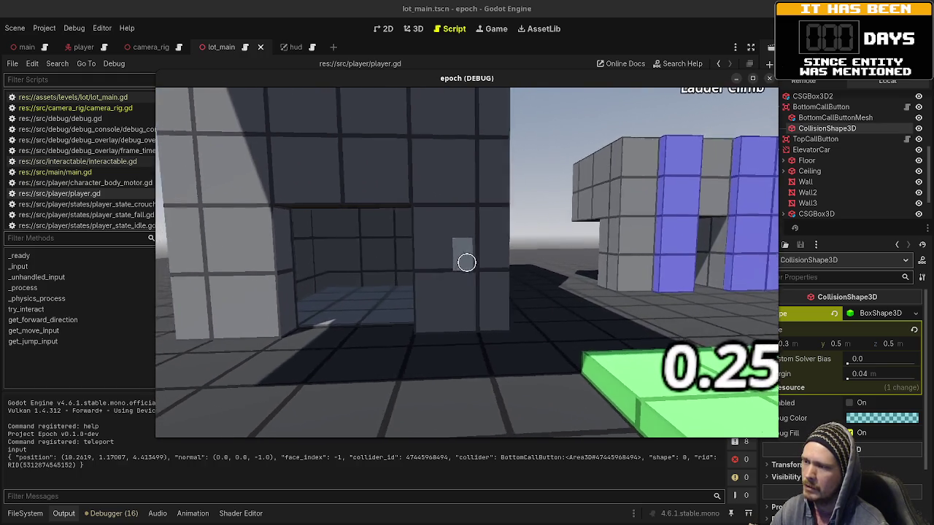
pyautogui.press('e')
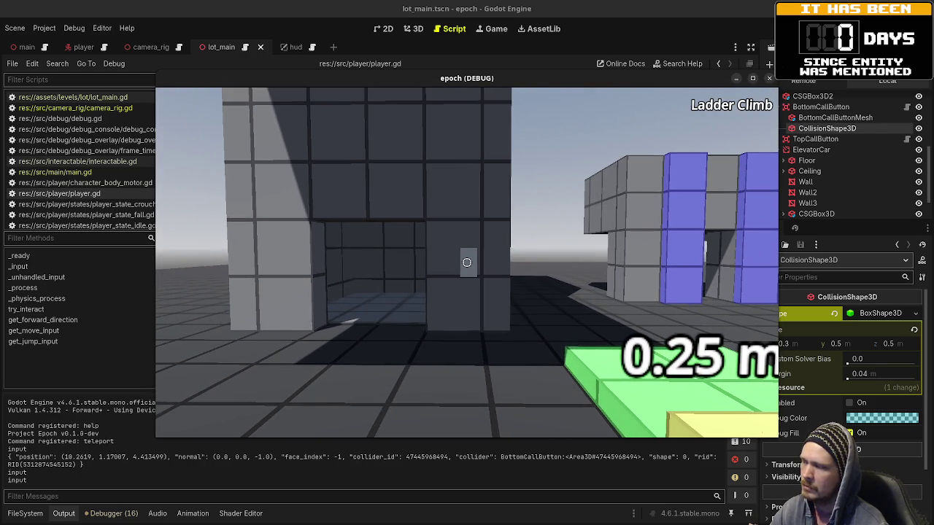
pyautogui.press('w')
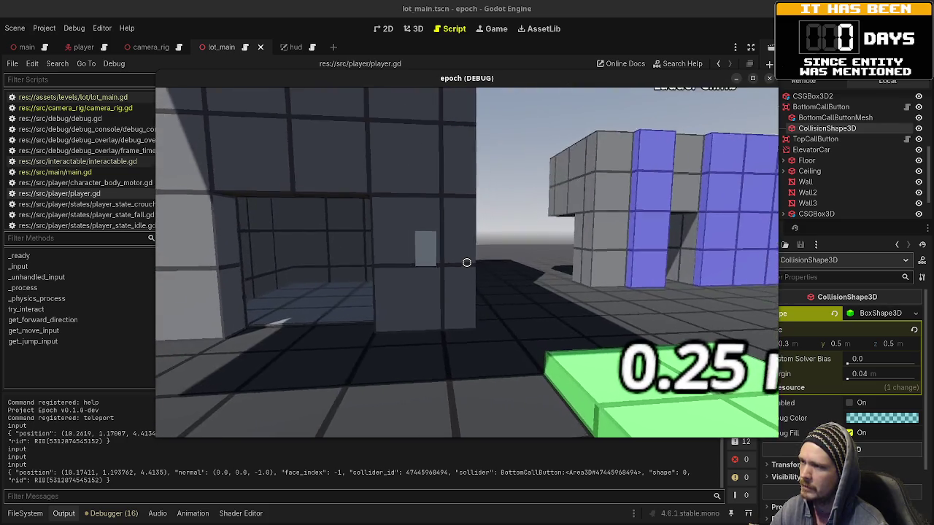
pyautogui.click(466, 262)
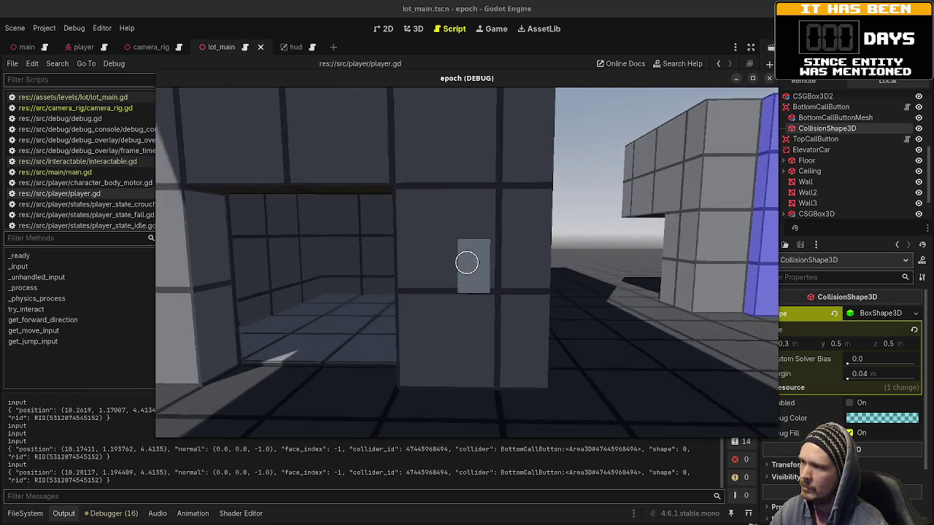
# Step: Stop the game and delete the print(result) debug statement
pyautogui.press('F8')
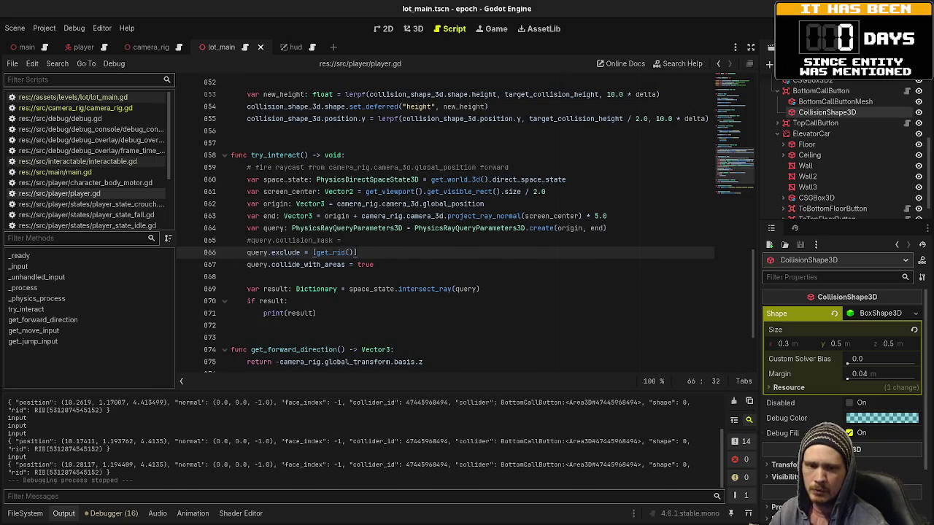
pyautogui.click(391, 266)
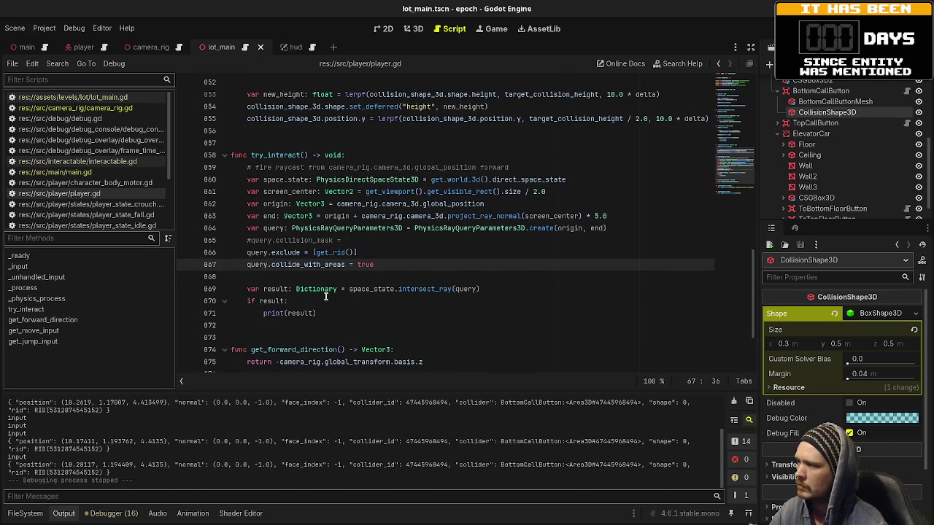
pyautogui.moveTo(316, 313); pyautogui.dragTo(263, 313)
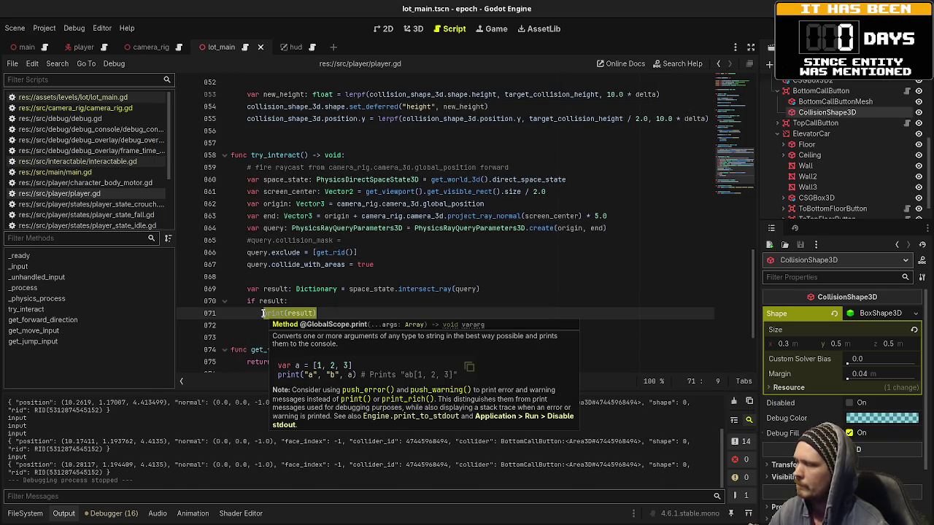
pyautogui.press('BackSpace')
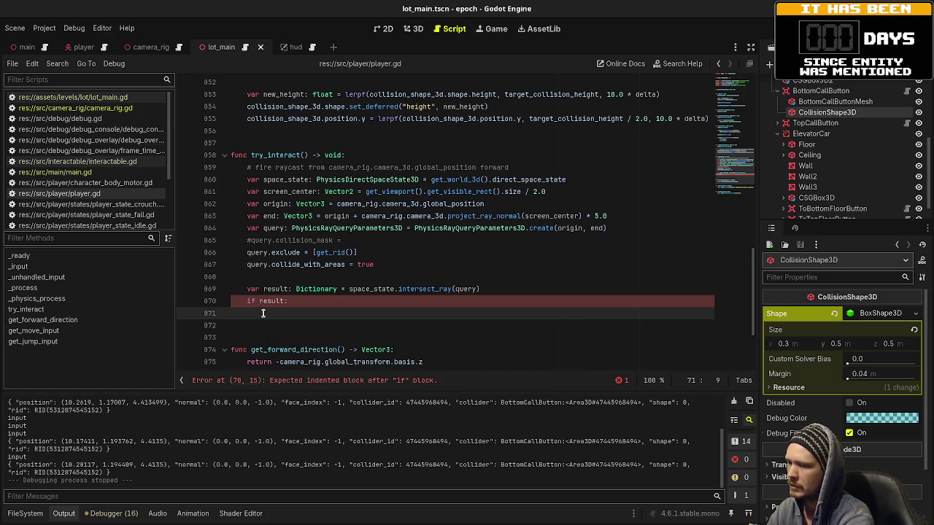
# Step: Add the Interactable check calling result.collider.interact(self), save, and run the game
pyautogui.write('if ')
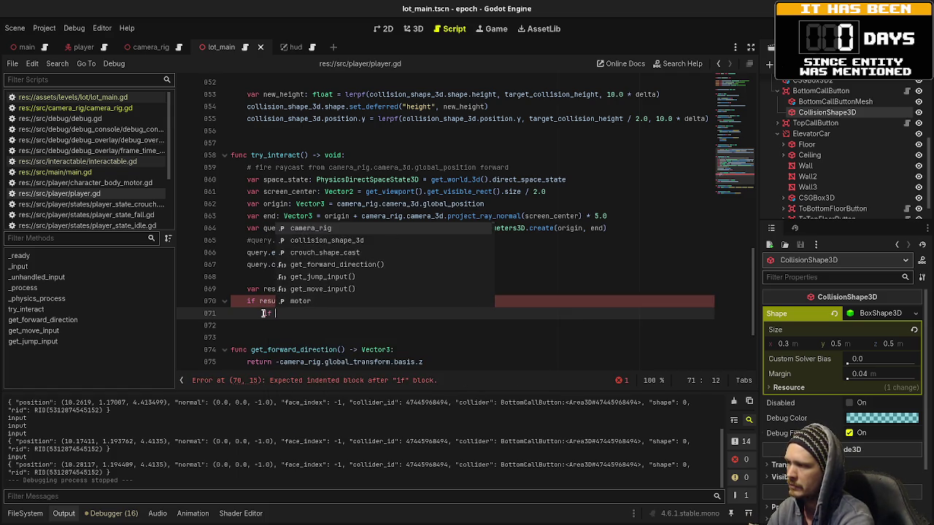
pyautogui.write('result.colli')
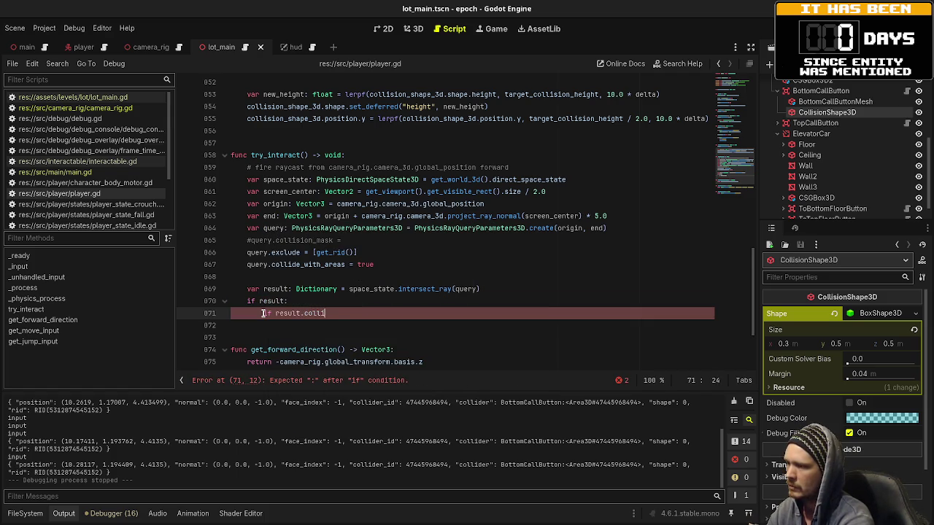
pyautogui.write('der is Interactable')
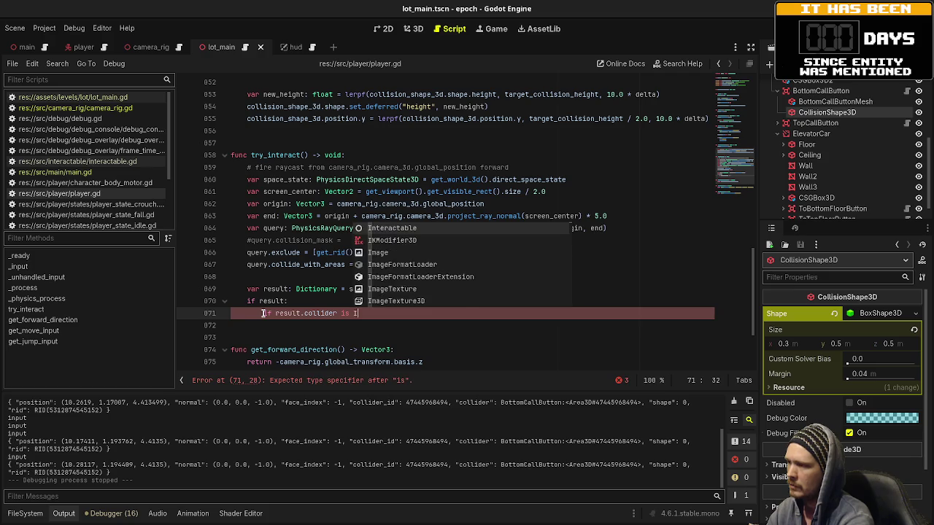
pyautogui.write(':')
pyautogui.press('Return')
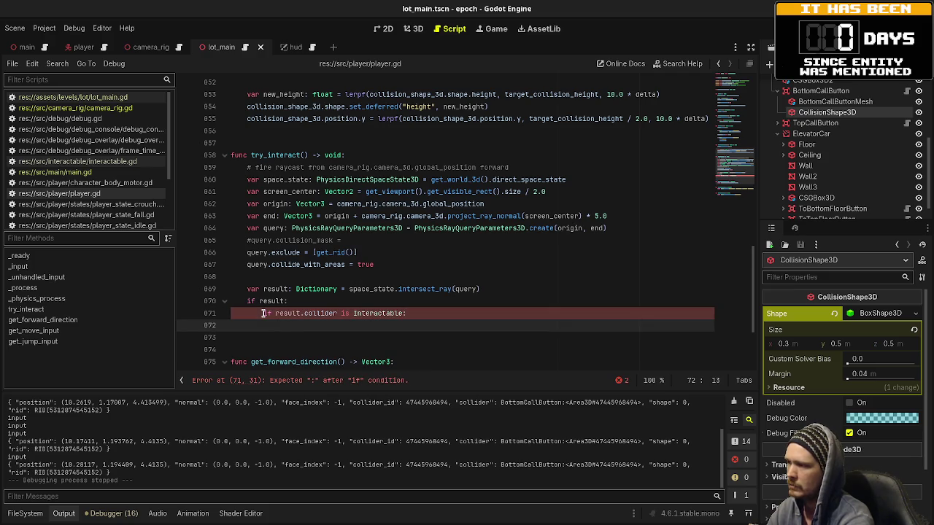
pyautogui.write('result.collider.')
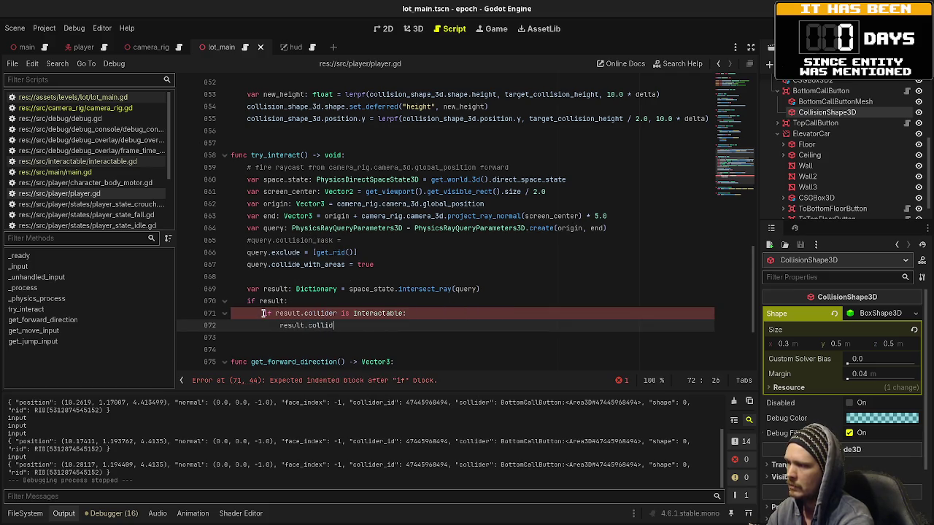
pyautogui.write('interact()')
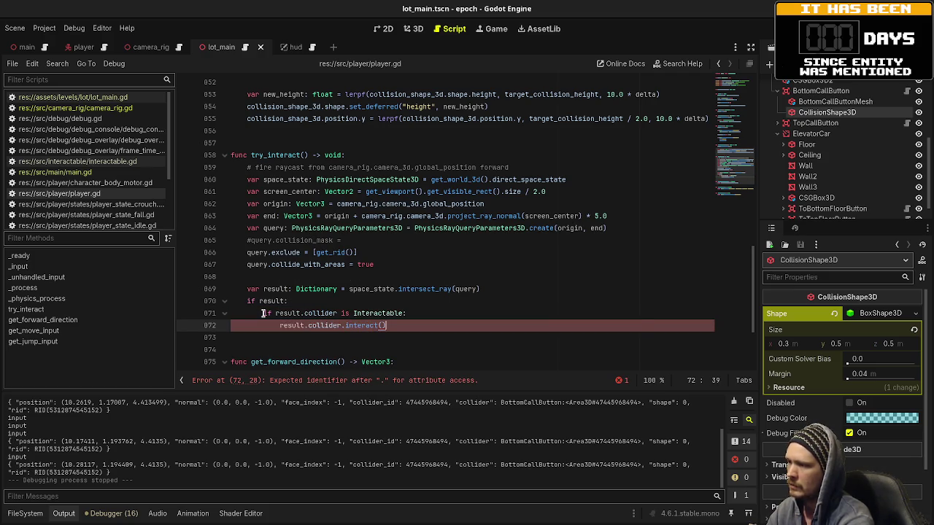
pyautogui.hotkey('ctrl', 's')
pyautogui.write('self')
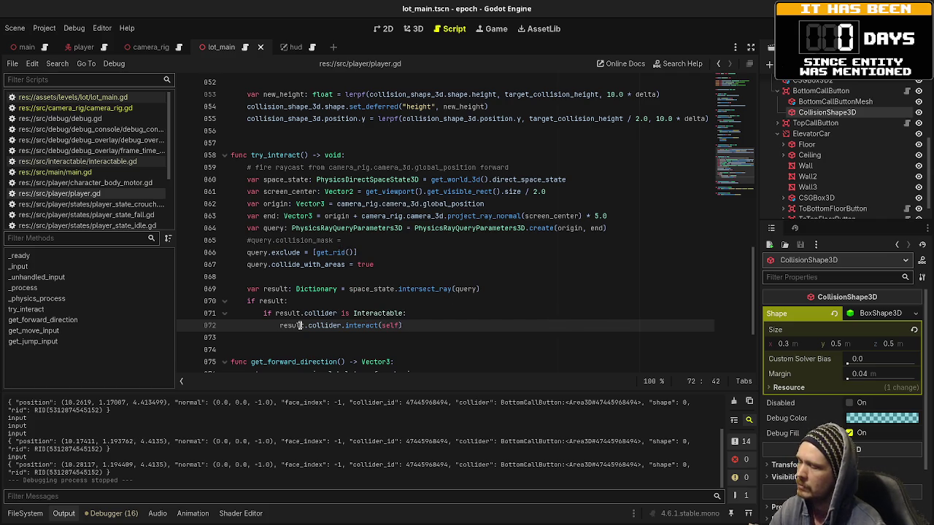
pyautogui.press('F5')
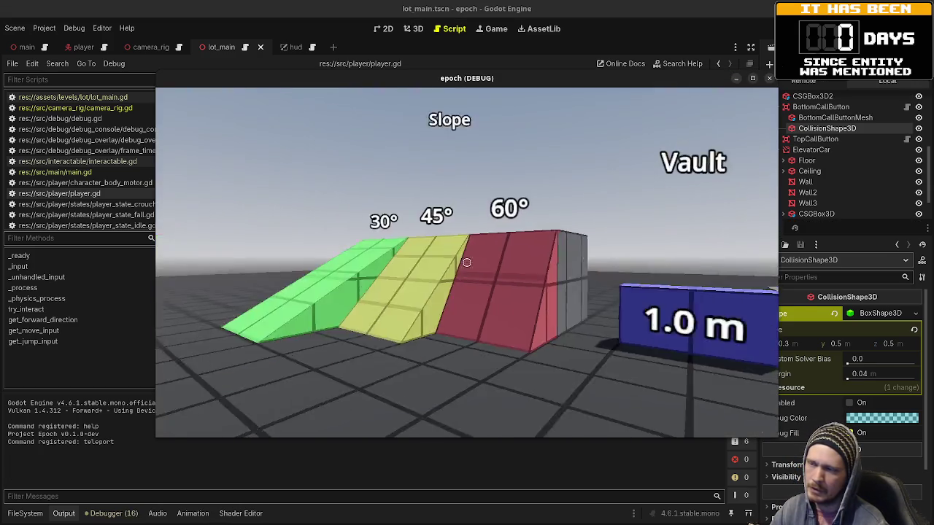
# Step: Walk past the Jump Height blocks into the grey building and the elevator opening
pyautogui.press('w')
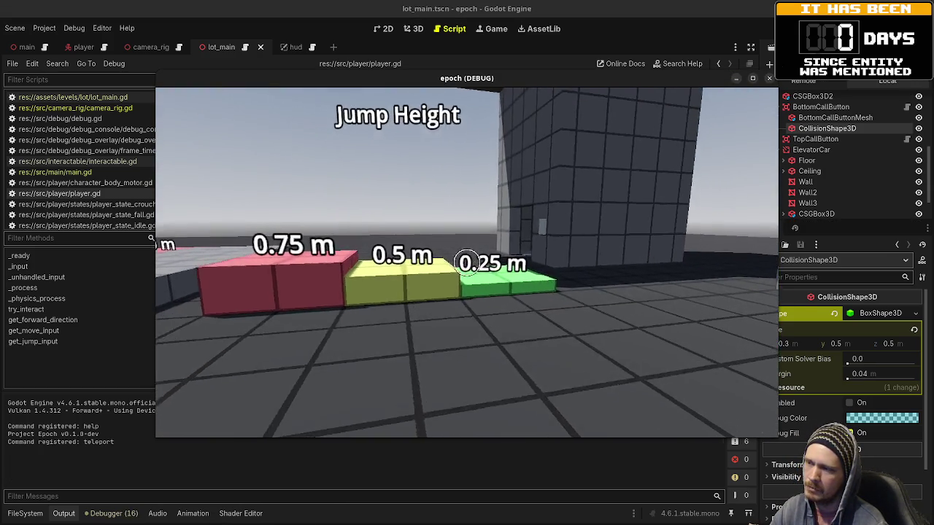
pyautogui.press('w')
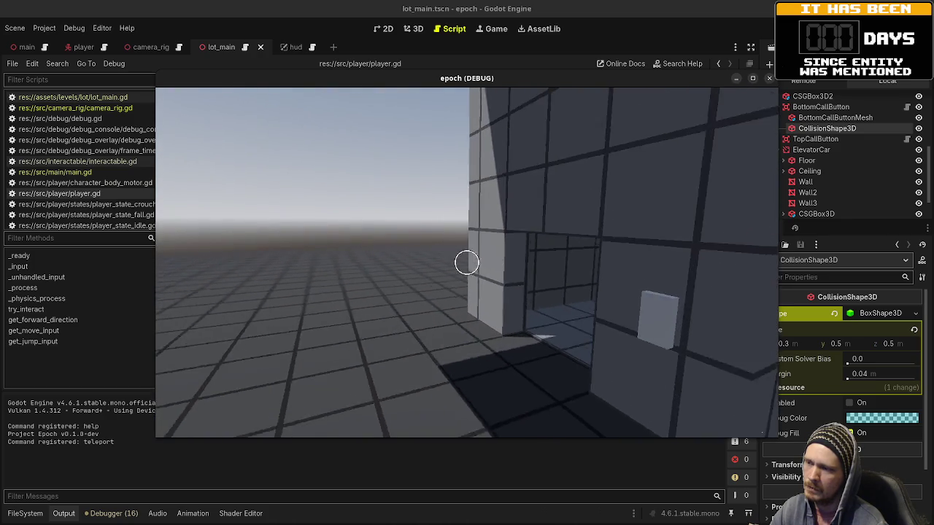
pyautogui.press('w')
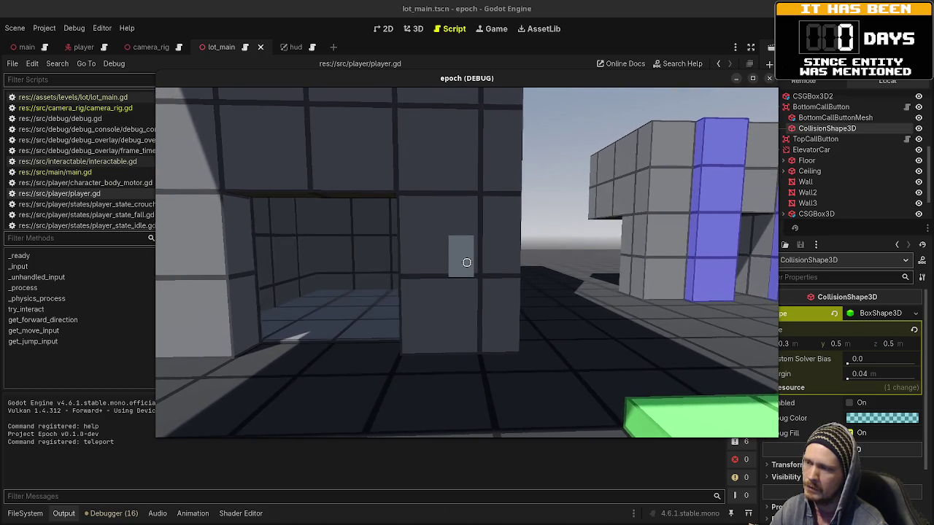
pyautogui.press('w')
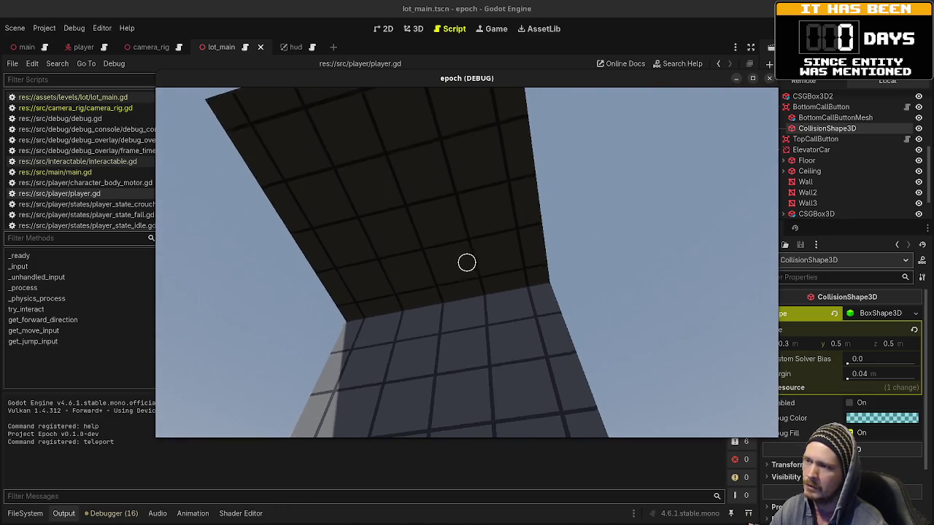
pyautogui.press('s')
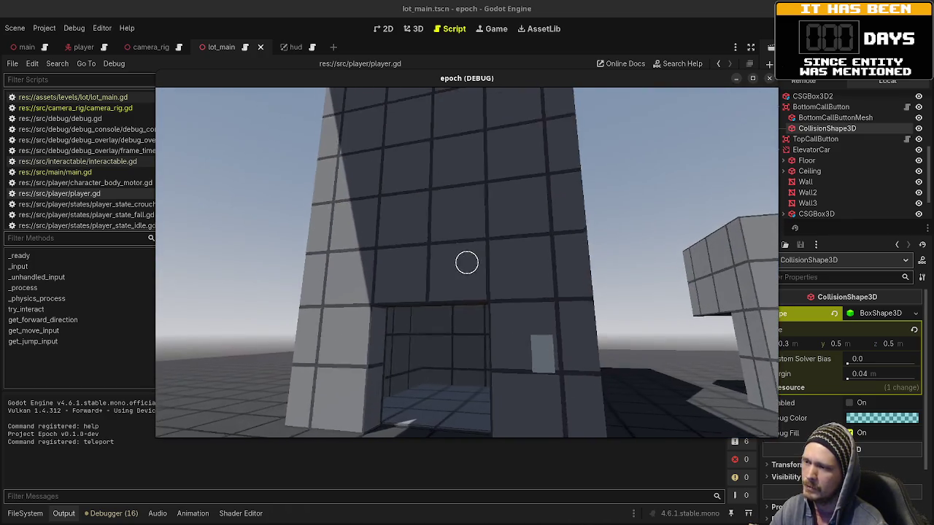
pyautogui.press('w')
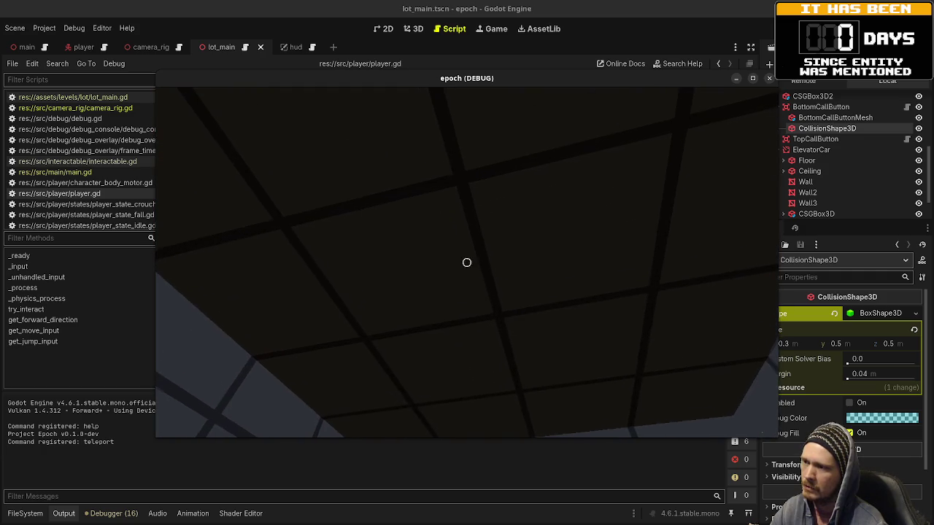
# Step: Aim at the elevator call button and interact, then drag the game window aside
pyautogui.press('s')
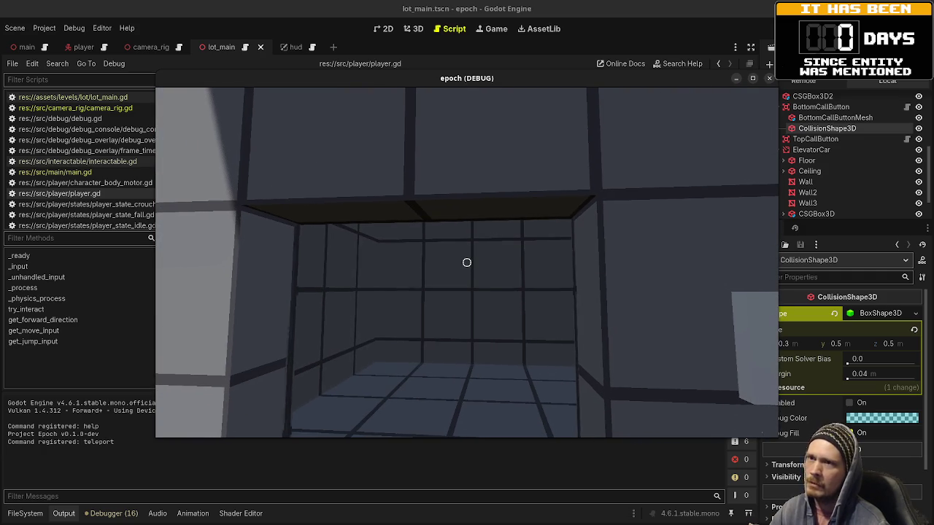
pyautogui.press('s')
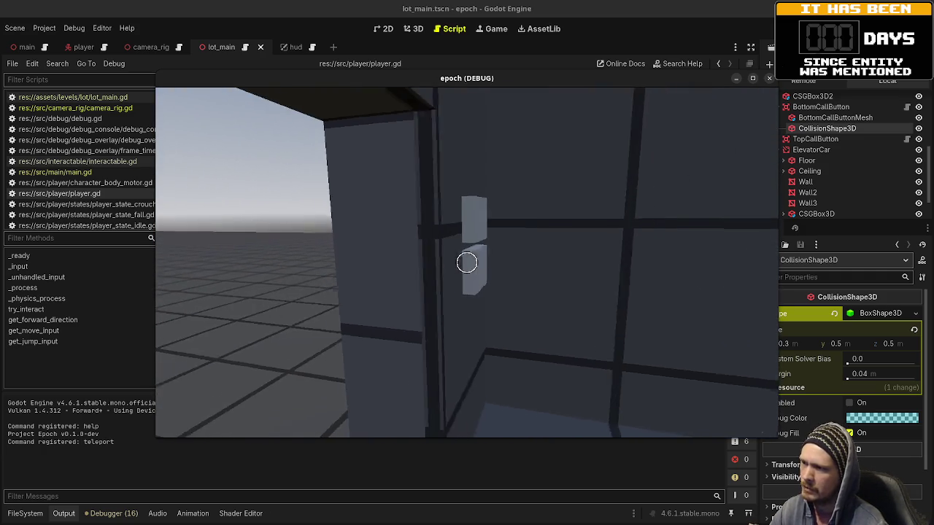
pyautogui.press('w')
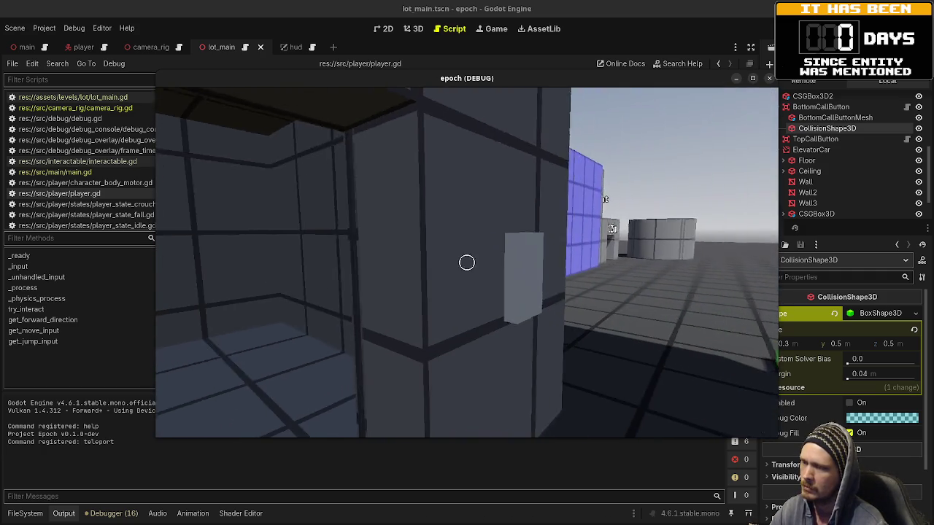
pyautogui.press('w')
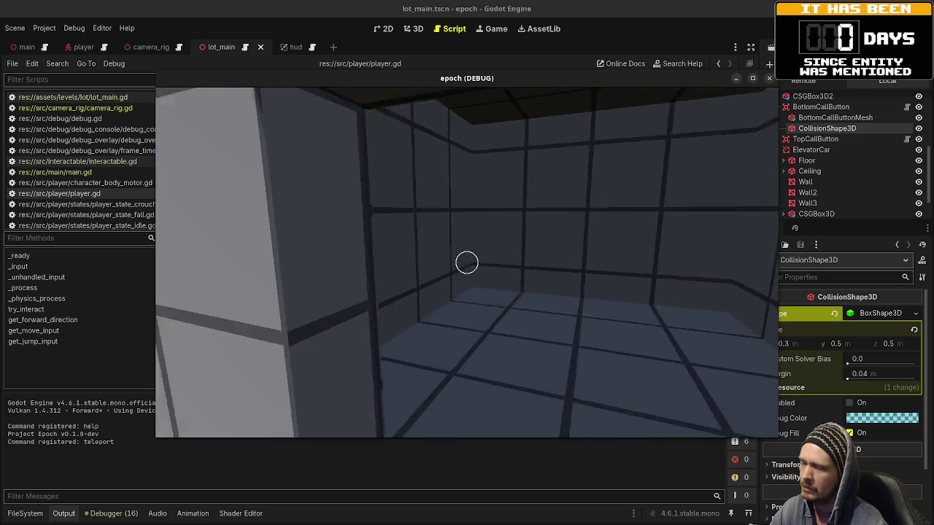
pyautogui.press('s')
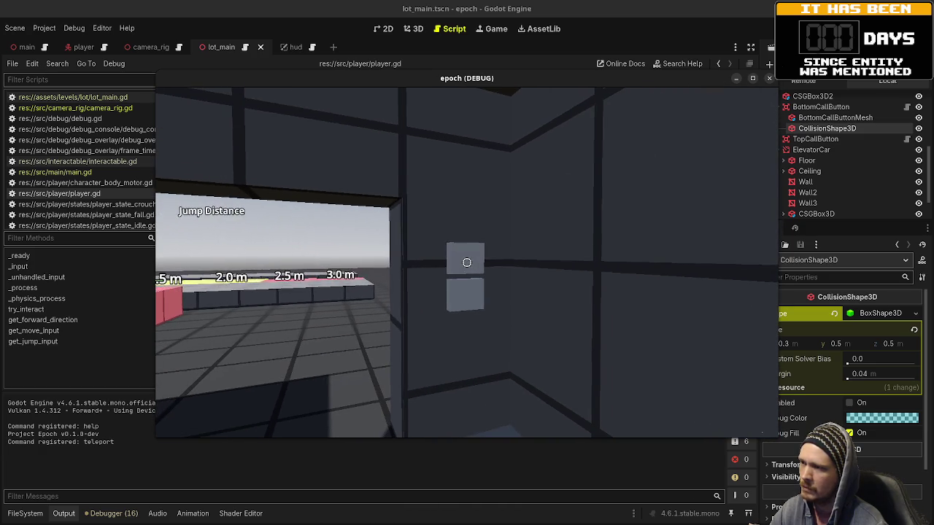
pyautogui.press('w')
pyautogui.press('e')
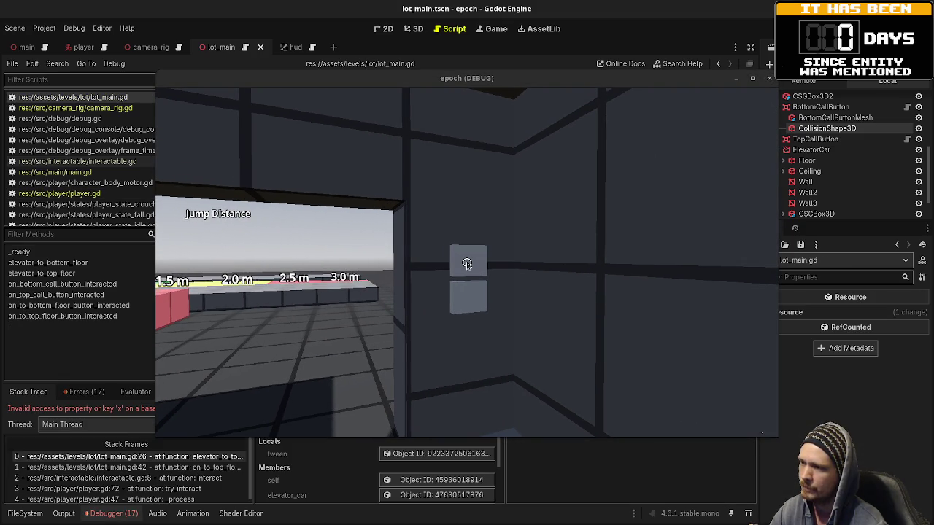
pyautogui.moveTo(372, 79)
pyautogui.mouseDown()
pyautogui.moveTo(353, 386)
pyautogui.moveTo(357, 469)
pyautogui.moveTo(368, 465)
pyautogui.moveTo(357, 469)
pyautogui.mouseUp()
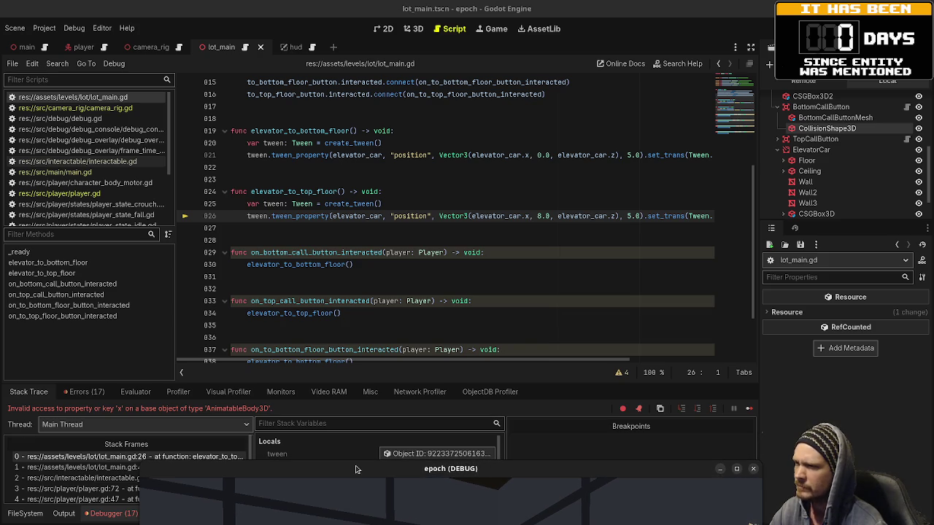
# Step: Change the tweens on lines 21 and 26 to elevator_car.global_position.x/.z, save, and stop the game
pyautogui.doubleClick(356, 217)
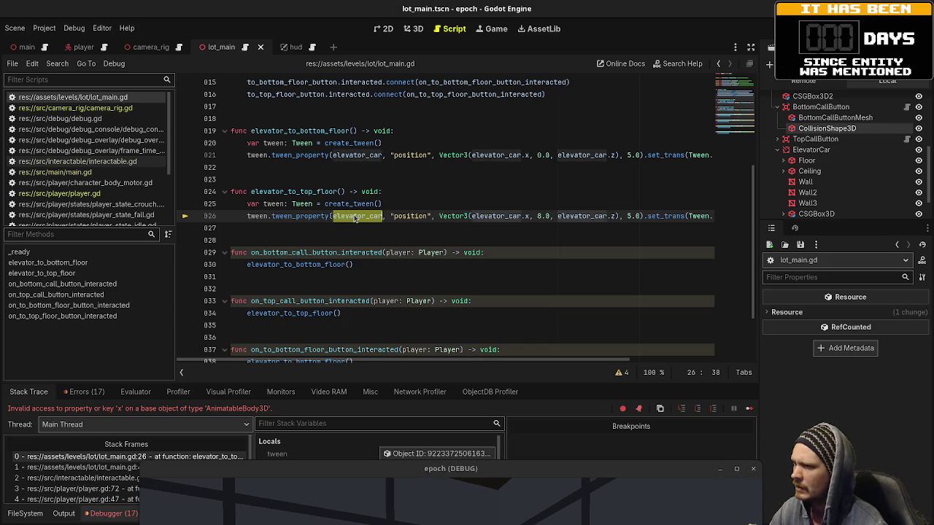
pyautogui.click(524, 154)
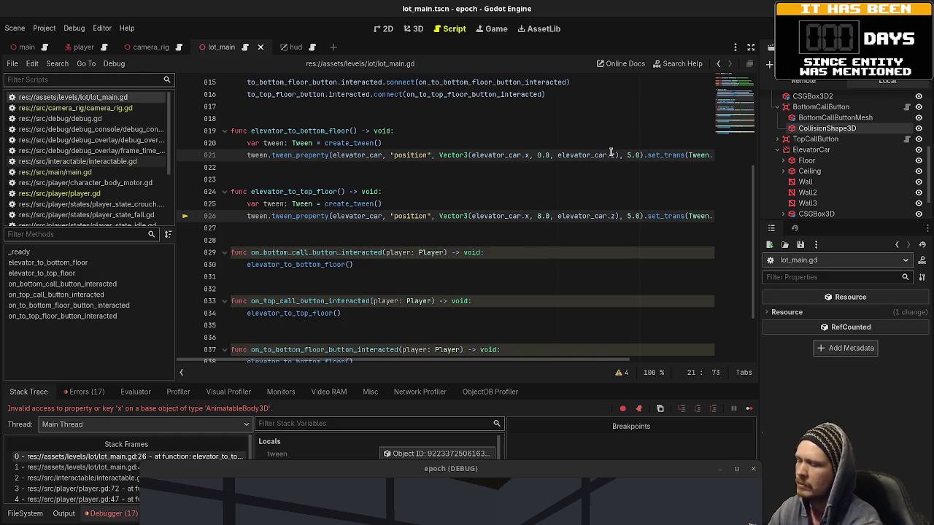
pyautogui.write('global_positi')
pyautogui.press('Return')
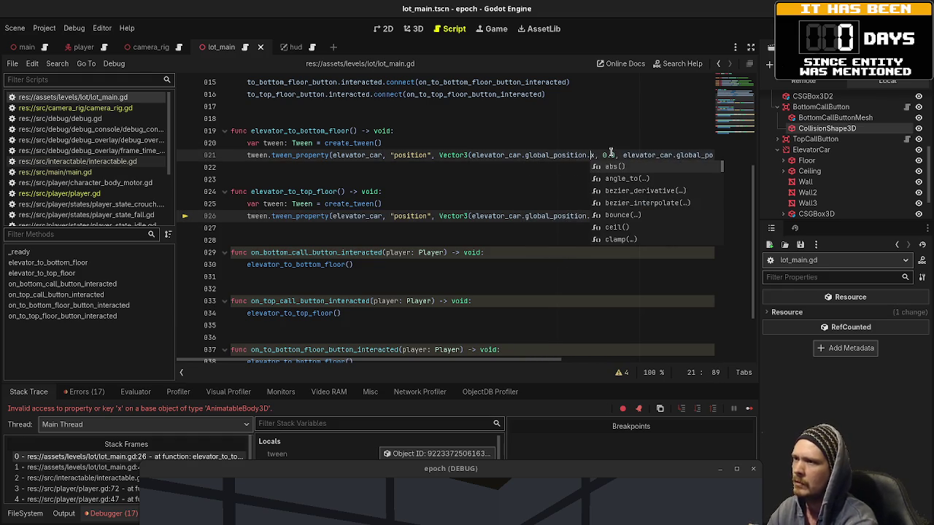
pyautogui.click(561, 161)
pyautogui.hotkey('ctrl', 's')
pyautogui.press('F8')
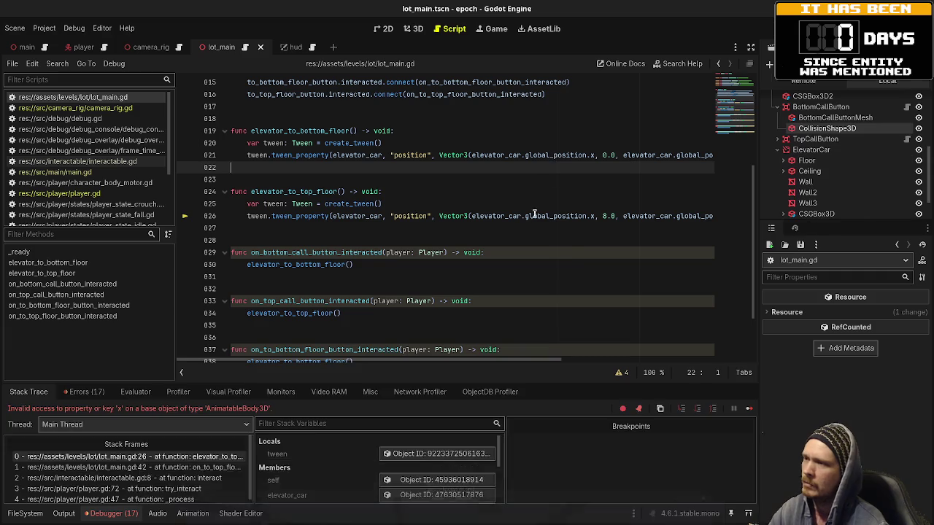
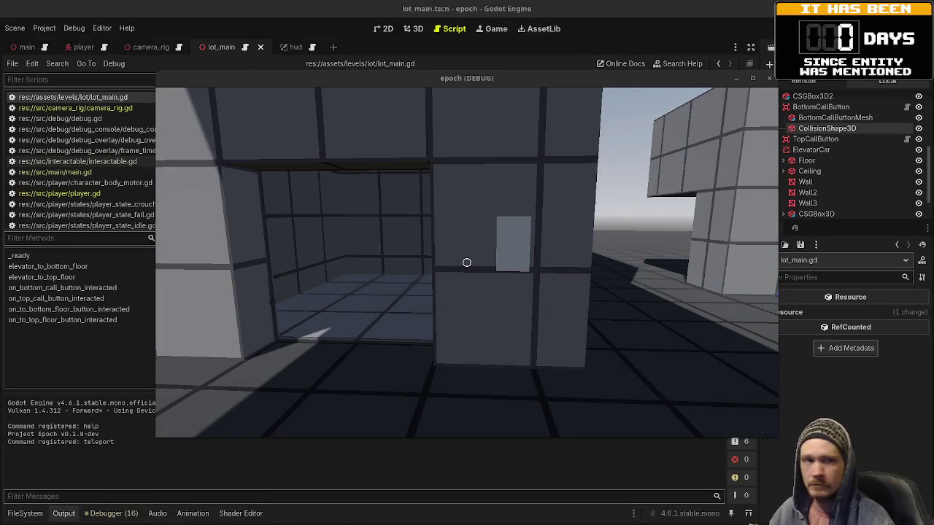
# Step: Stop the epoch debug run from its game window to return to lot_main.gd
pyautogui.click(467, 263)
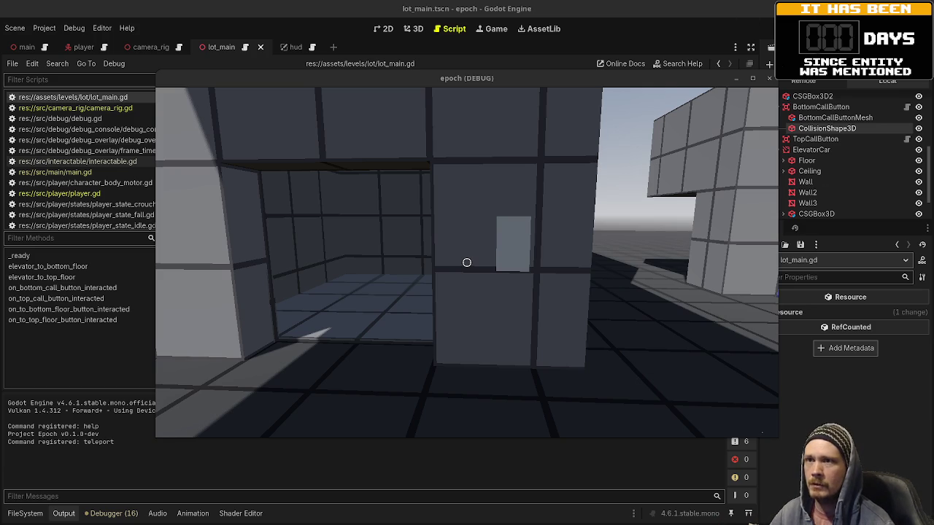
pyautogui.press('F8')
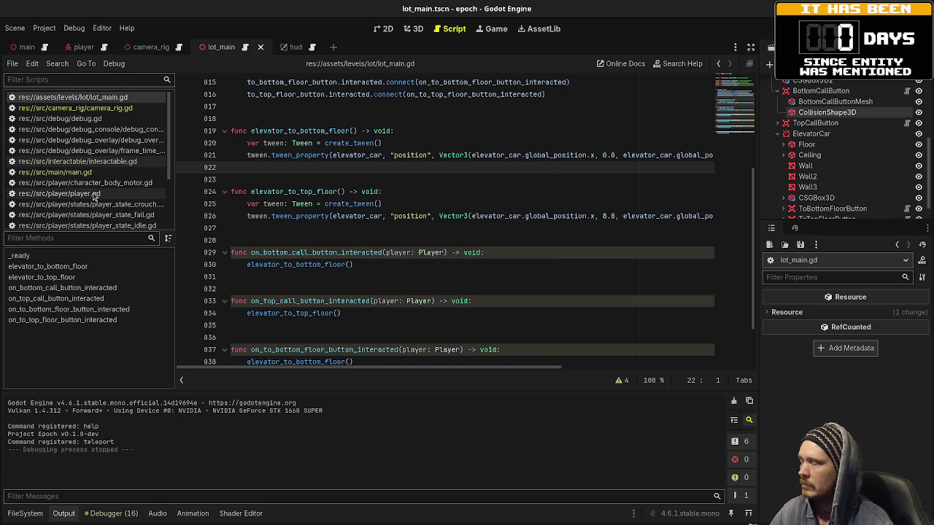
# Step: Open interactable.gd and inspect the Interactable class, Area3D base, interacted signal and interact(player) function
pyautogui.scroll(-3, 106, 190)
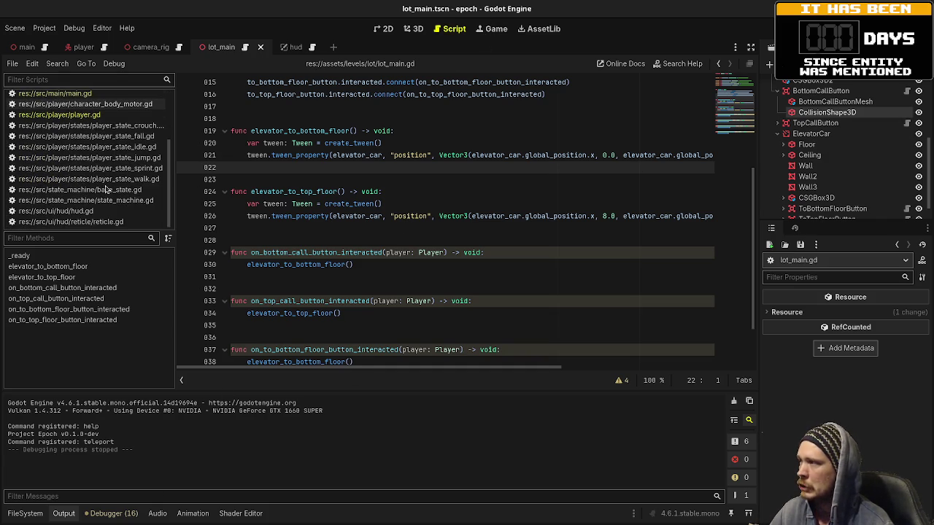
pyautogui.scroll(3, 98, 179)
pyautogui.click(87, 162)
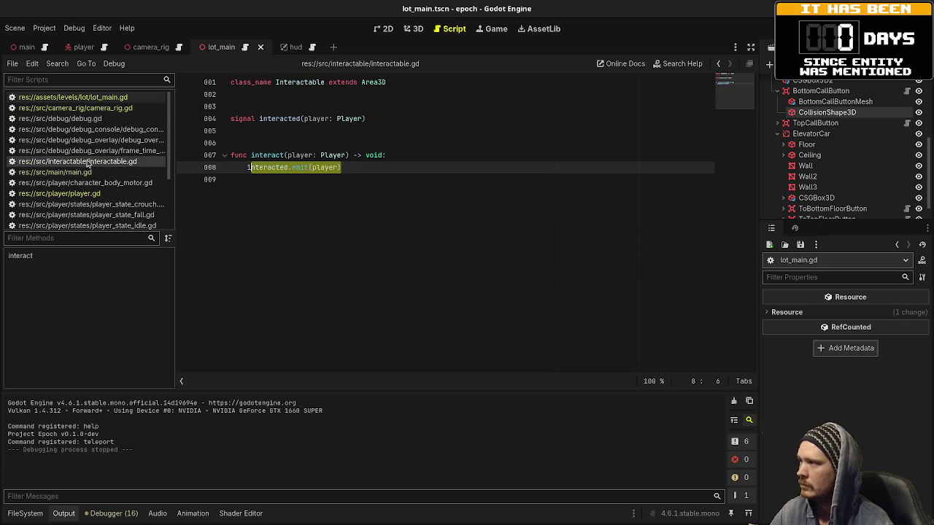
pyautogui.doubleClick(285, 83)
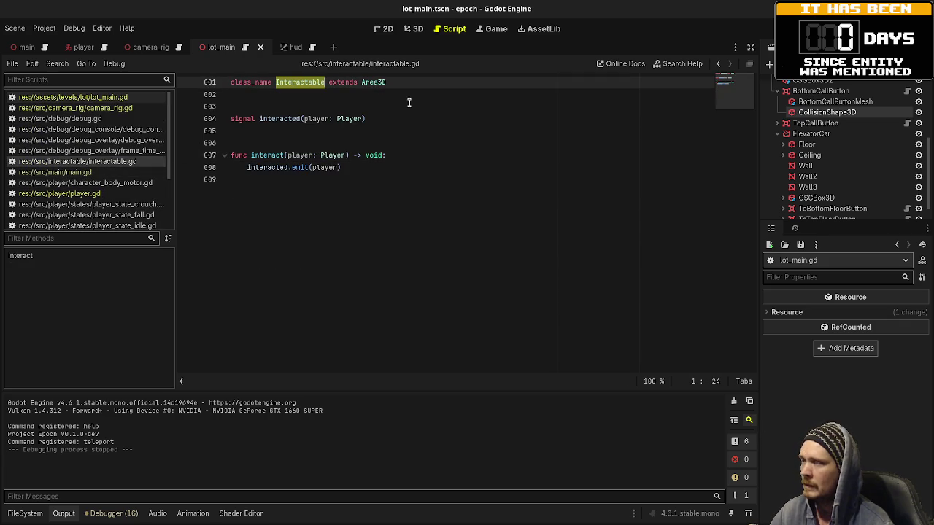
pyautogui.click(347, 154)
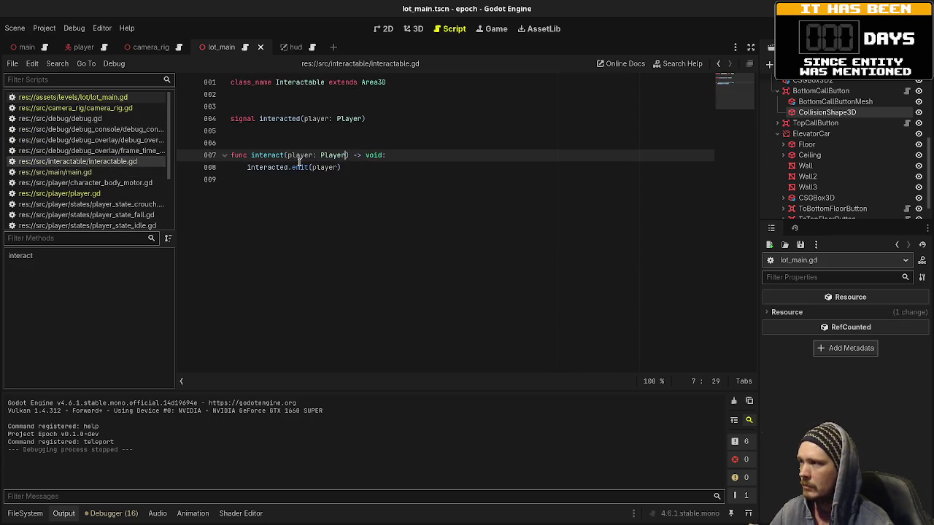
pyautogui.doubleClick(270, 156)
pyautogui.doubleClick(292, 118)
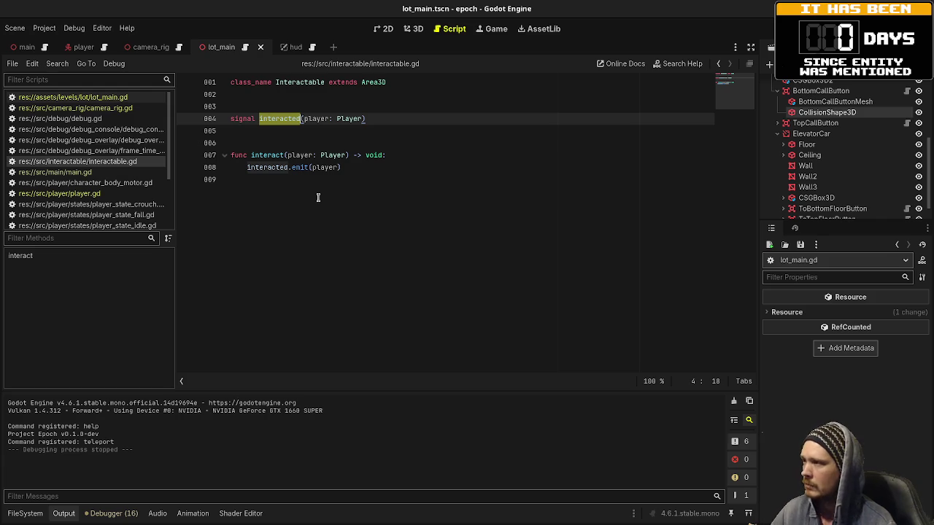
pyautogui.doubleClick(277, 156)
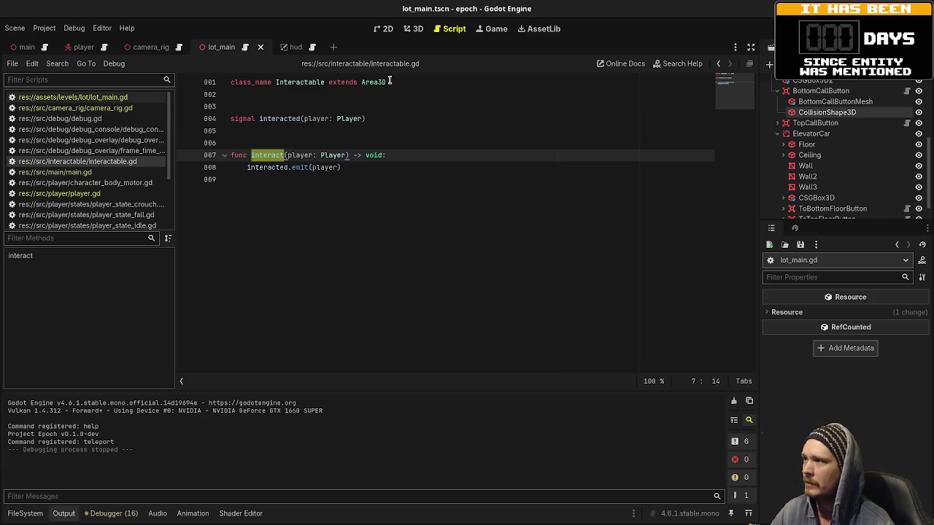
pyautogui.doubleClick(377, 82)
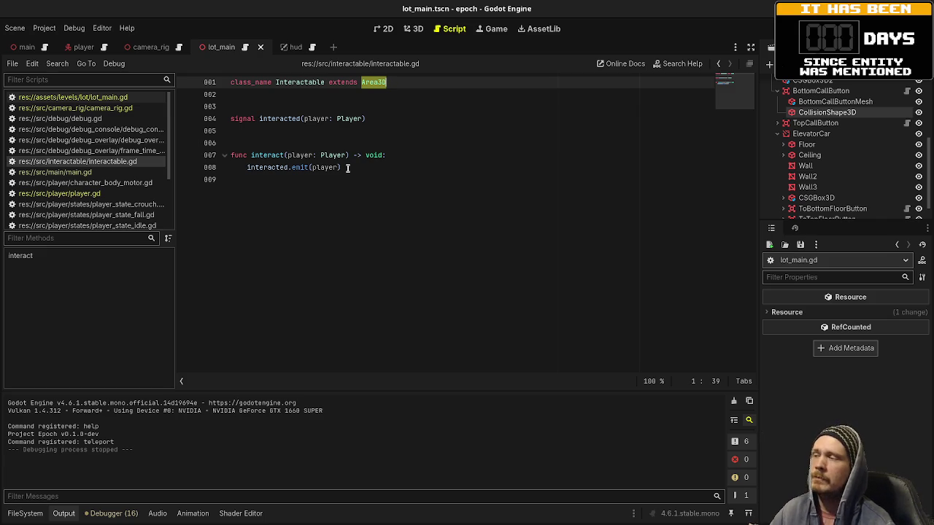
pyautogui.doubleClick(295, 82)
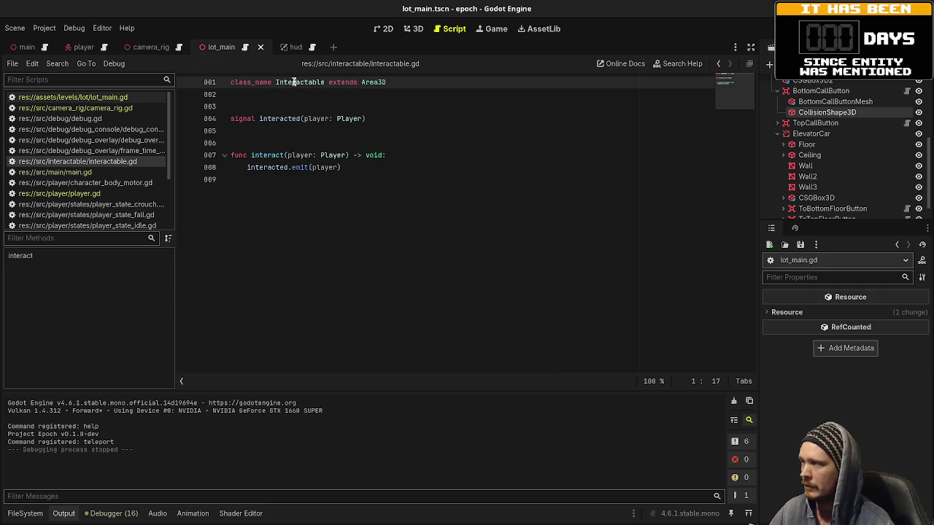
pyautogui.doubleClick(268, 155)
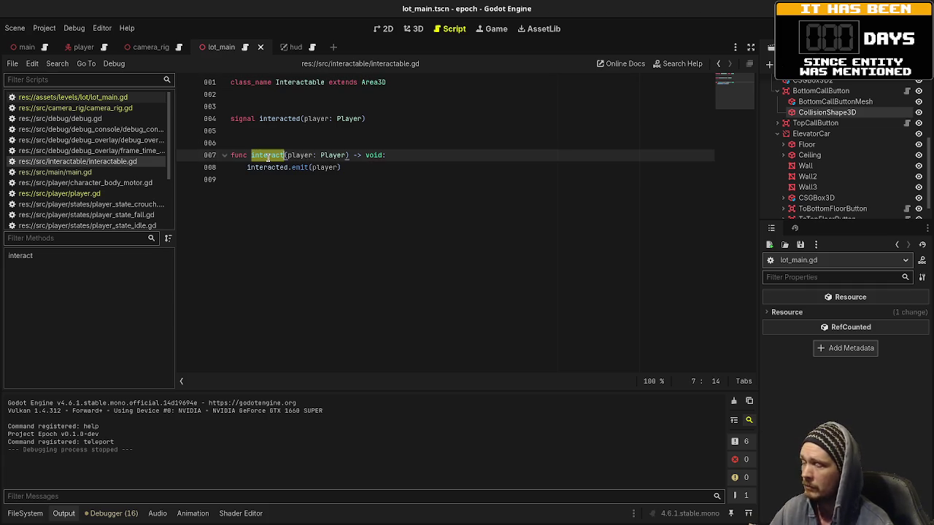
pyautogui.doubleClick(282, 119)
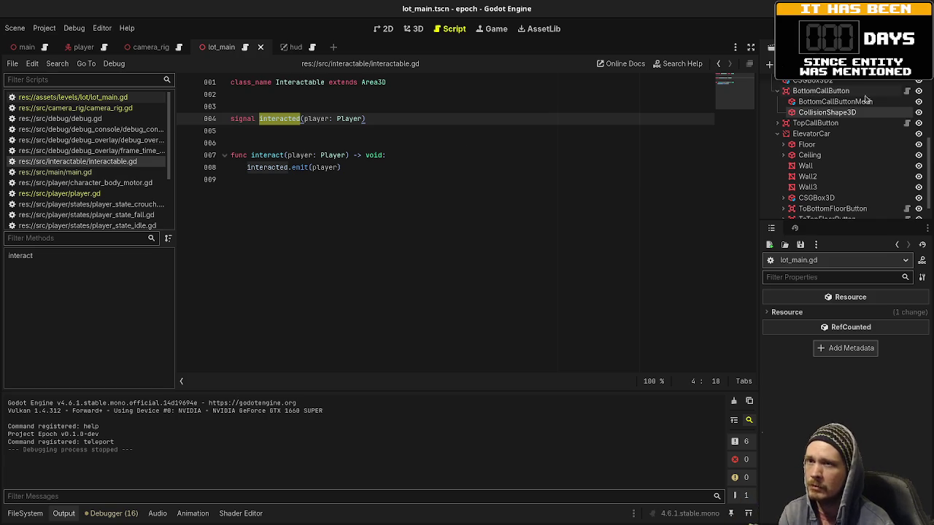
# Step: Inspect TopCallButton and BottomCallButton in the 3D view, then reopen the lot_main.gd script
pyautogui.click(815, 123)
pyautogui.click(808, 92)
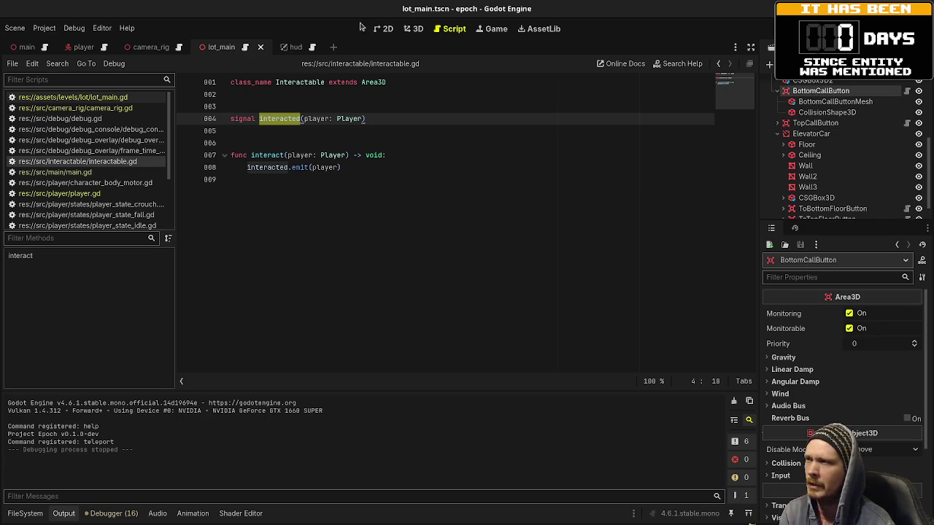
pyautogui.click(413, 28)
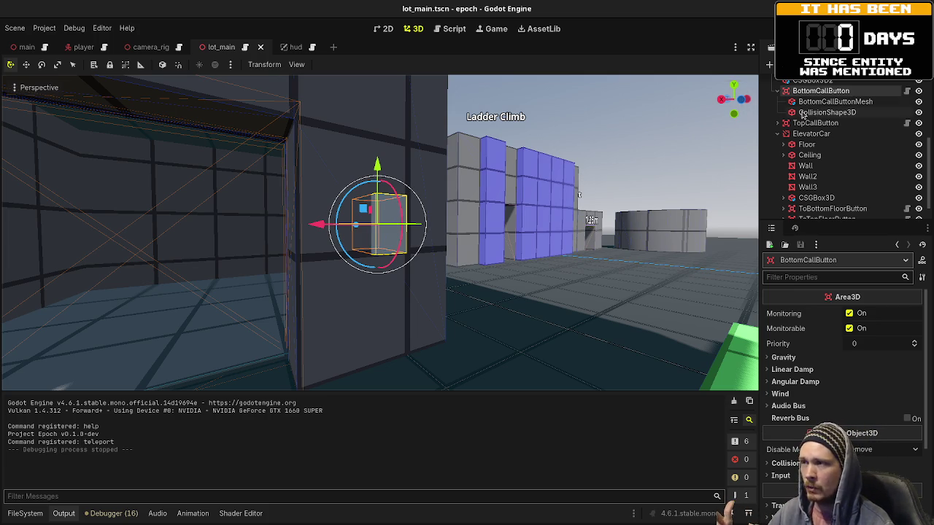
pyautogui.scroll(6, 875, 146)
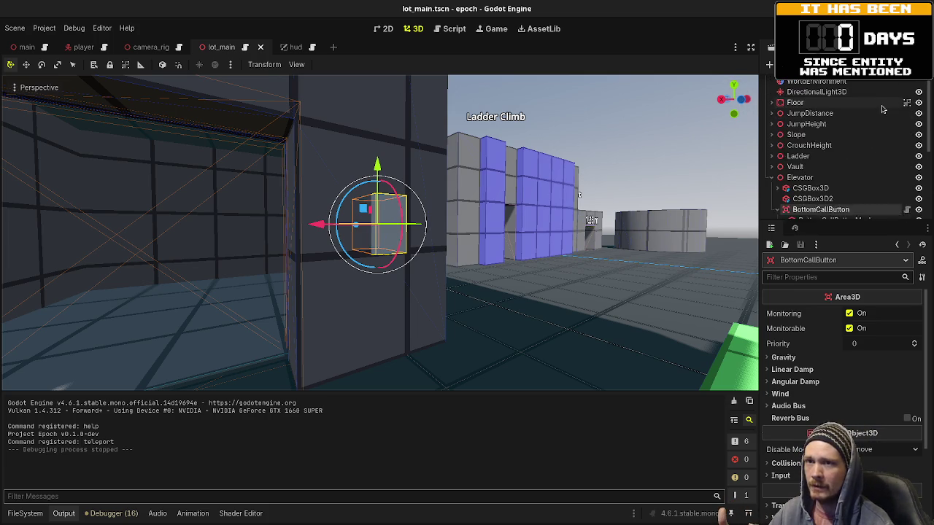
pyautogui.click(907, 87)
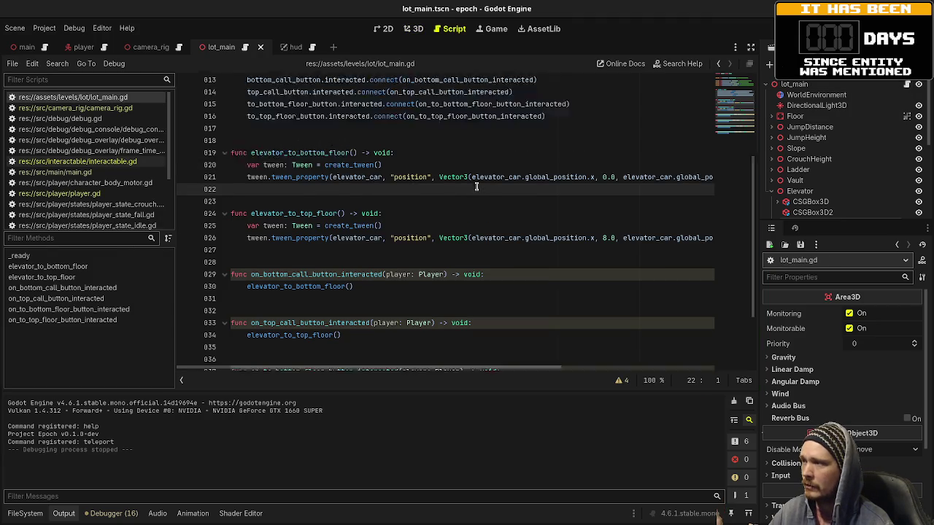
pyautogui.scroll(5, 397, 207)
pyautogui.scroll(-1, 380, 214)
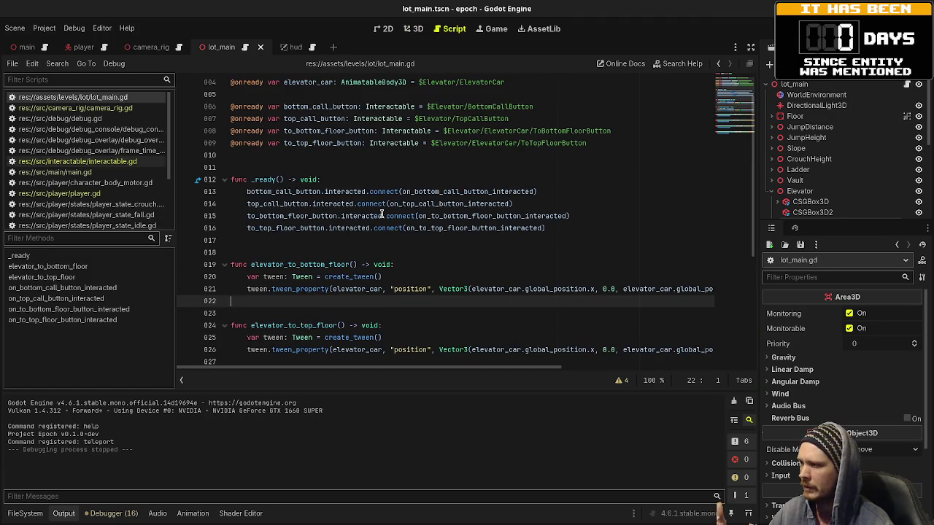
pyautogui.click(260, 193)
pyautogui.doubleClick(343, 192)
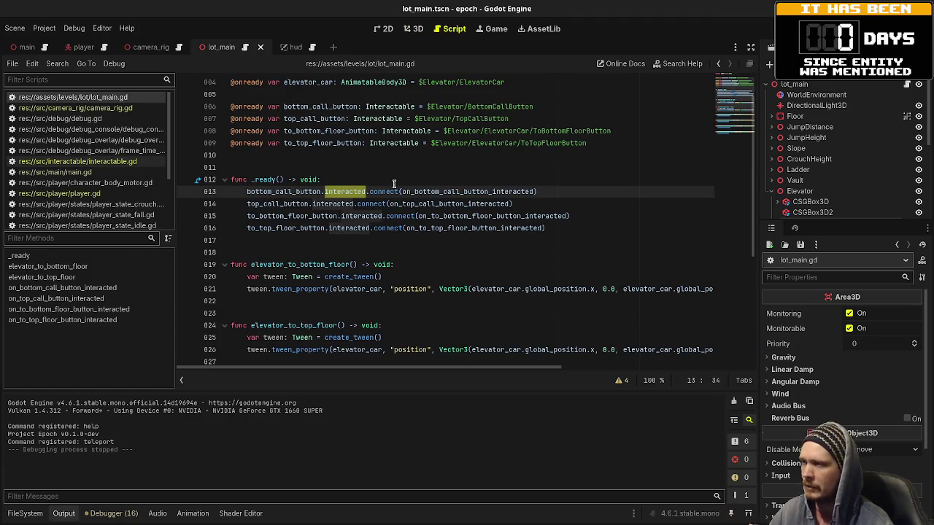
pyautogui.doubleClick(429, 192)
pyautogui.scroll(-5, 412, 292)
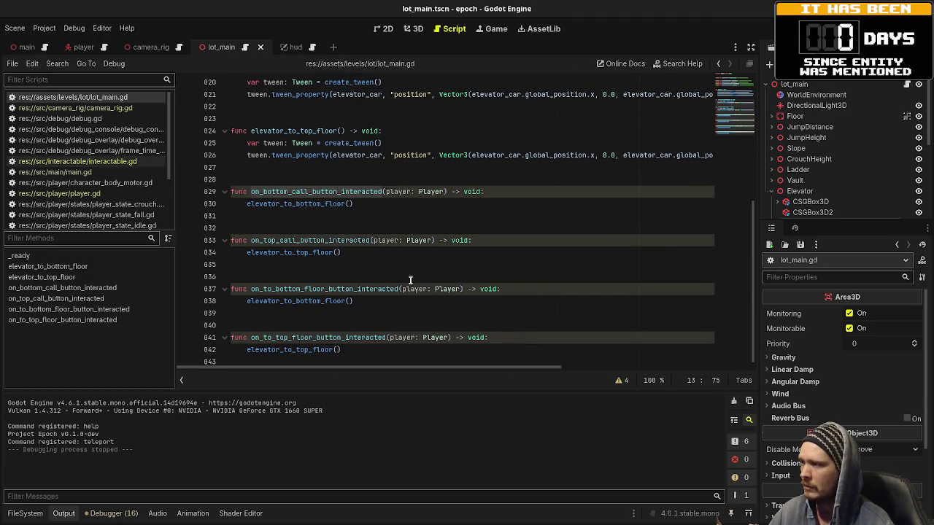
pyautogui.doubleClick(297, 204)
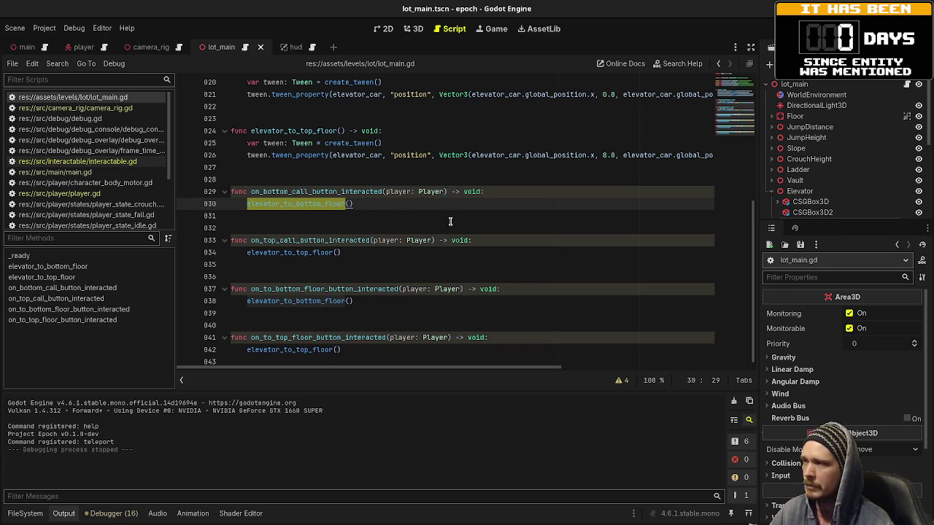
pyautogui.scroll(6, 450, 221)
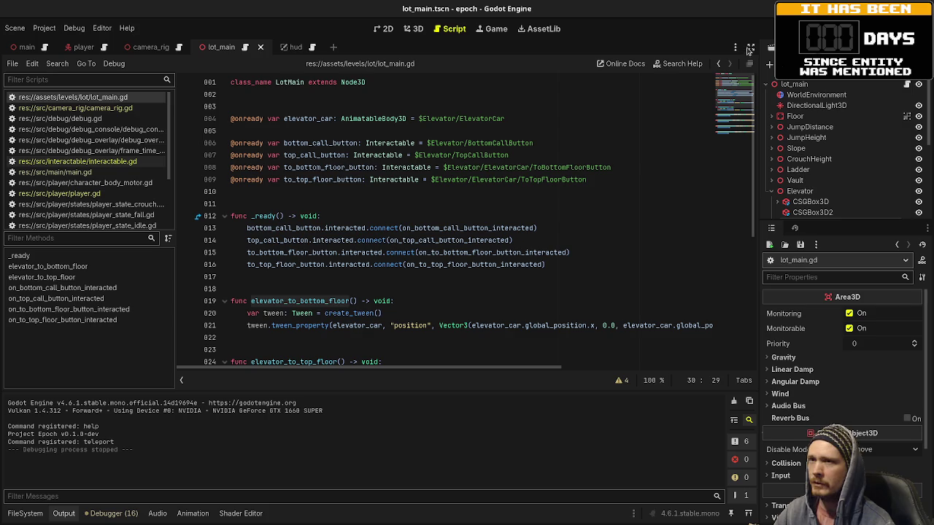
# Step: Run epoch, walk the player into the elevator box, then stop the game
pyautogui.press('F5')
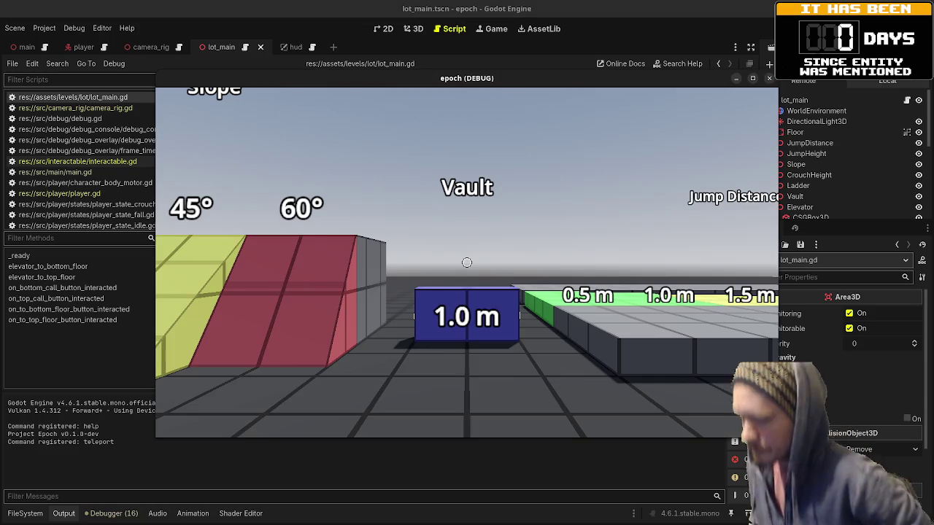
pyautogui.moveTo(467, 263)
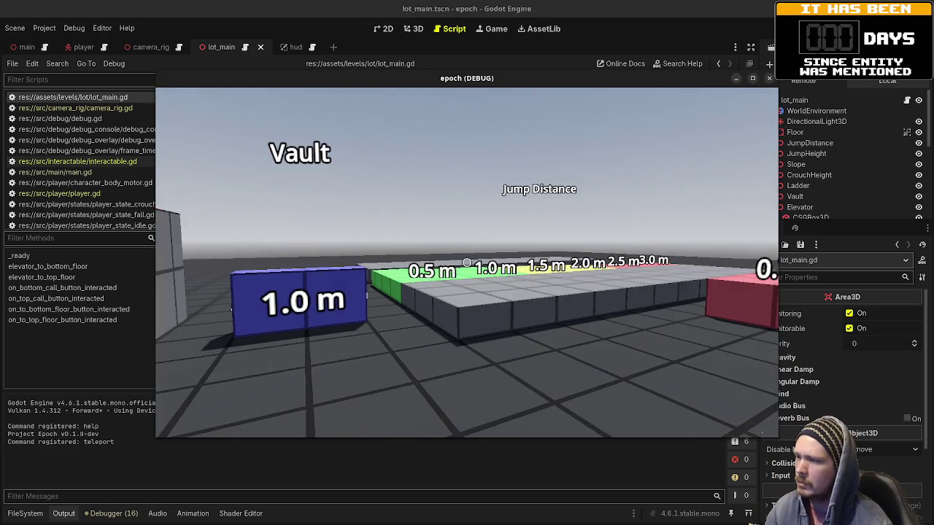
pyautogui.press('w')
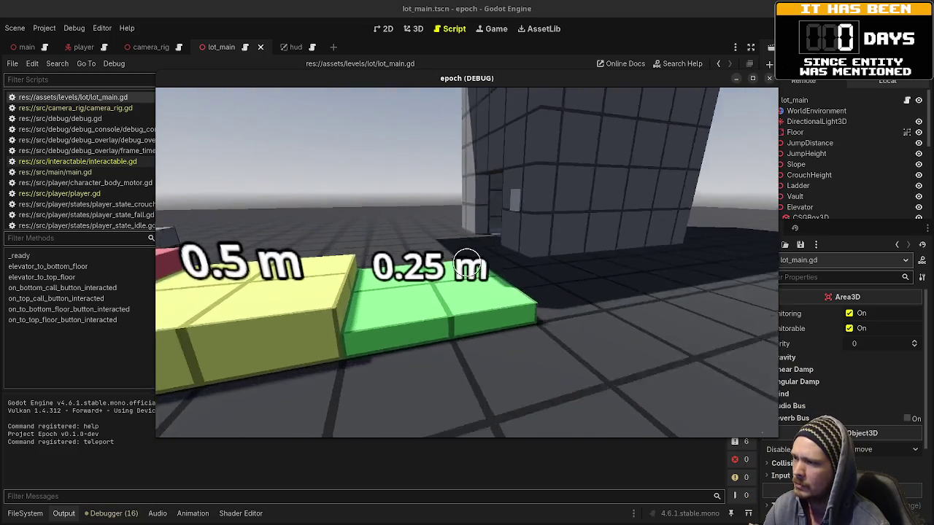
pyautogui.press('w')
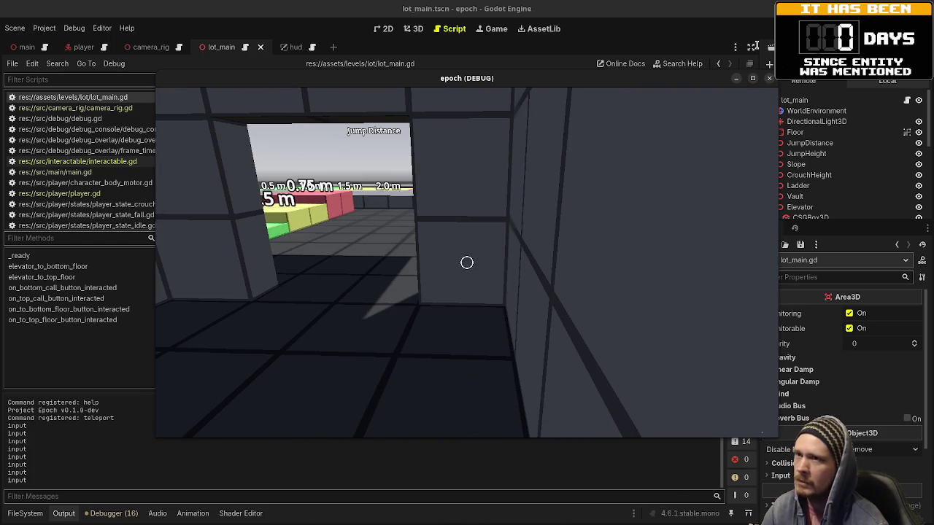
pyautogui.press('F8')
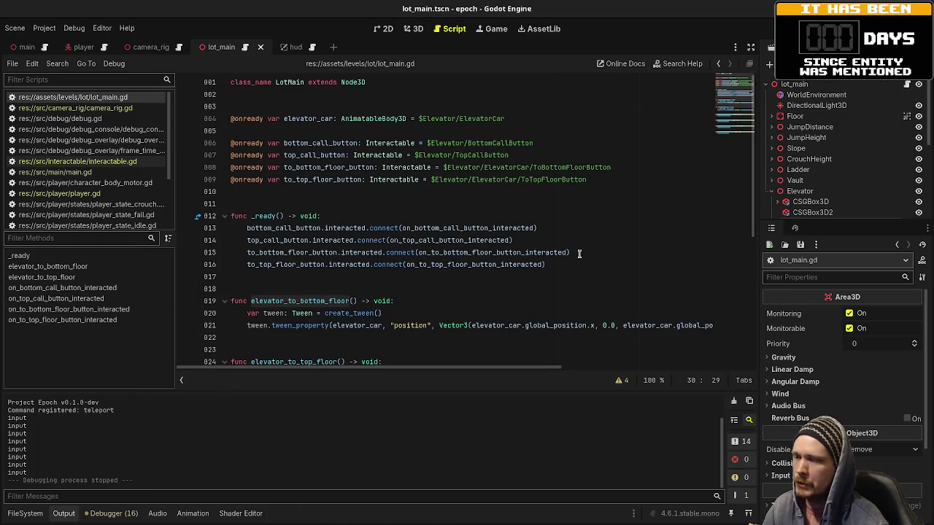
# Step: Replace the x and z position expressions in line 21's tween target with 0.0
pyautogui.scroll(-2, 623, 294)
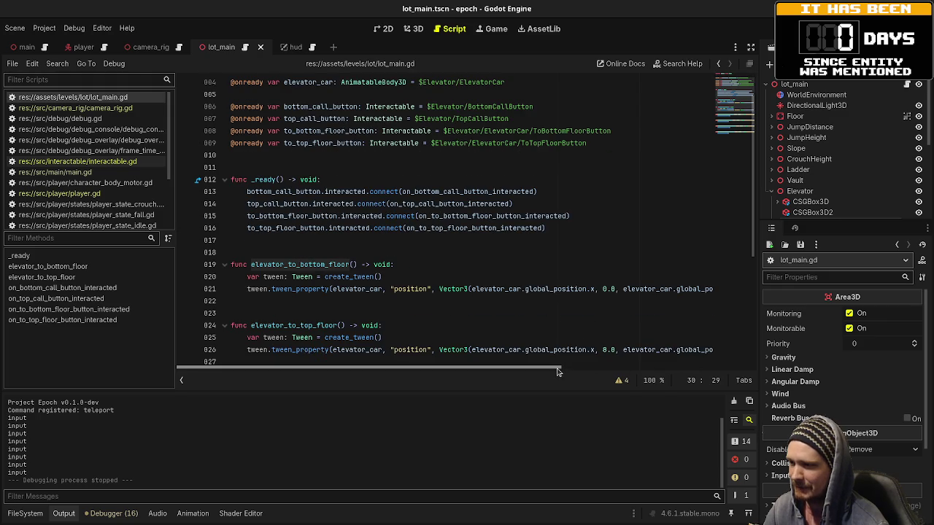
pyautogui.moveTo(566, 373)
pyautogui.mouseDown()
pyautogui.moveTo(604, 371)
pyautogui.moveTo(584, 372)
pyautogui.mouseUp()
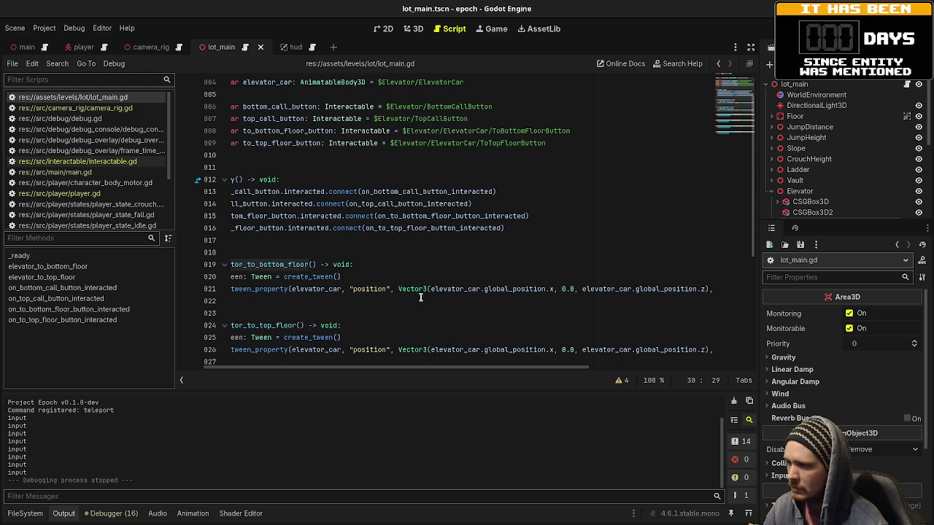
pyautogui.doubleClick(499, 289)
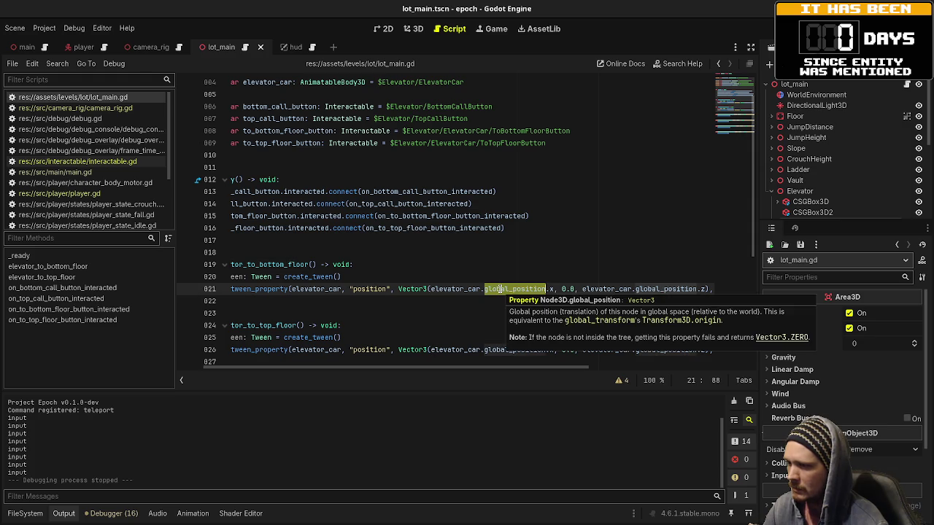
pyautogui.moveTo(554, 290); pyautogui.dragTo(431, 290)
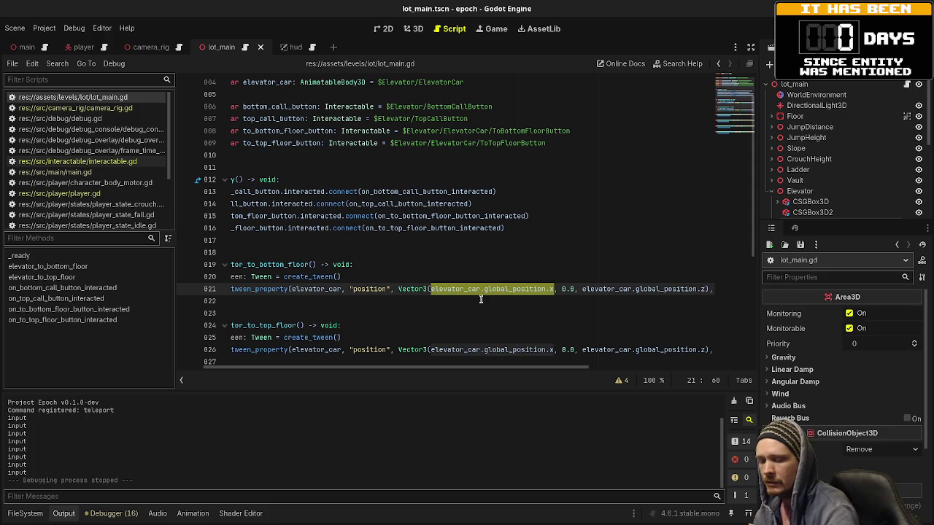
pyautogui.write('0.0')
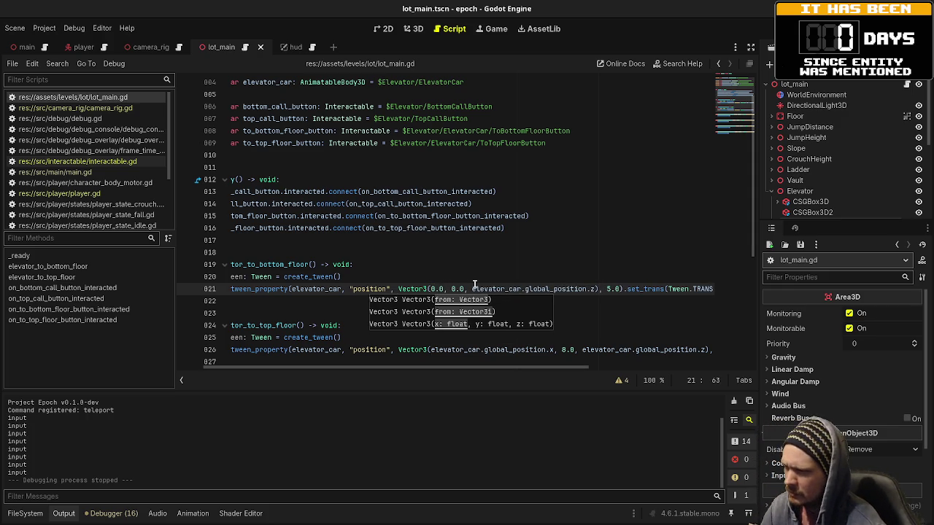
pyautogui.moveTo(472, 288); pyautogui.dragTo(593, 288)
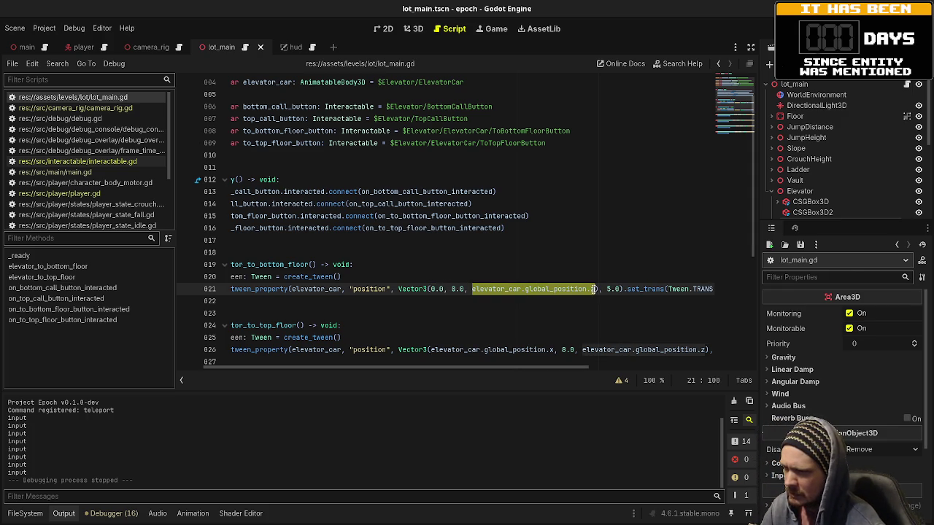
pyautogui.write('0.0')
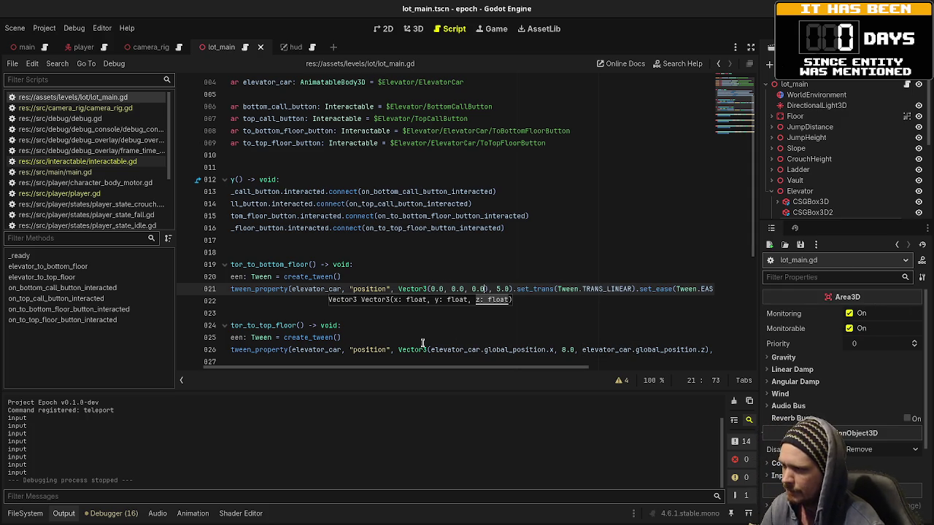
# Step: Set line 26's tween target x and z to 0.0 and save
pyautogui.moveTo(430, 350); pyautogui.dragTo(553, 351)
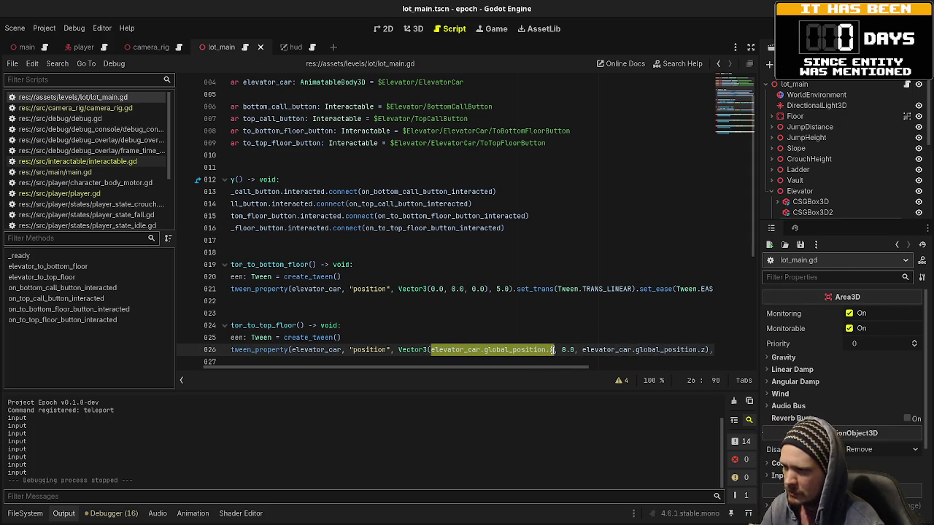
pyautogui.write('0.0')
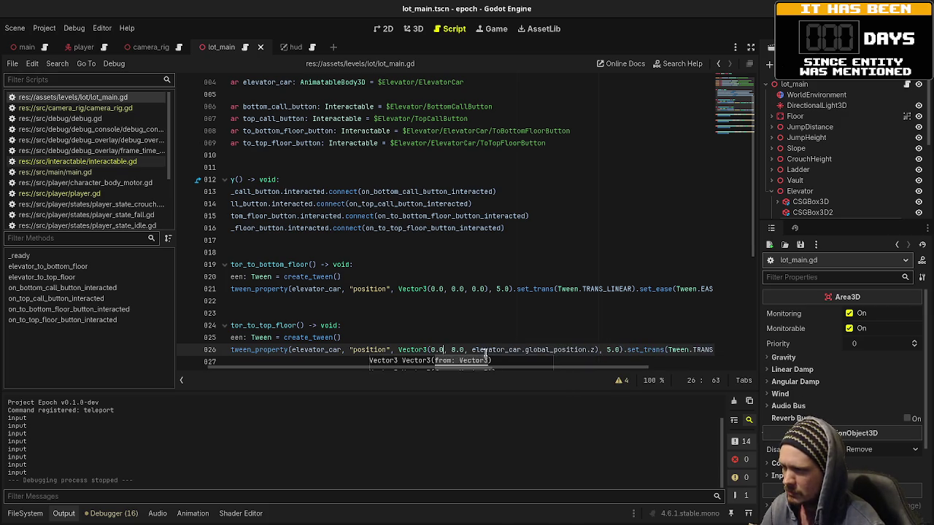
pyautogui.moveTo(473, 350); pyautogui.dragTo(592, 350)
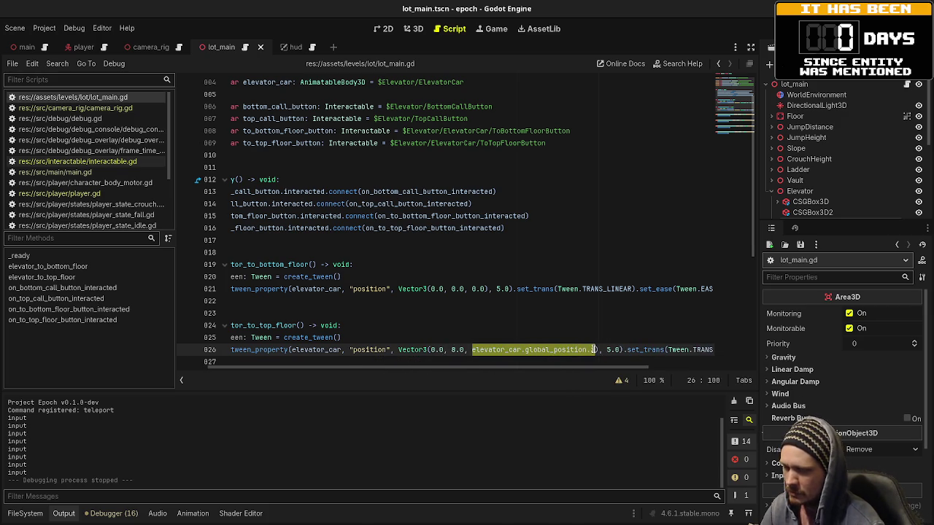
pyautogui.write('0.0')
pyautogui.hotkey('ctrl', 's')
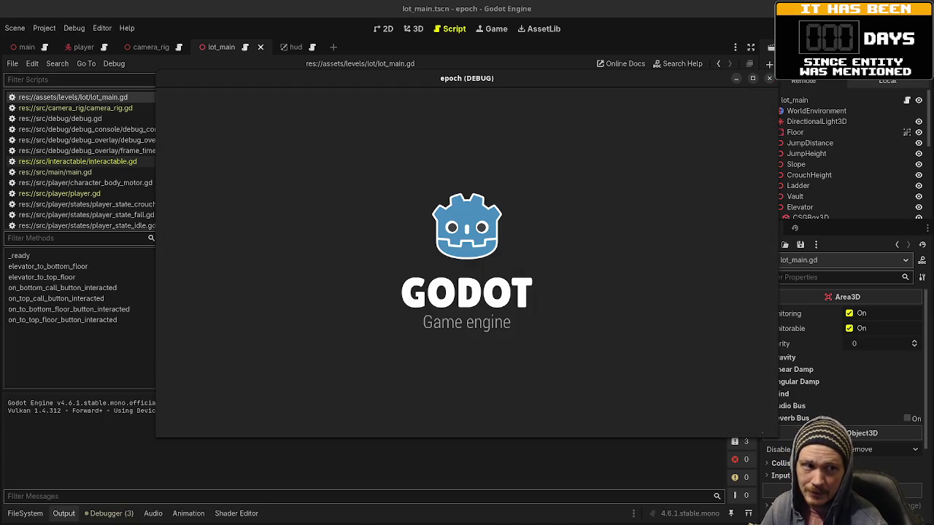
# Step: Walk into the grey building, through the elevator room, and up to the outside button panel
pyautogui.press('w')
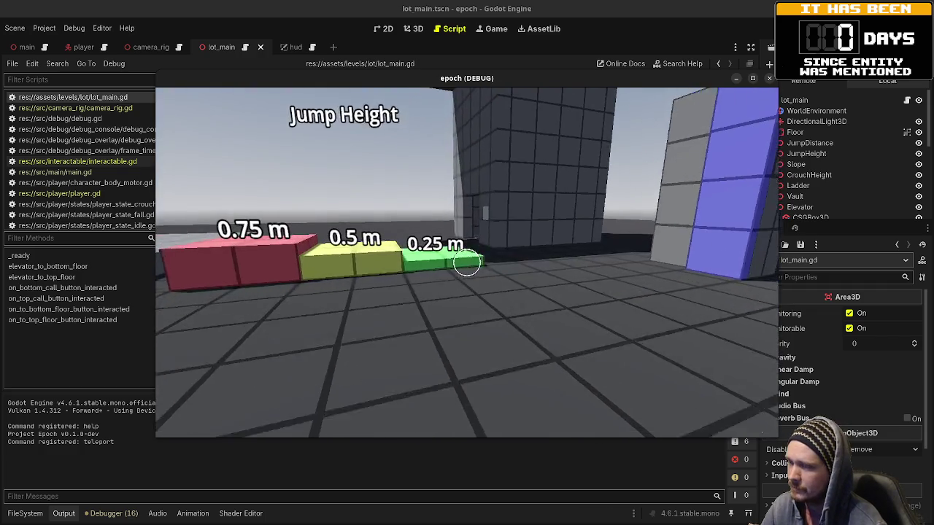
pyautogui.press('w')
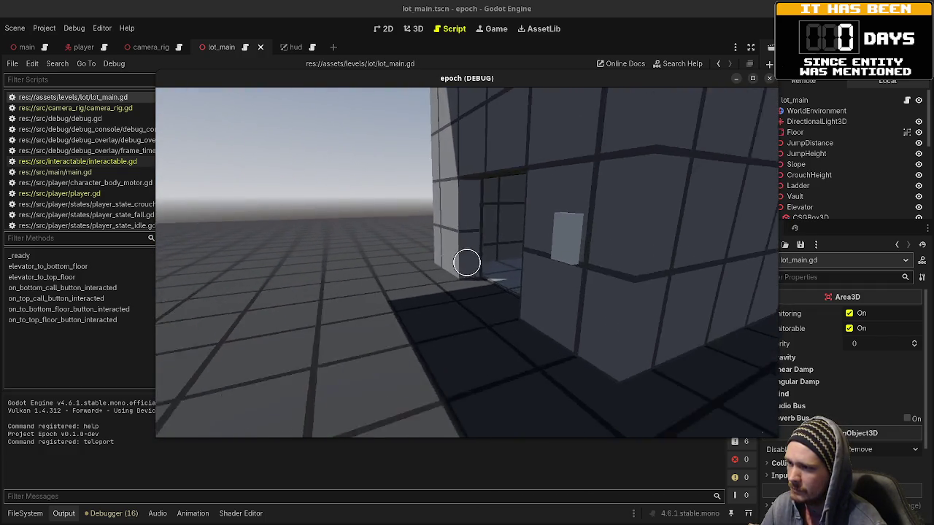
pyautogui.press('w')
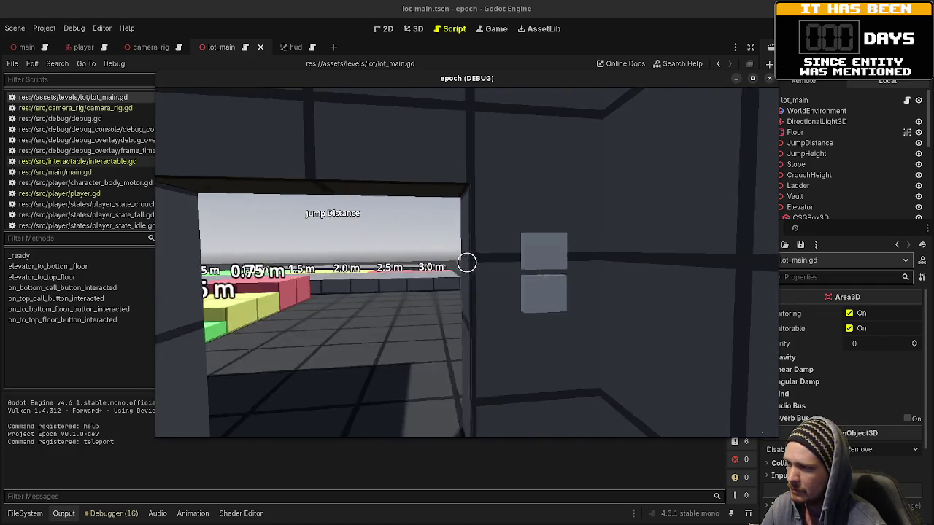
pyautogui.press('w')
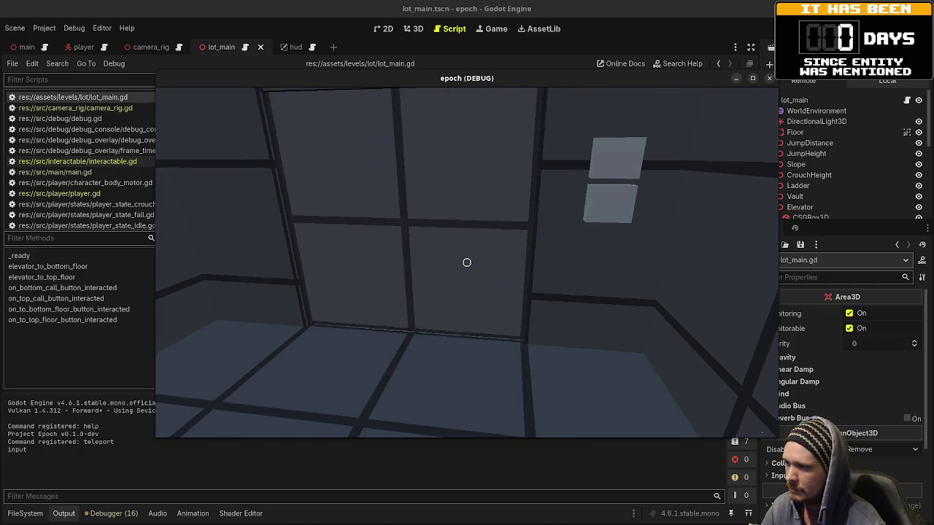
pyautogui.press('w')
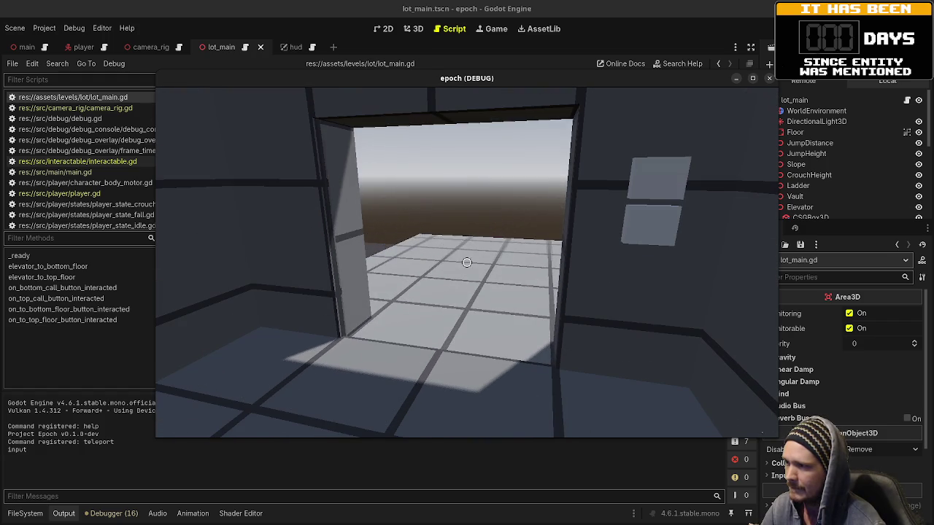
pyautogui.press('w')
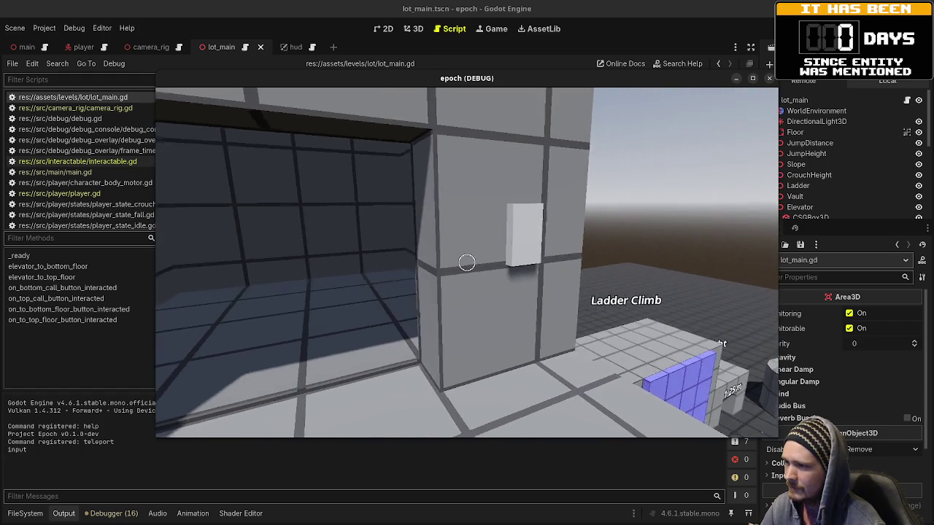
pyautogui.press('w')
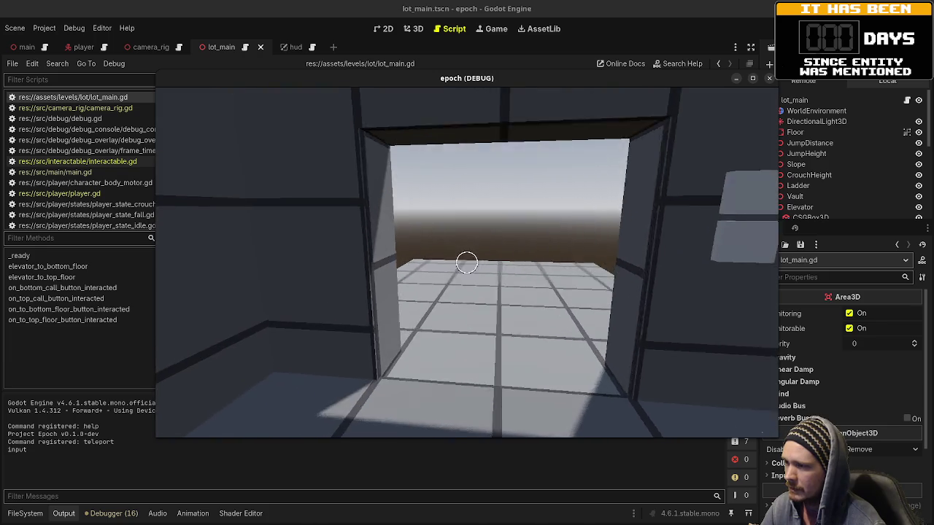
pyautogui.press('w')
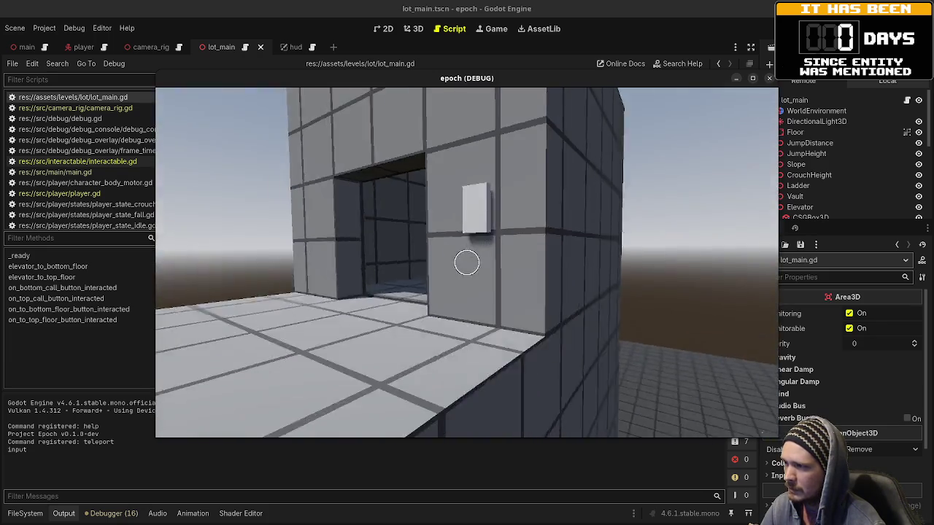
pyautogui.press('w')
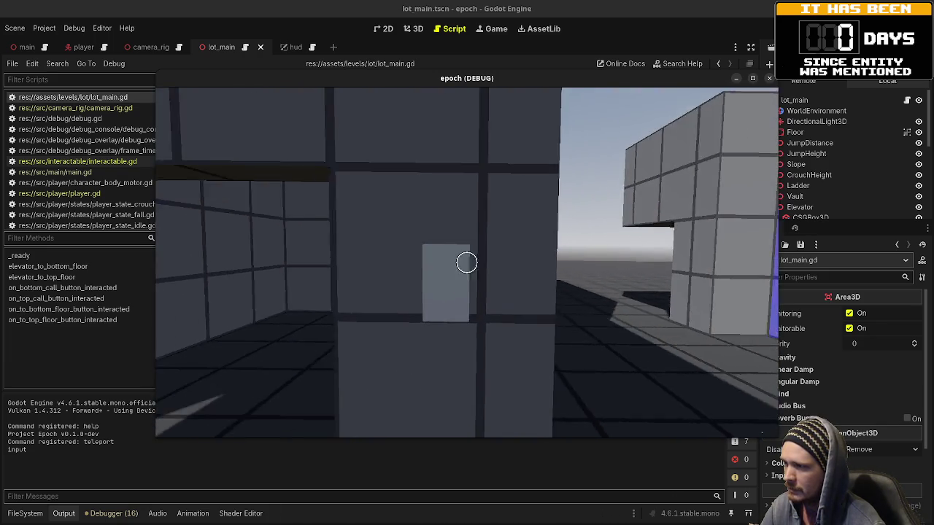
# Step: Call the elevator, board it and press its floor buttons to ride between floors
pyautogui.press('e')
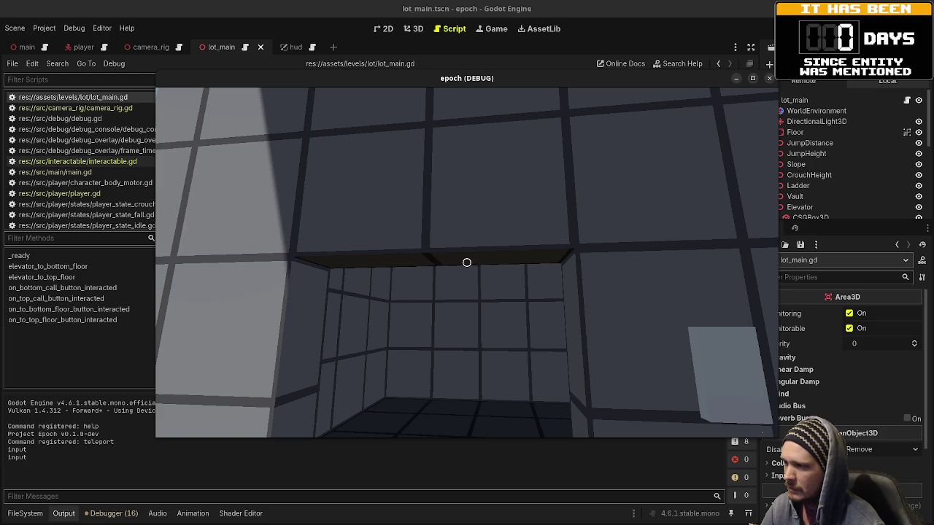
pyautogui.press('w')
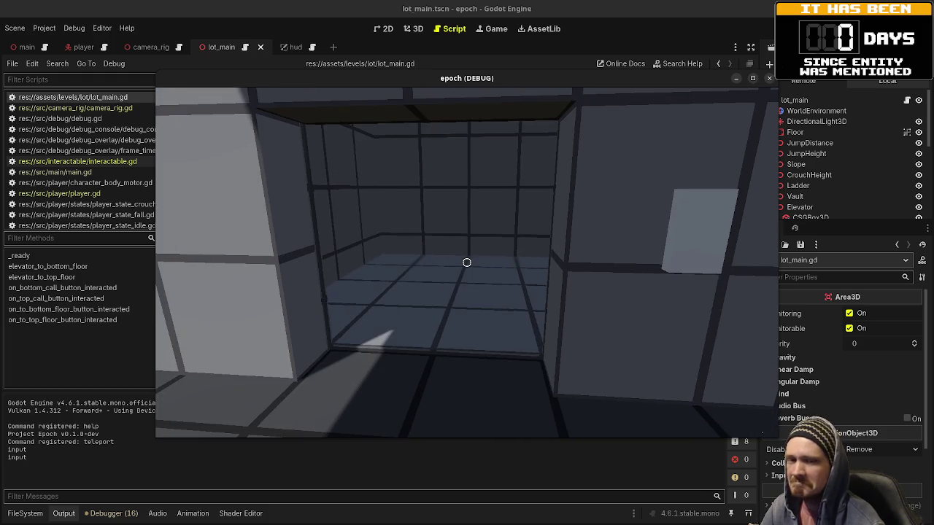
pyautogui.press('w')
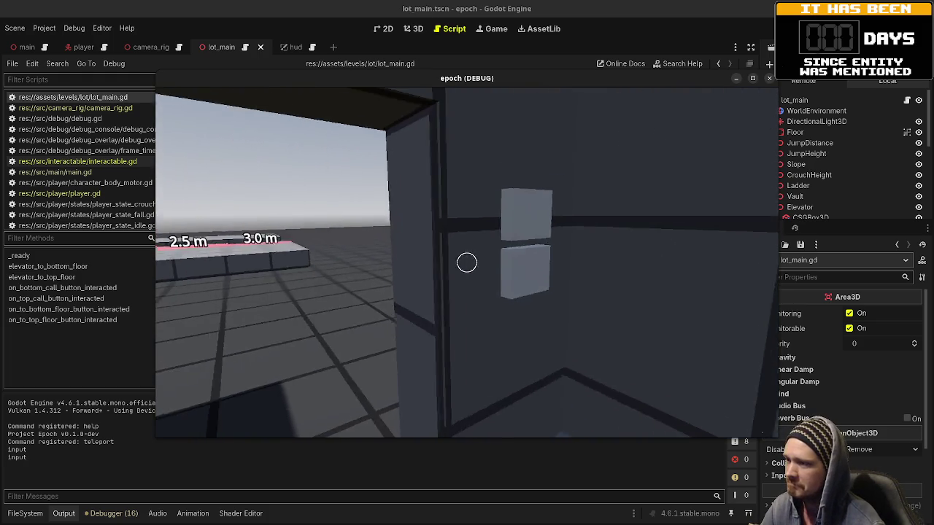
pyautogui.press('e')
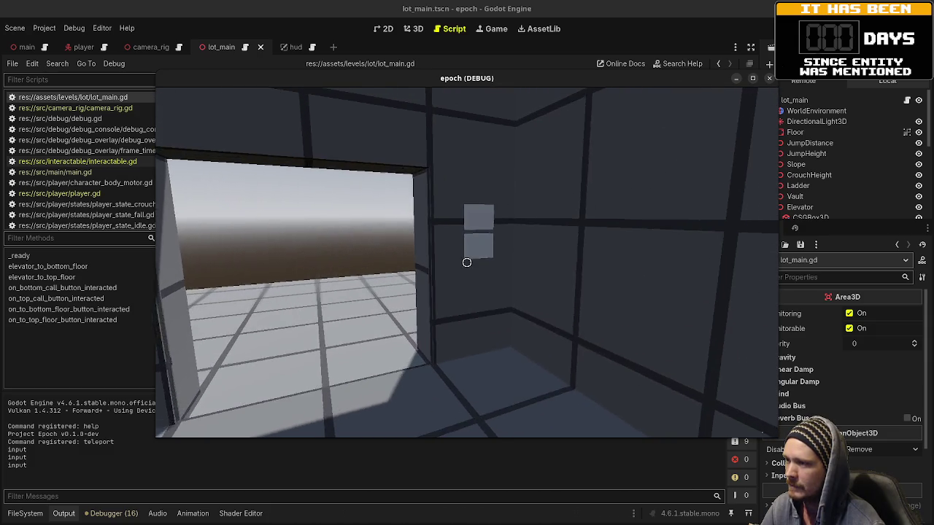
pyautogui.press('e')
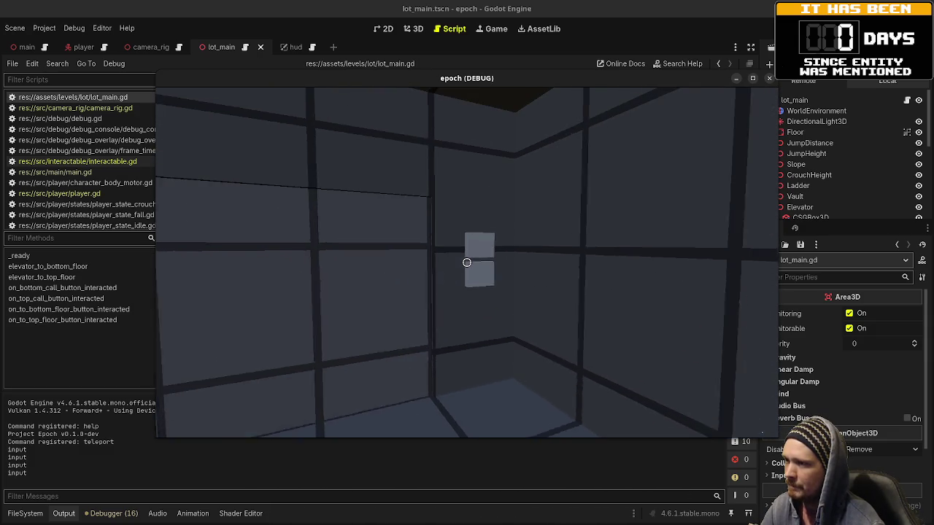
pyautogui.press('e')
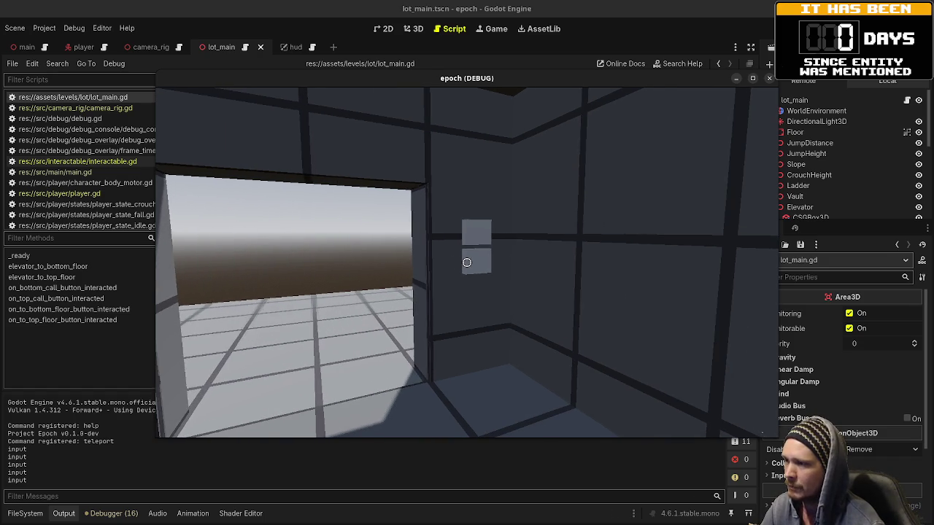
pyautogui.press('e')
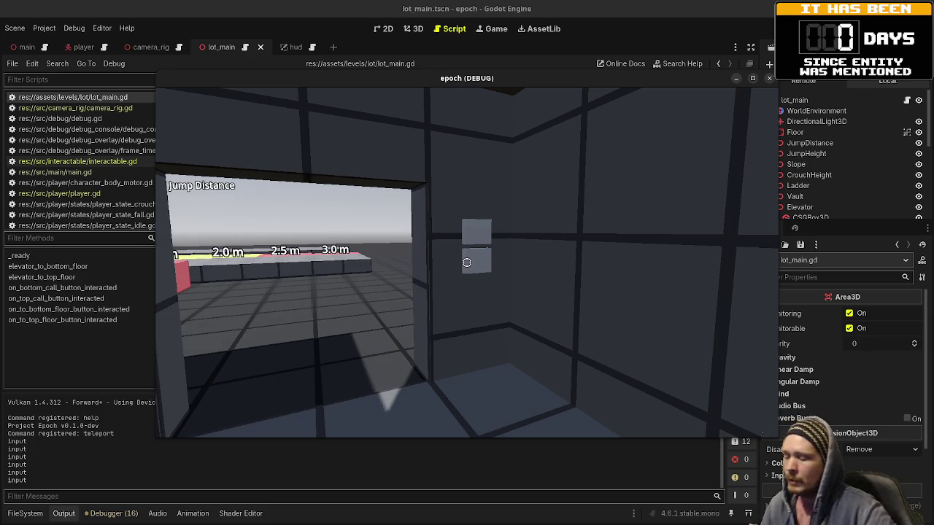
pyautogui.press('w')
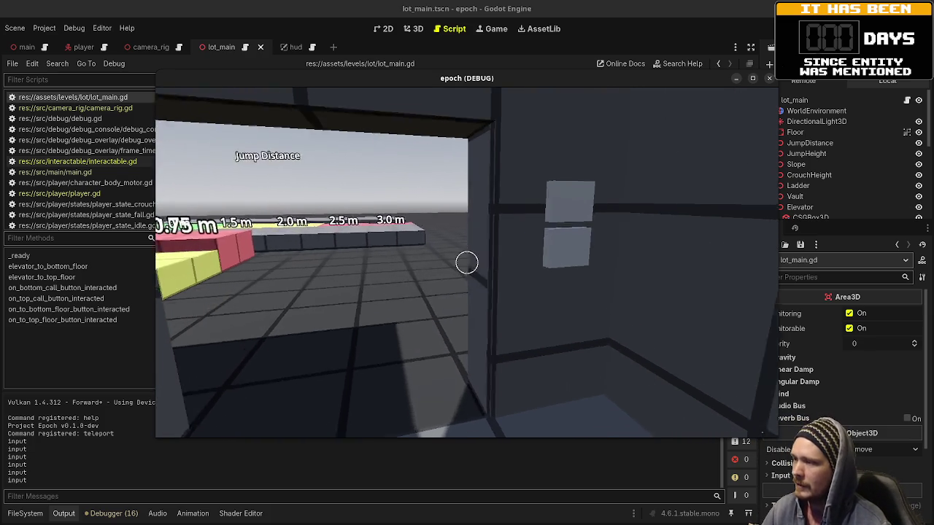
pyautogui.press('w')
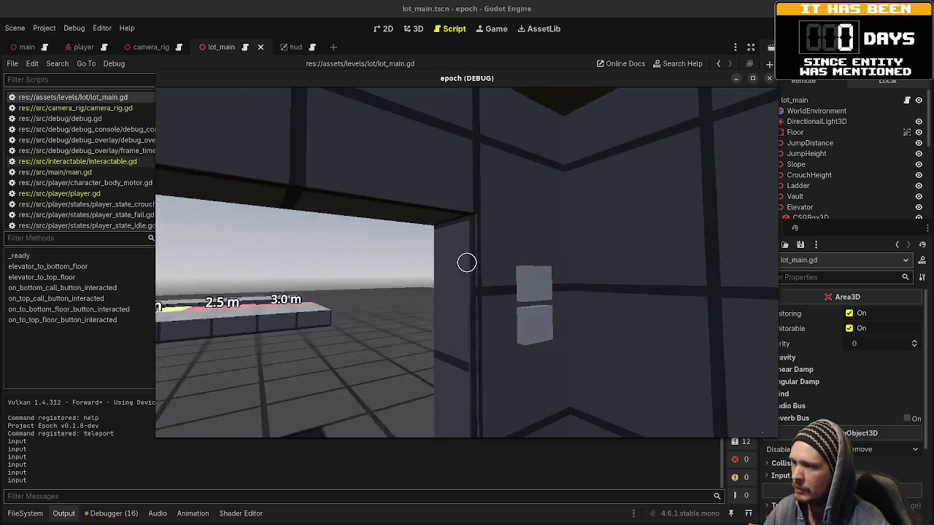
pyautogui.press('e')
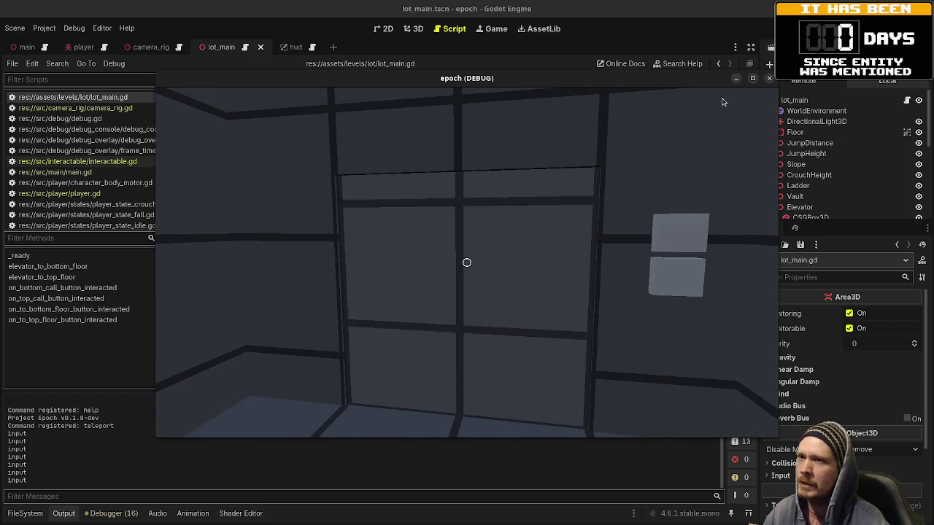
# Step: Stop the game and add 'var dist: float = elevator_car.position.y' to elevator_to_bottom_floor
pyautogui.press('F8')
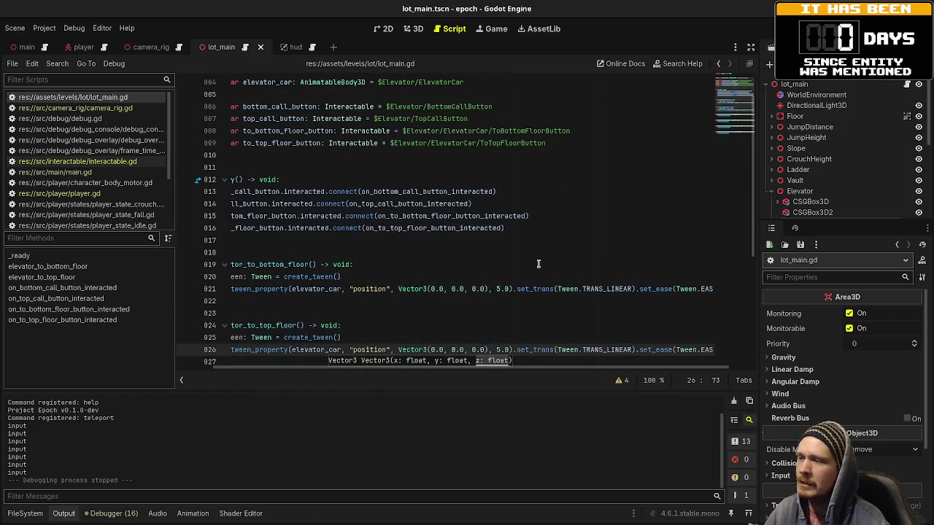
pyautogui.scroll(-3, 539, 264)
pyautogui.scroll(2, 539, 264)
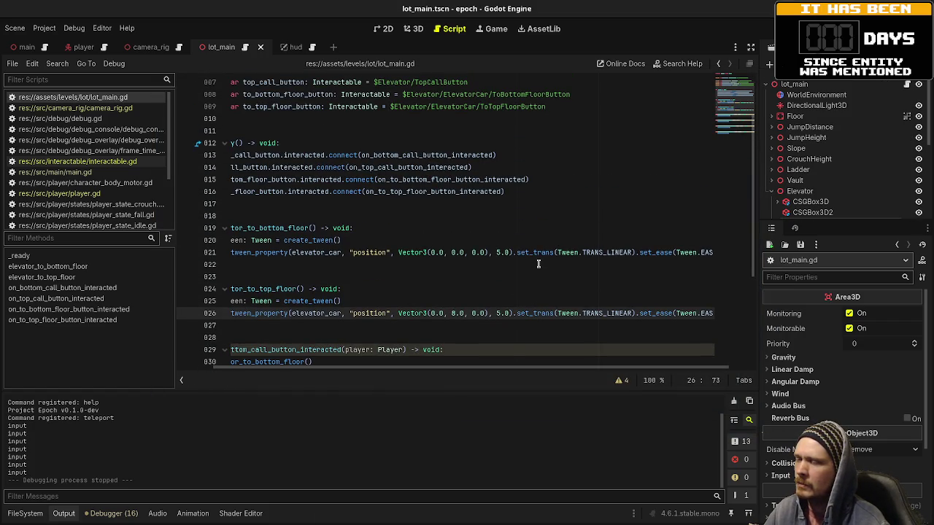
pyautogui.click(507, 251)
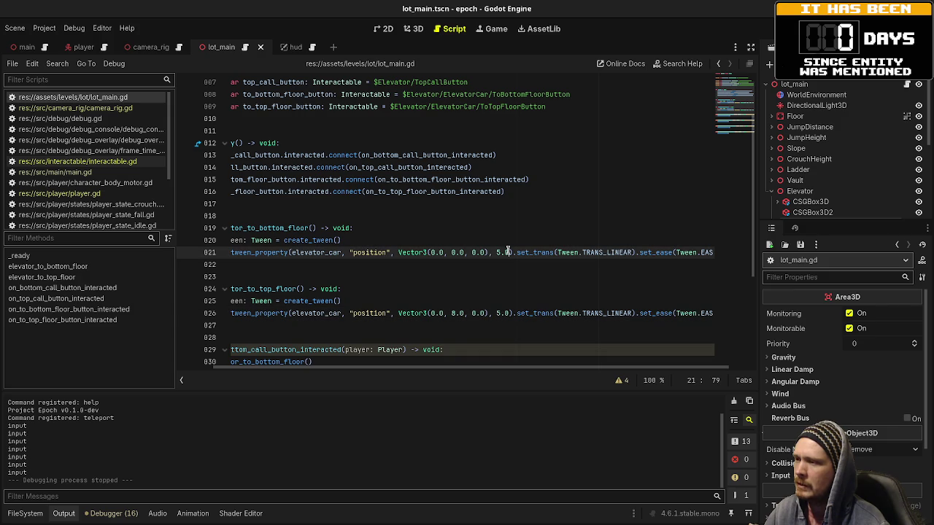
pyautogui.hscroll(-3, 357, 313)
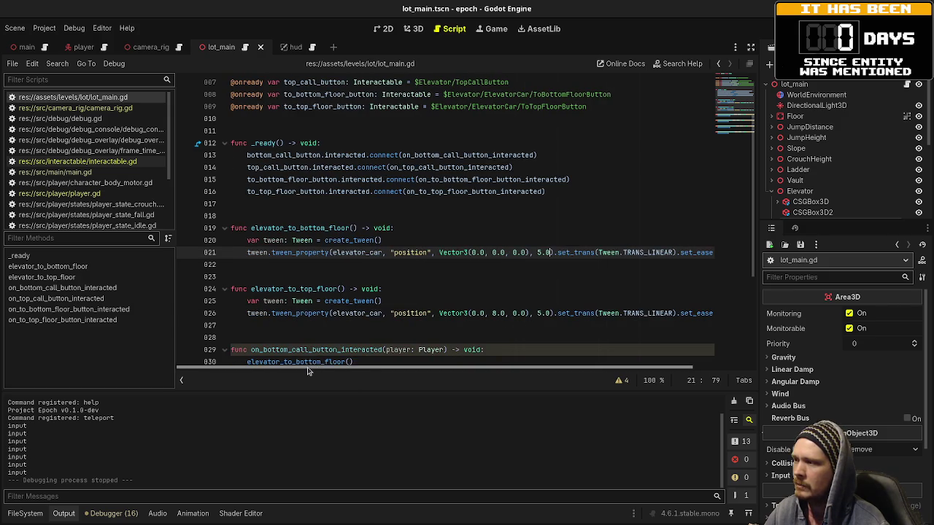
pyautogui.click(402, 228)
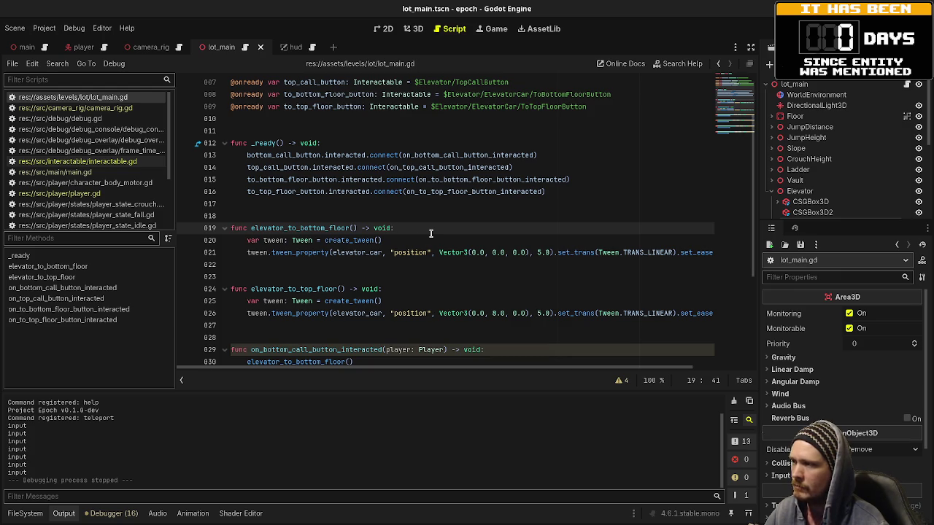
pyautogui.press('Return')
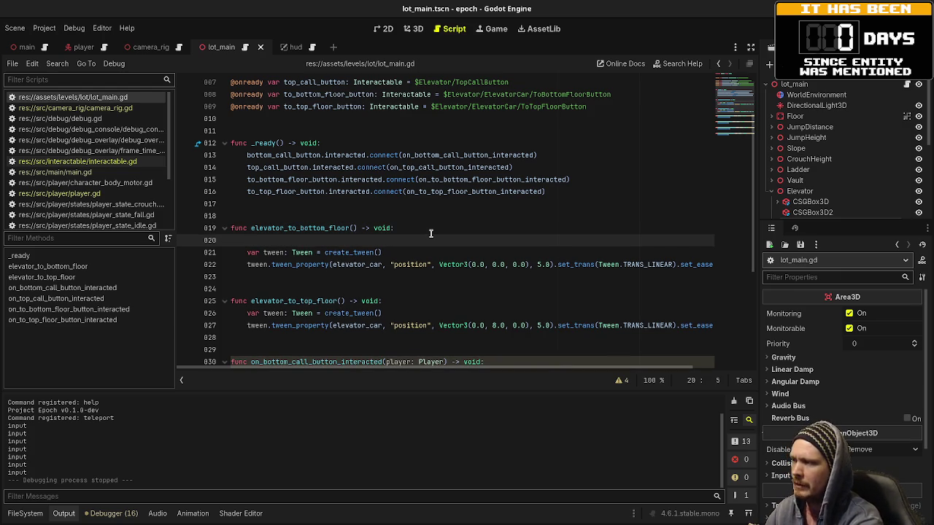
pyautogui.write('var ')
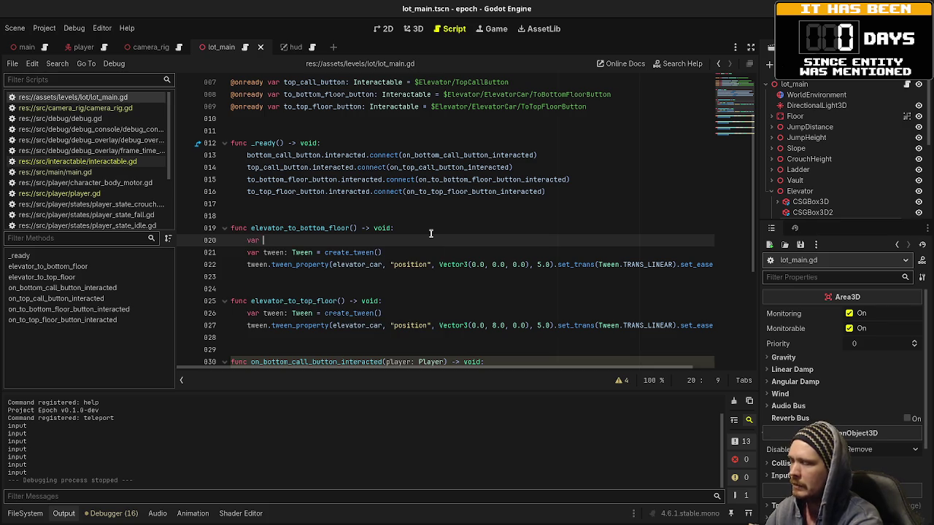
pyautogui.write('dist: ')
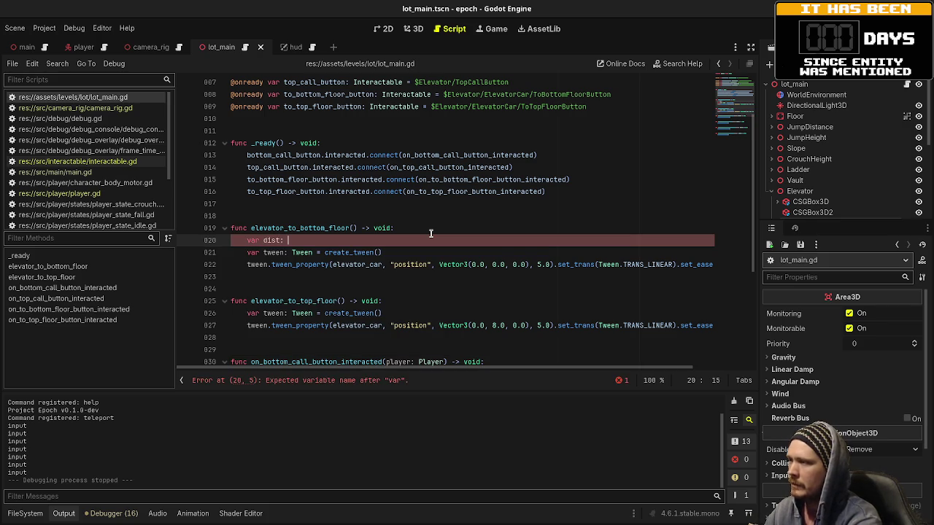
pyautogui.write('float = ')
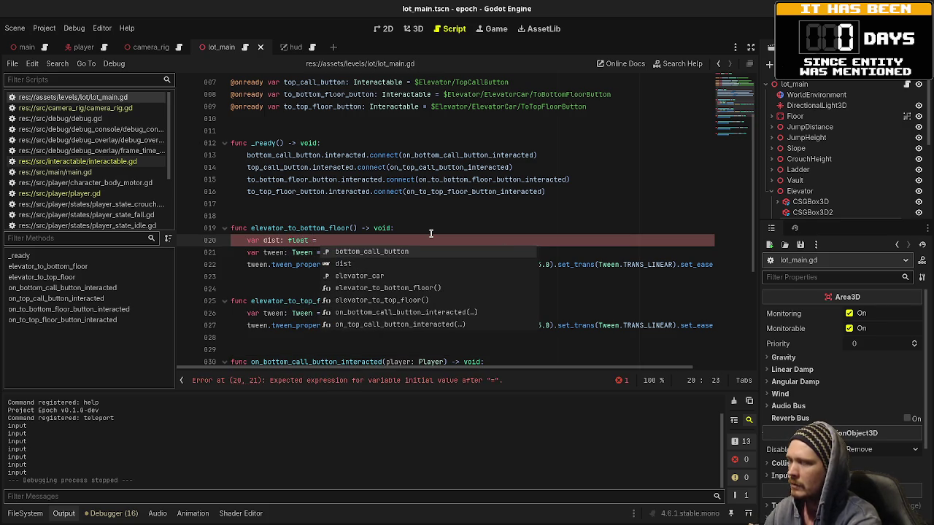
pyautogui.write('abs')
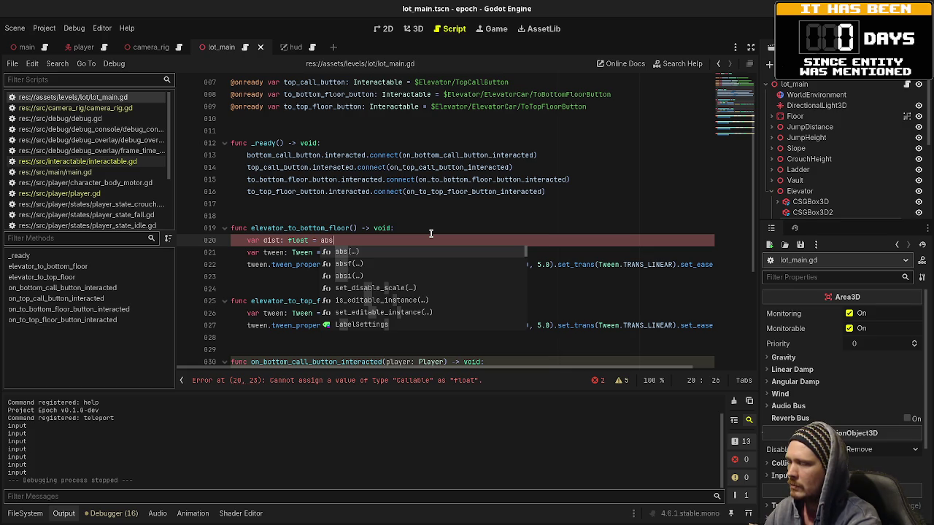
pyautogui.press('BackSpace')
pyautogui.press('BackSpace')
pyautogui.press('BackSpace')
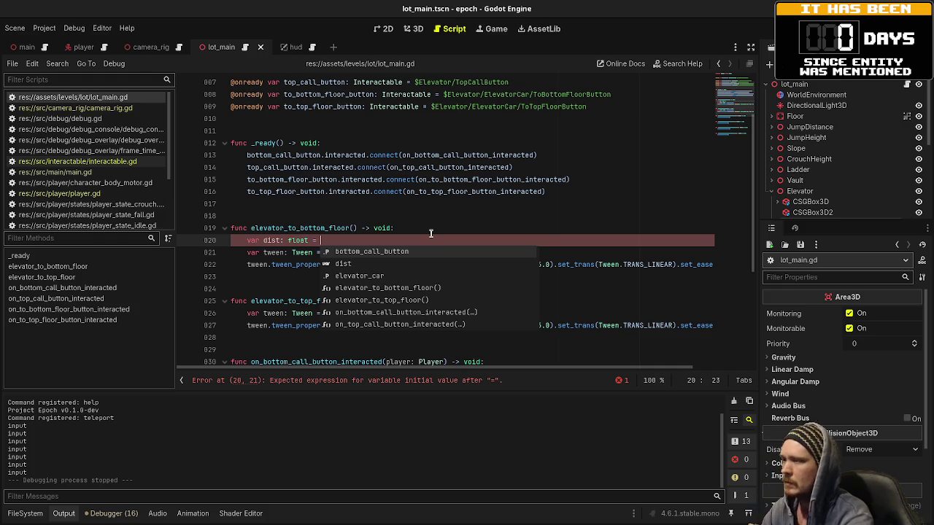
pyautogui.click(348, 243)
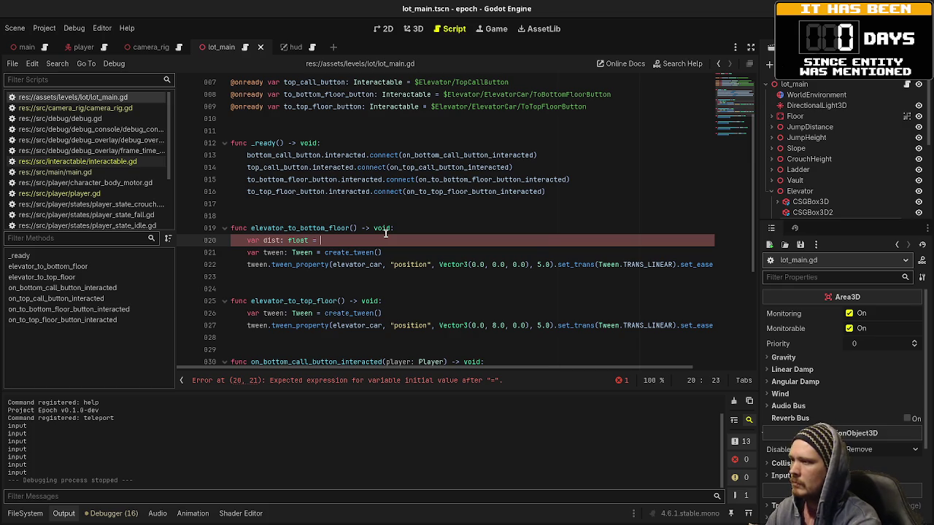
pyautogui.write('elevator_car.')
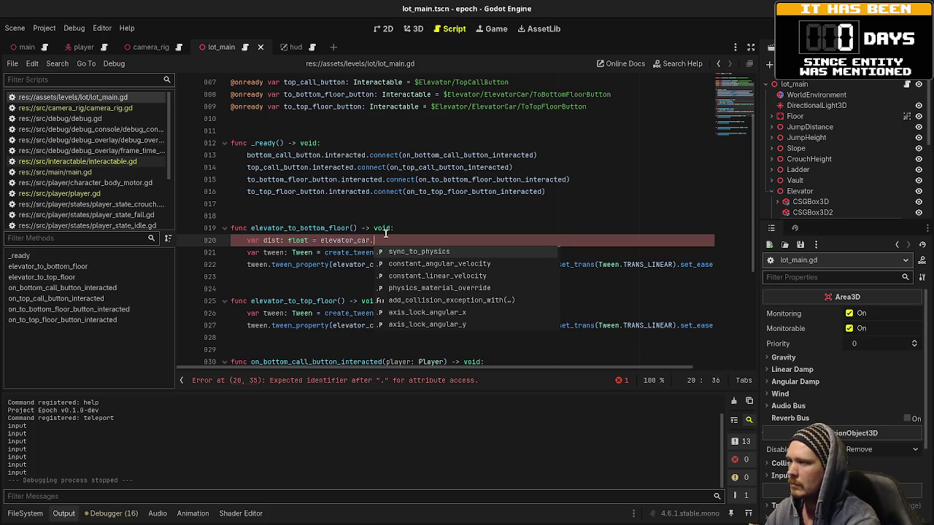
pyautogui.write('position.y')
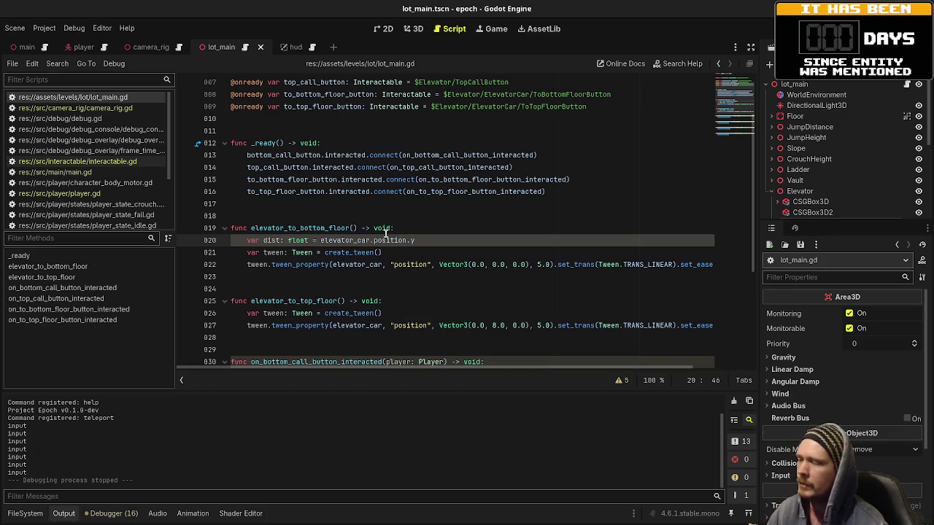
# Step: Replace the bottom-floor tween's 5.0 duration with dist
pyautogui.moveTo(537, 264); pyautogui.dragTo(549, 264)
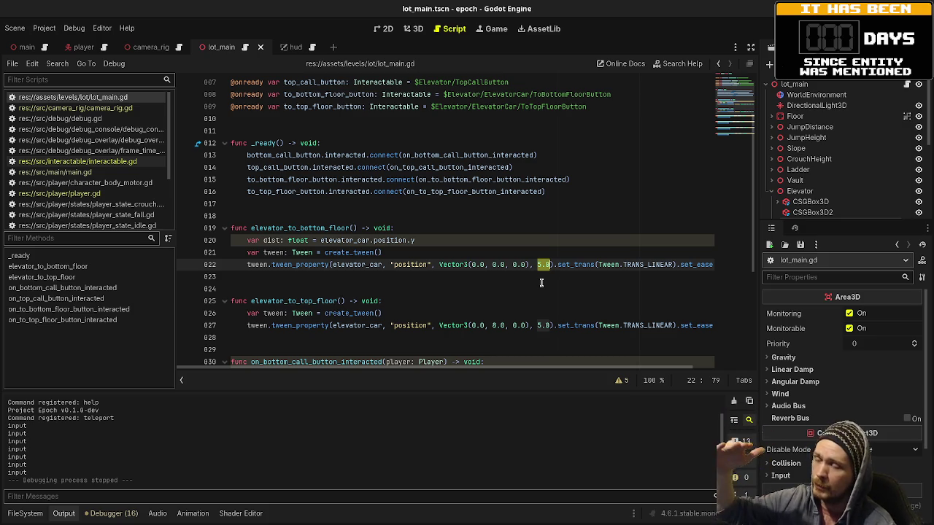
pyautogui.write('dist')
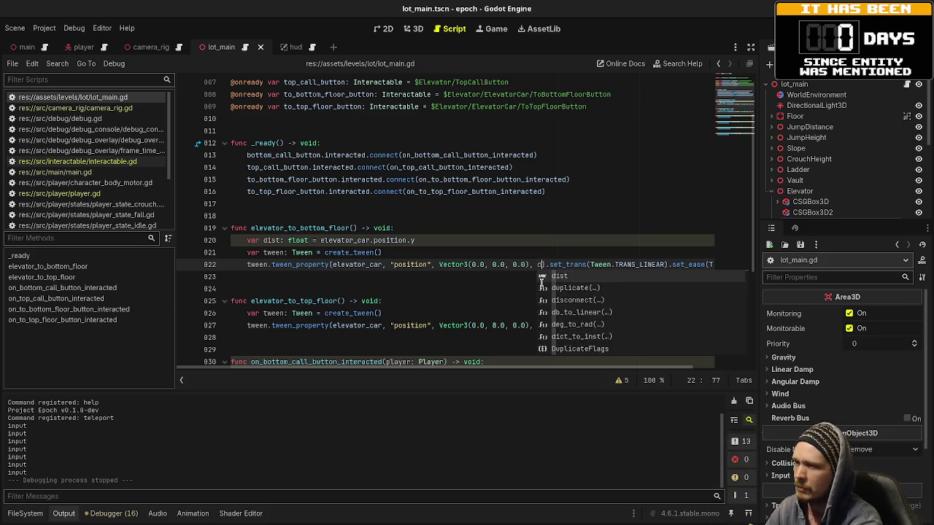
pyautogui.click(401, 303)
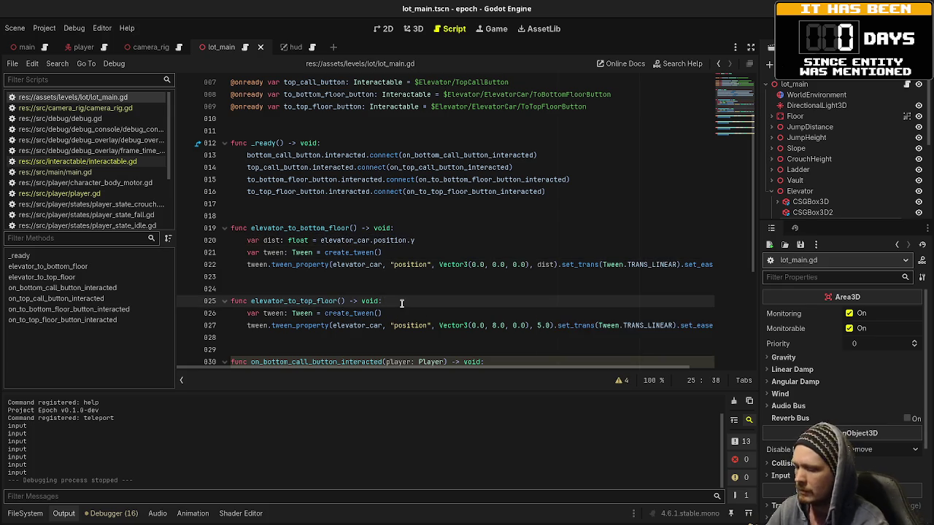
# Step: Add 'var dist: float = 8.0 - elevator_car.position.y' to the top-floor function, use it as duration, and run
pyautogui.press('Return')
pyautogui.write('var dist: float = 8')
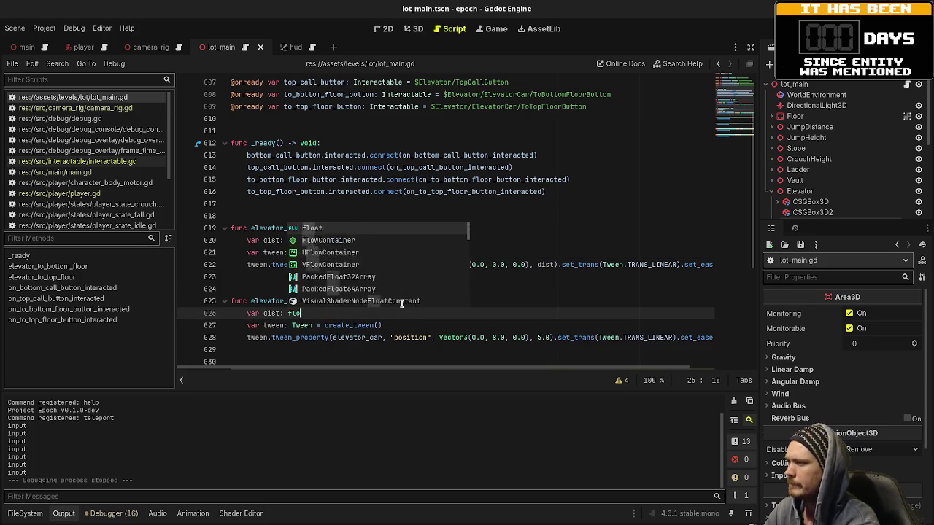
pyautogui.write('.0 - ')
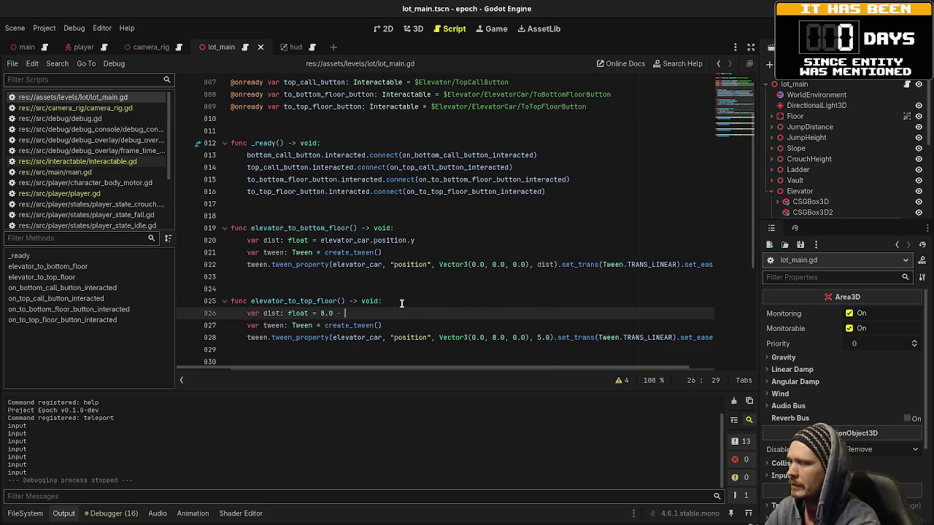
pyautogui.write('elevator')
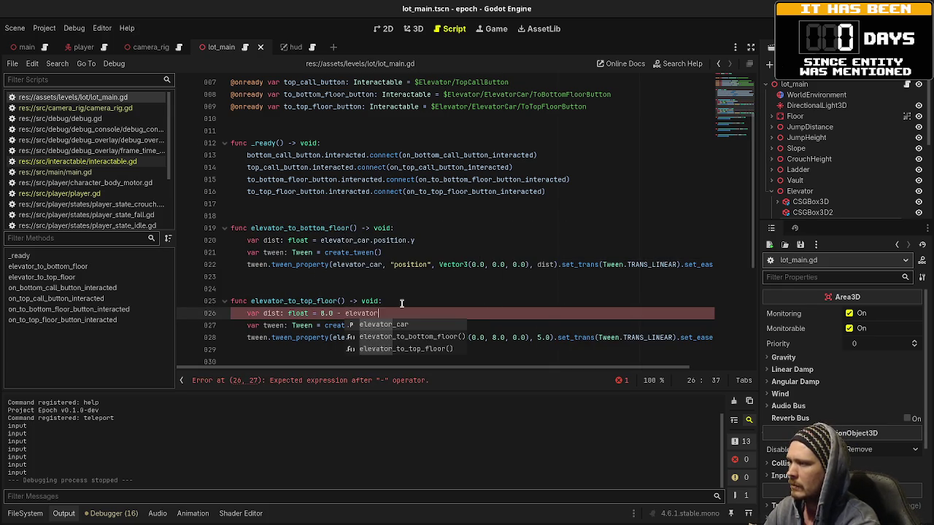
pyautogui.write('_car.position.y')
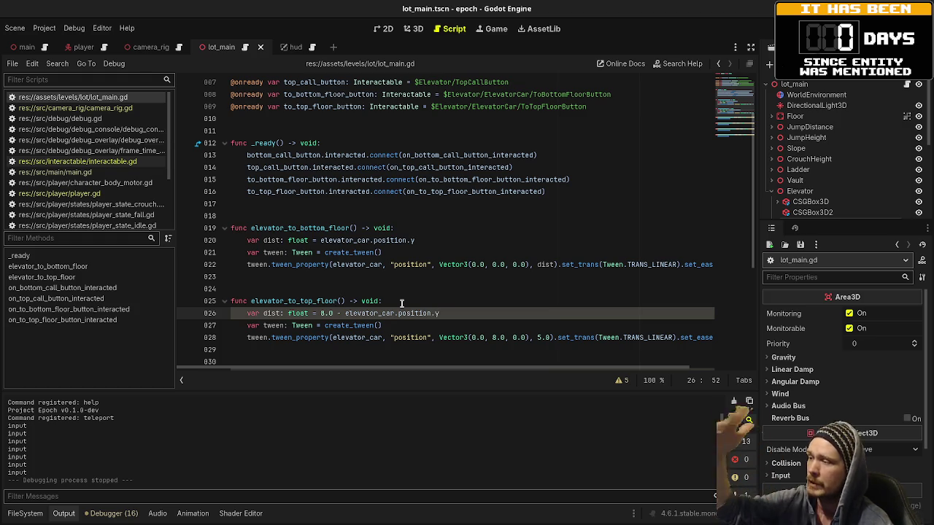
pyautogui.doubleClick(546, 337)
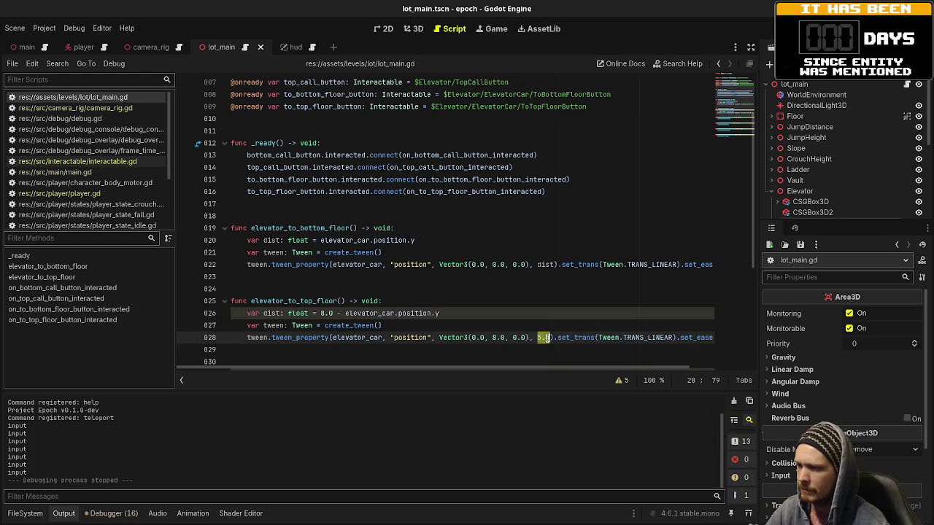
pyautogui.write('dist')
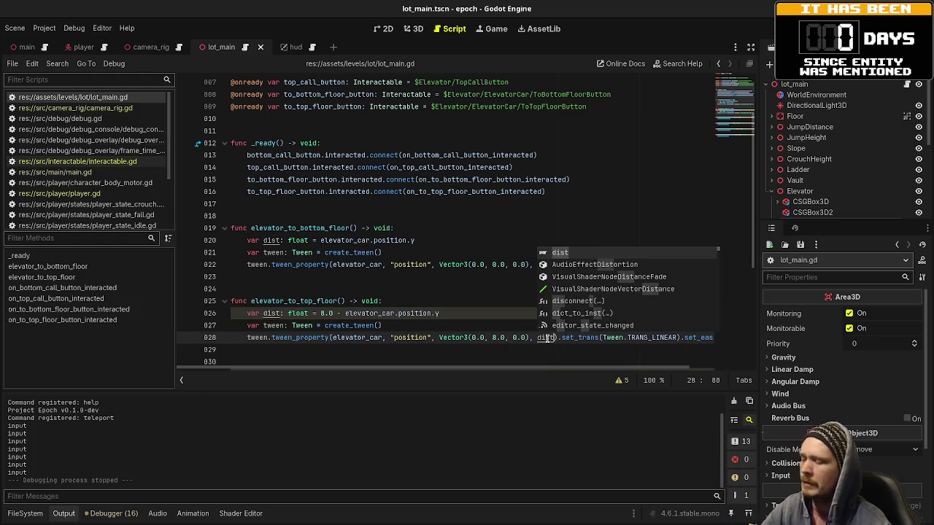
pyautogui.press('F5')
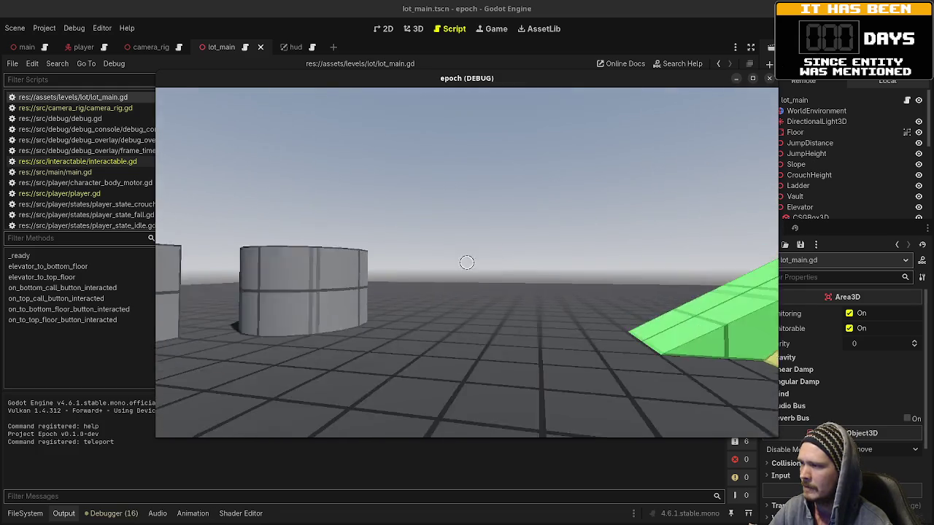
# Step: Walk to the elevator, ride it with its buttons, step out and back in, then stop the game
pyautogui.press('w')
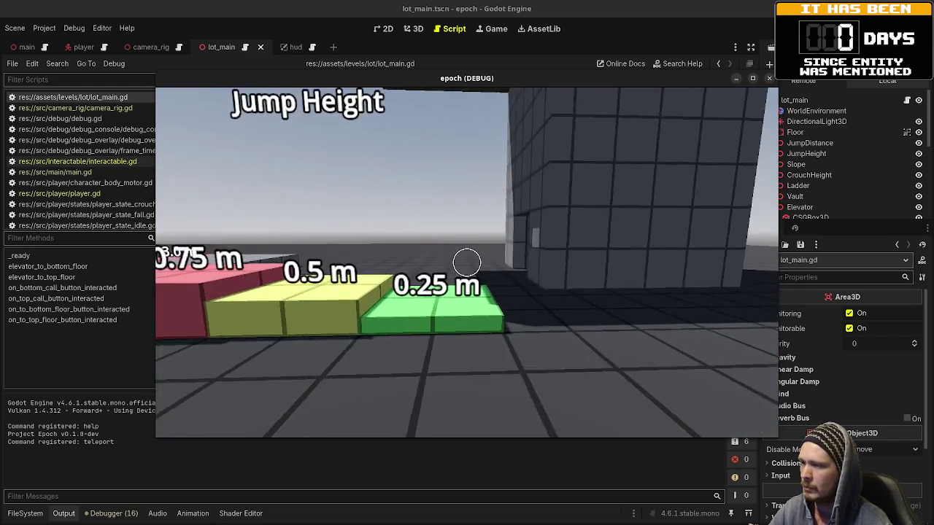
pyautogui.press('w')
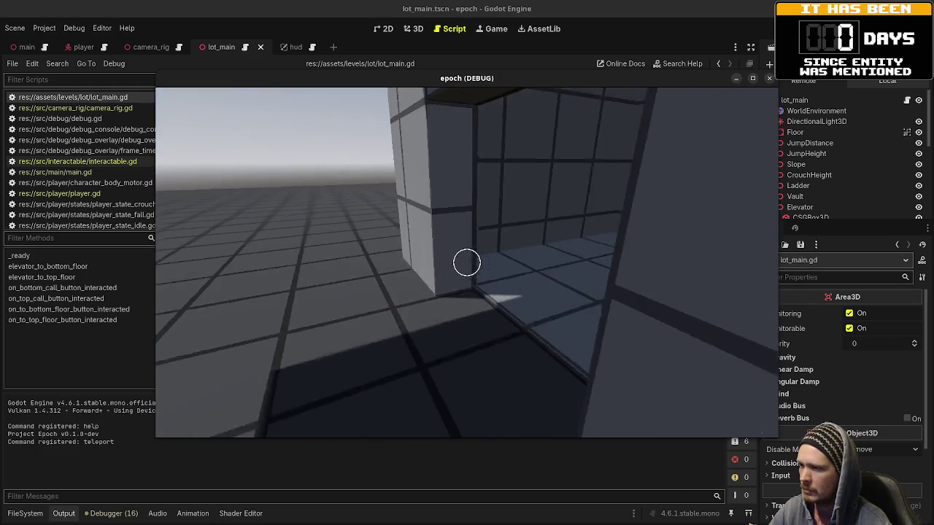
pyautogui.press('w')
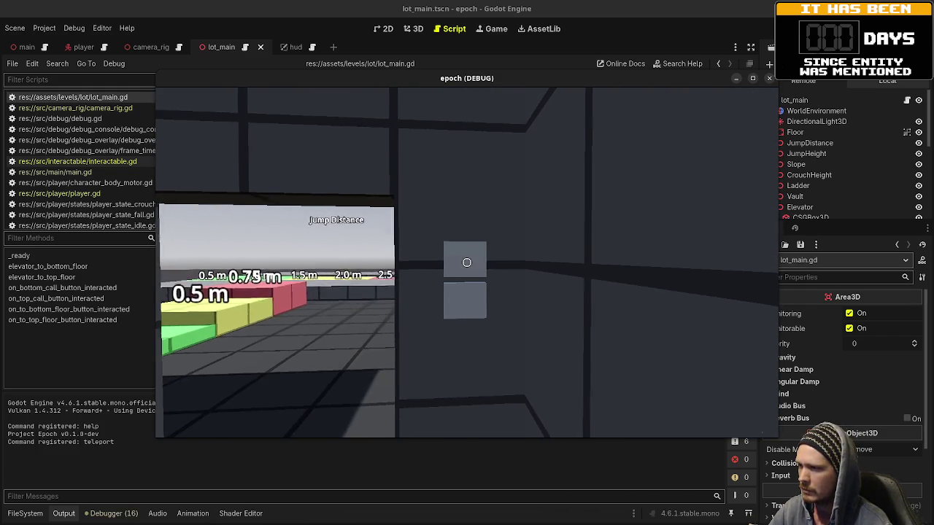
pyautogui.click(467, 262)
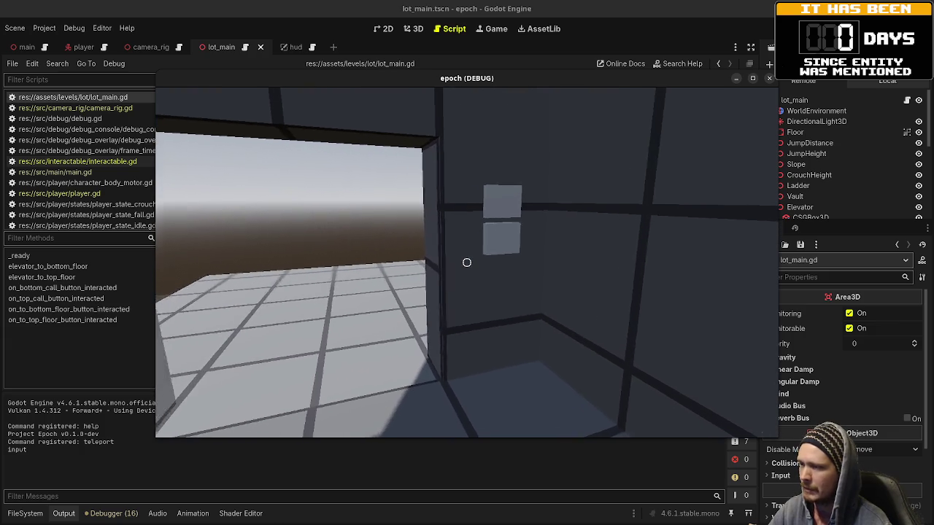
pyautogui.press('e')
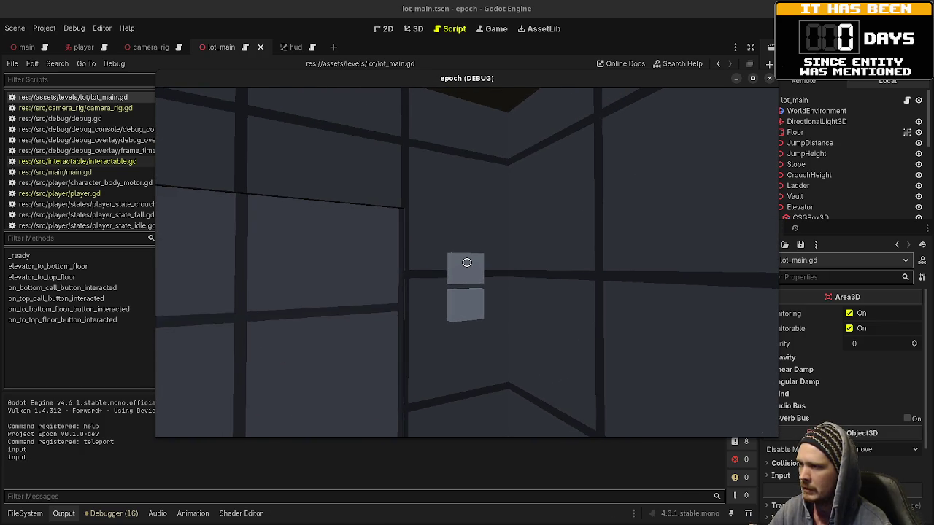
pyautogui.press('e')
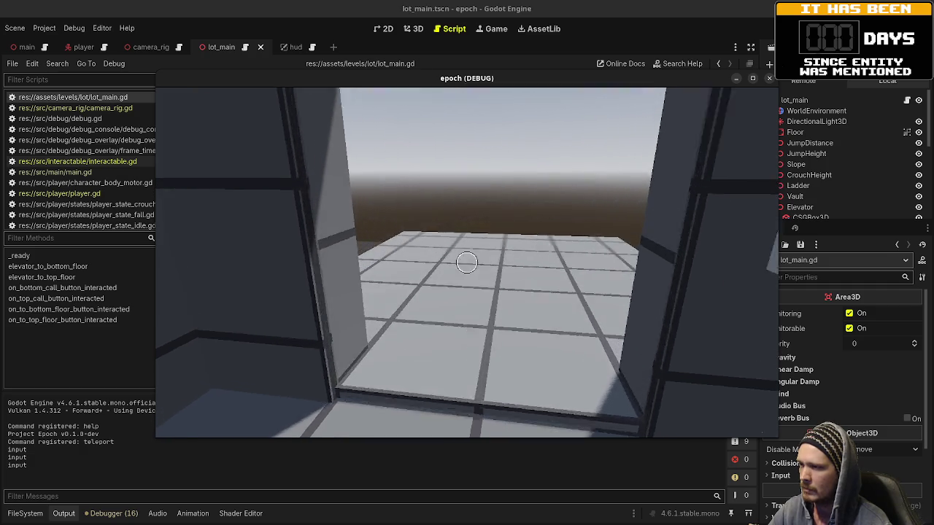
pyautogui.press('w')
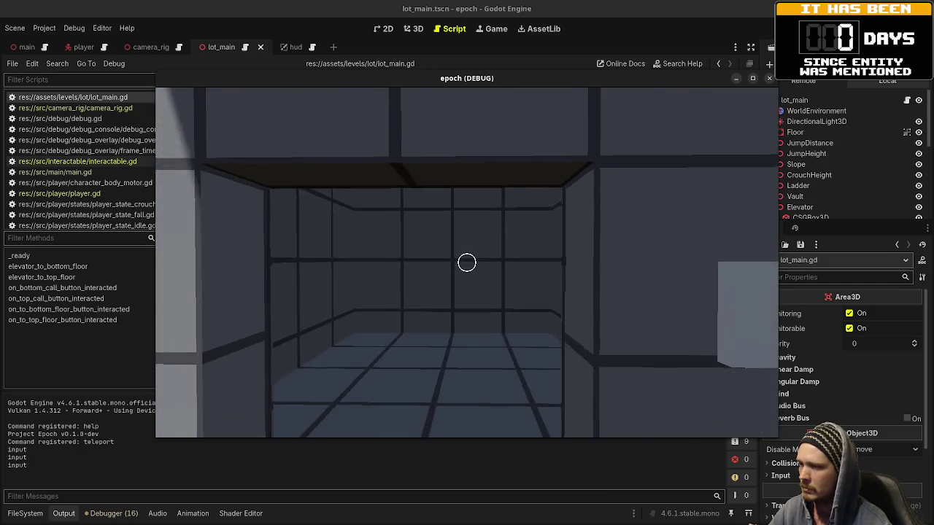
pyautogui.press('s')
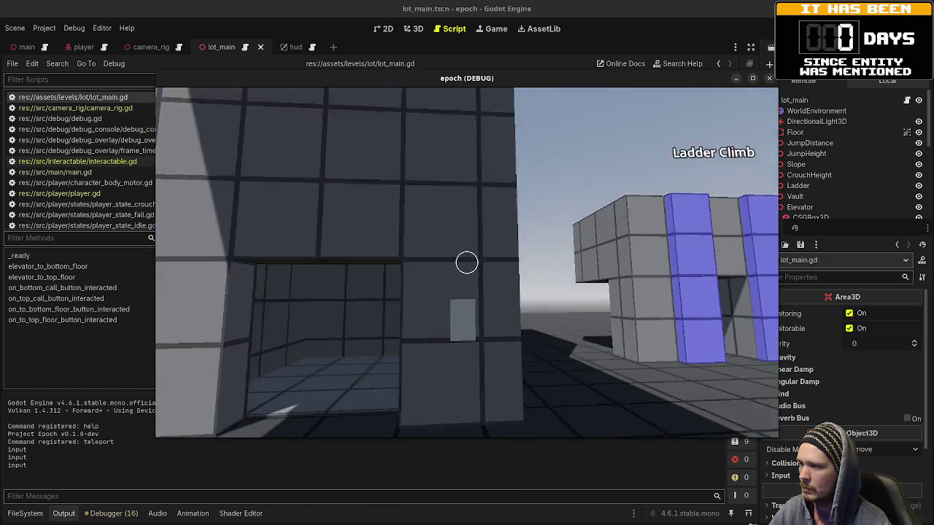
pyautogui.press('w')
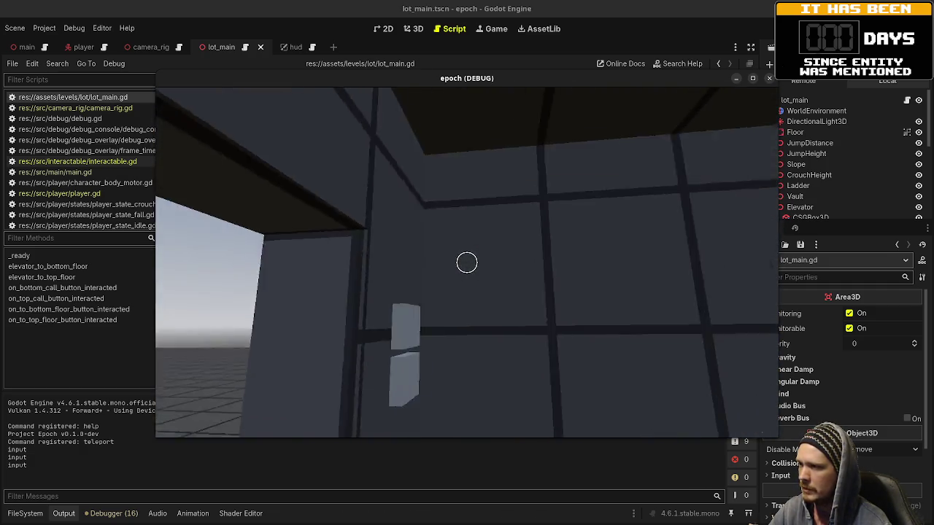
pyautogui.press('w')
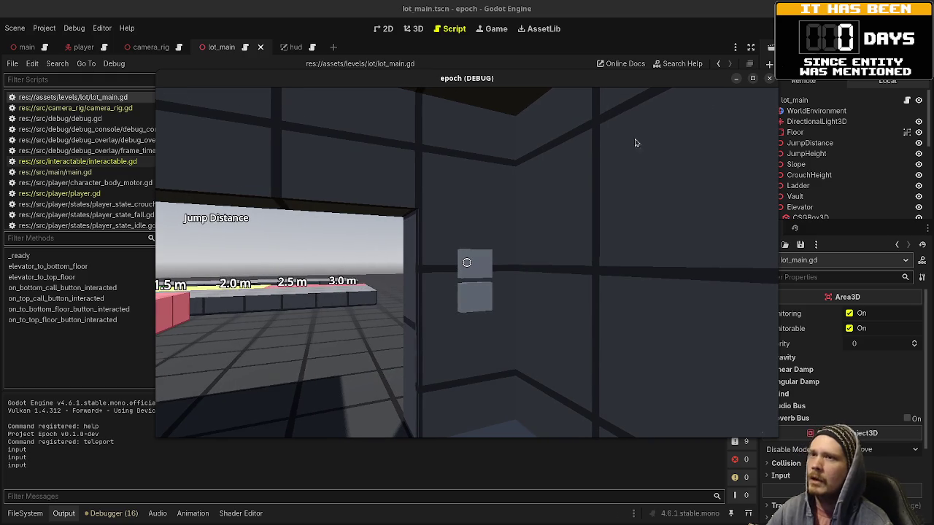
pyautogui.press('F8')
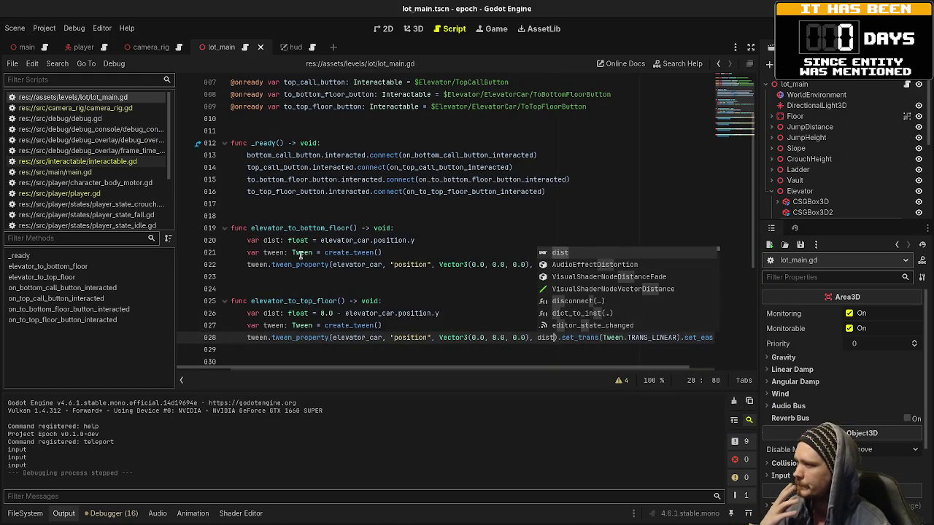
# Step: Declare a 'var tween: Tween' member below the button declarations and save the script
pyautogui.scroll(2, 336, 260)
pyautogui.scroll(-2, 362, 263)
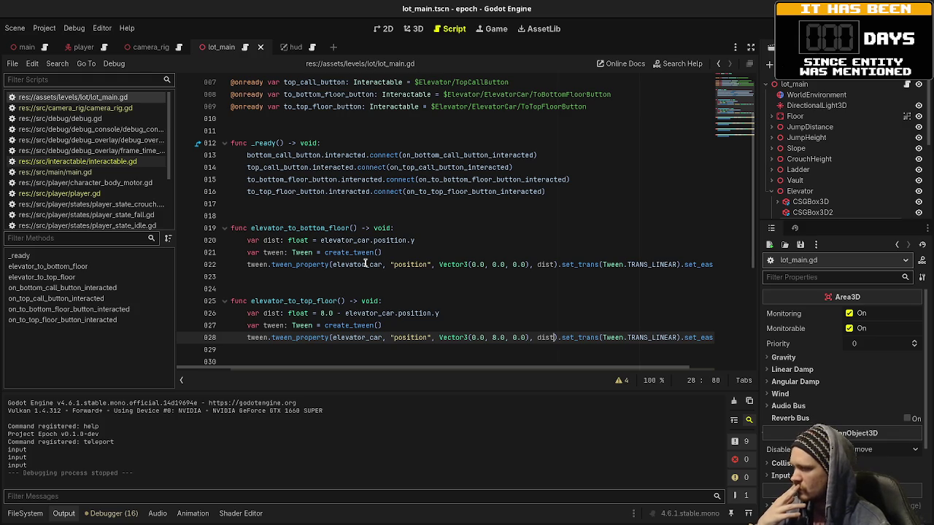
pyautogui.scroll(2, 365, 264)
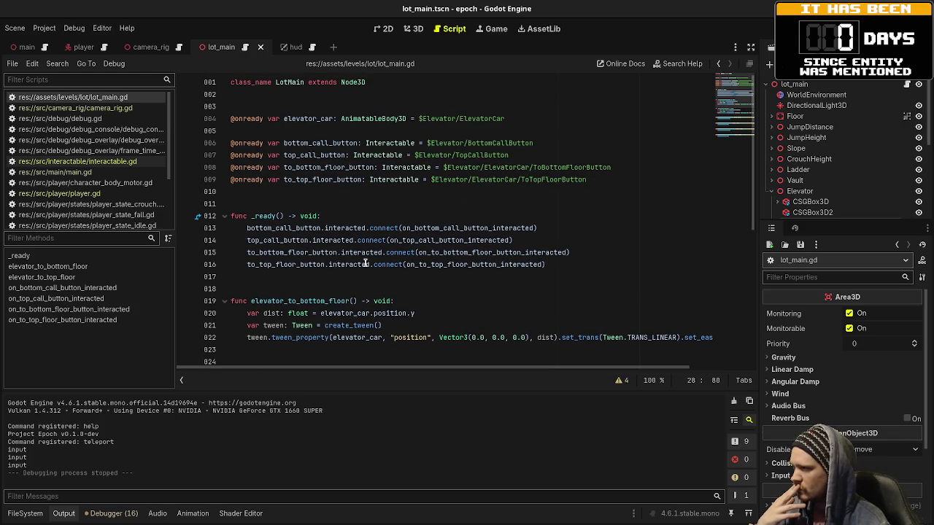
pyautogui.click(609, 178)
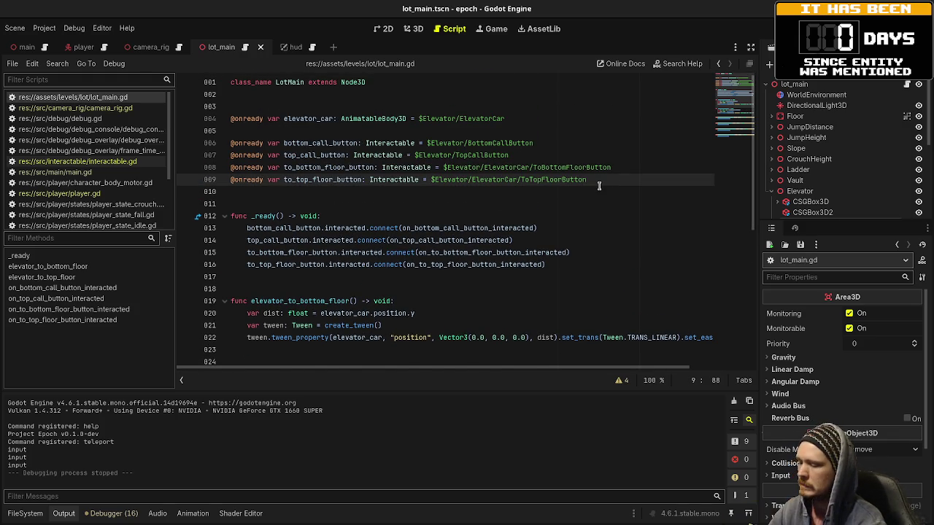
pyautogui.press('Return')
pyautogui.press('Return')
pyautogui.write('var twee')
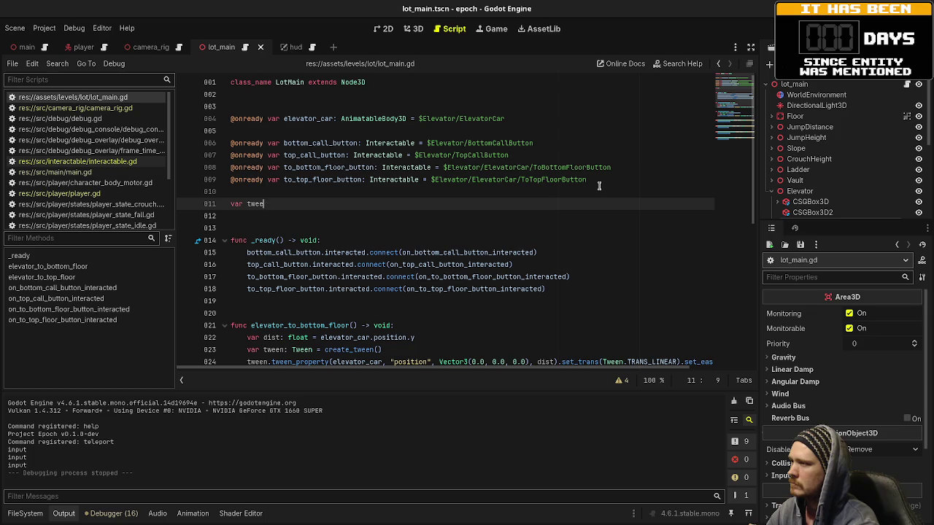
pyautogui.write('n: Tween')
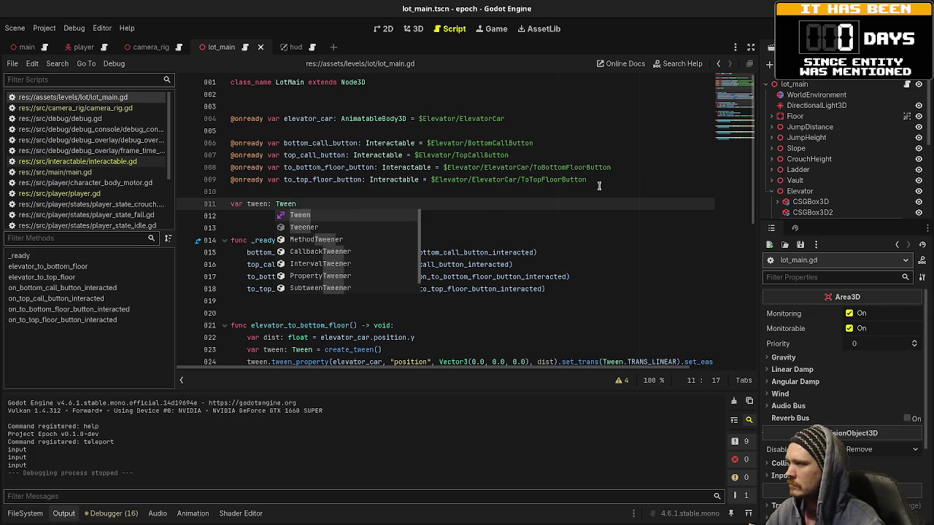
pyautogui.click(599, 186)
pyautogui.hotkey('ctrl', 's')
# Step: In elevator_to_bottom_floor, assign the shared tween and call tween.kill() before creating it
pyautogui.scroll(-2, 249, 277)
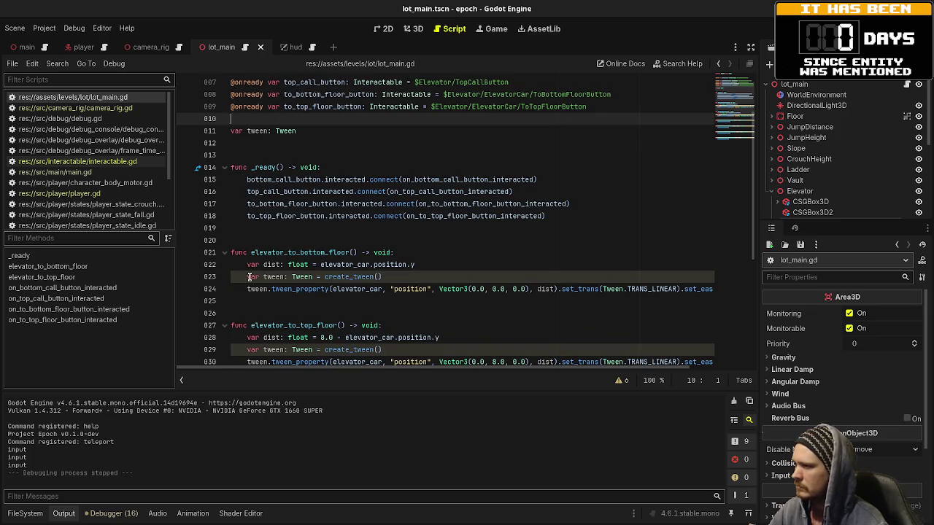
pyautogui.moveTo(248, 277); pyautogui.dragTo(313, 277)
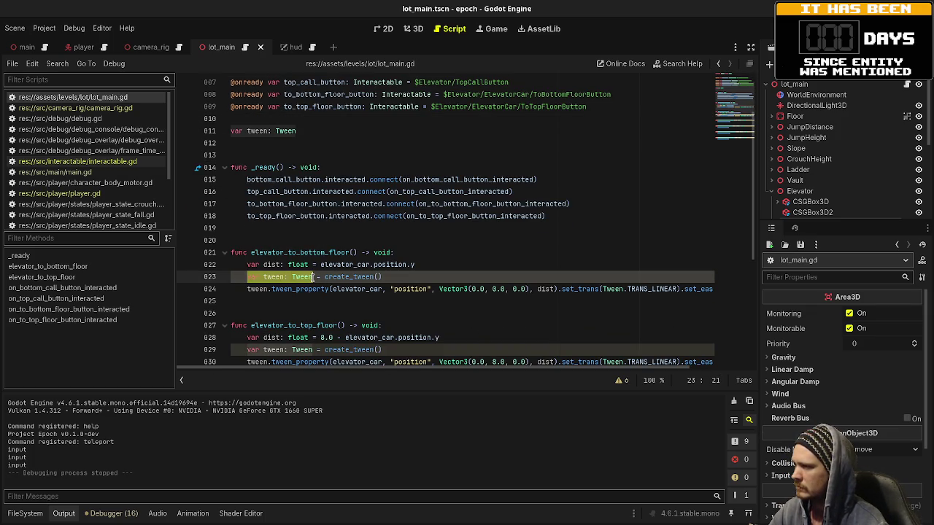
pyautogui.write('tween')
pyautogui.click(445, 265)
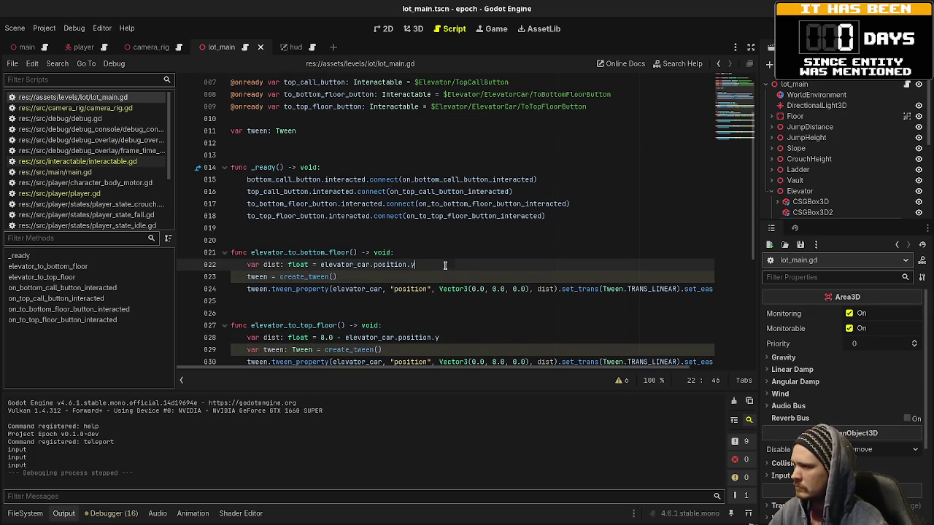
pyautogui.press('Return')
pyautogui.write('tween.kil')
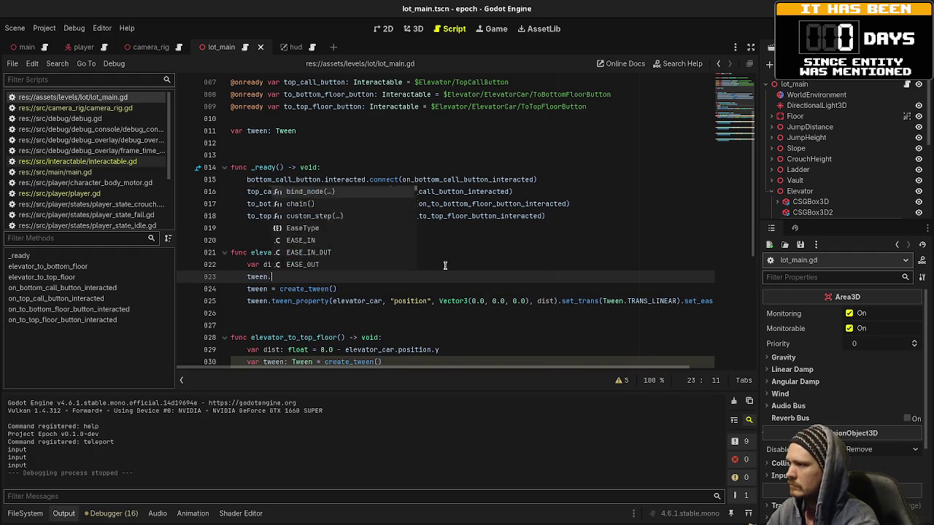
pyautogui.press('Return')
# Step: Add tween.kill() and assign the shared tween in elevator_to_top_floor, then run the game
pyautogui.scroll(-3, 445, 265)
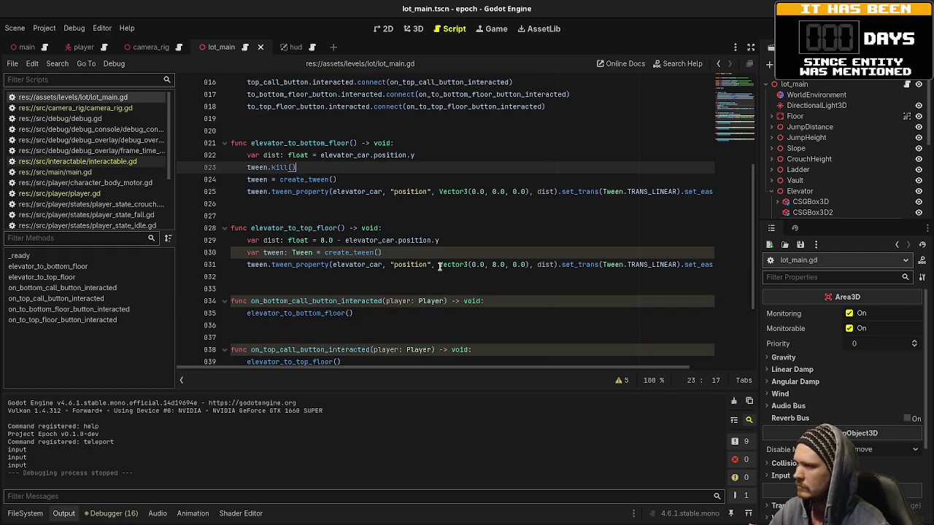
pyautogui.click(462, 243)
pyautogui.press('Return')
pyautogui.write('tw')
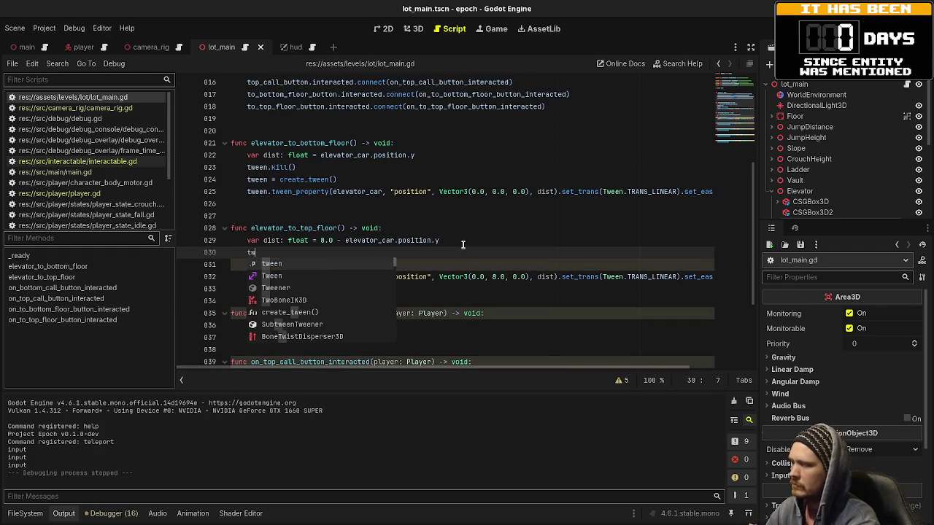
pyautogui.write('een.kill(')
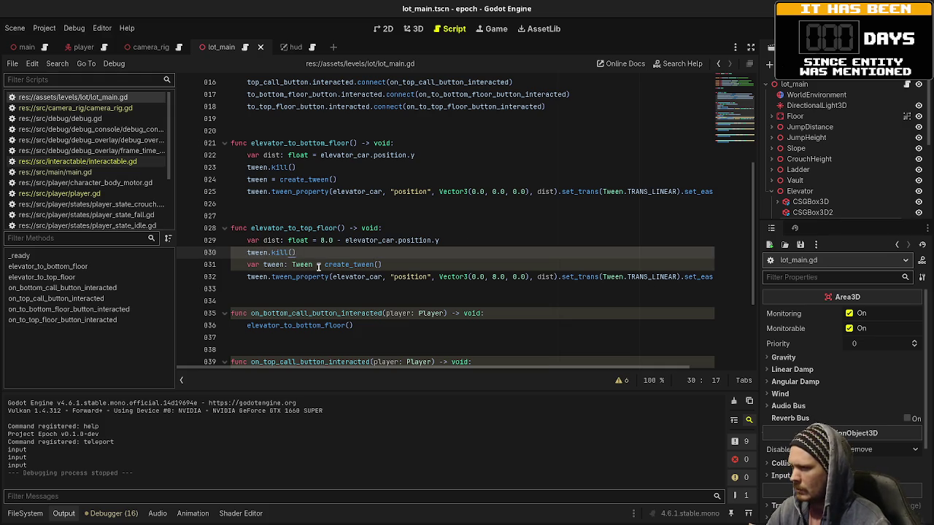
pyautogui.moveTo(314, 265); pyautogui.dragTo(284, 264)
pyautogui.write('tween')
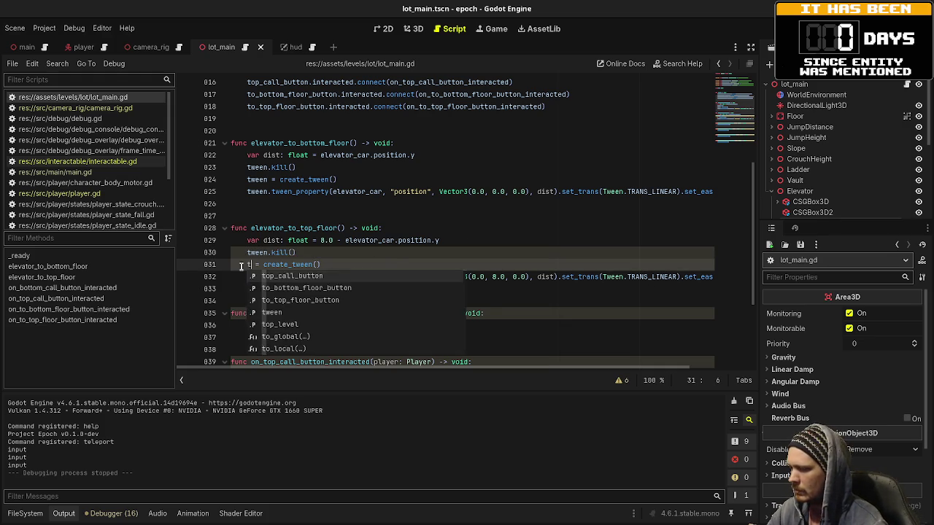
pyautogui.press('F5')
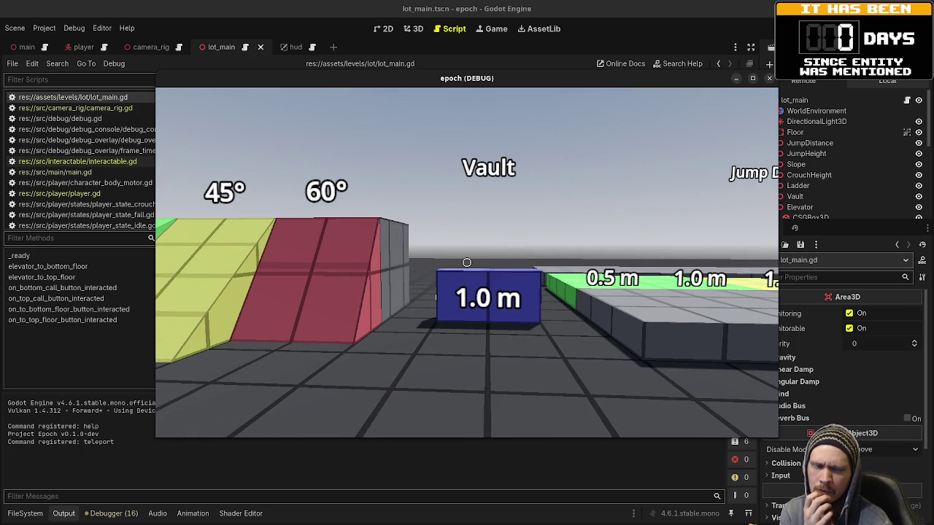
# Step: Walk the player past the Jump Height blocks to the elevator doorway, then stop the game with F8
pyautogui.press('w')
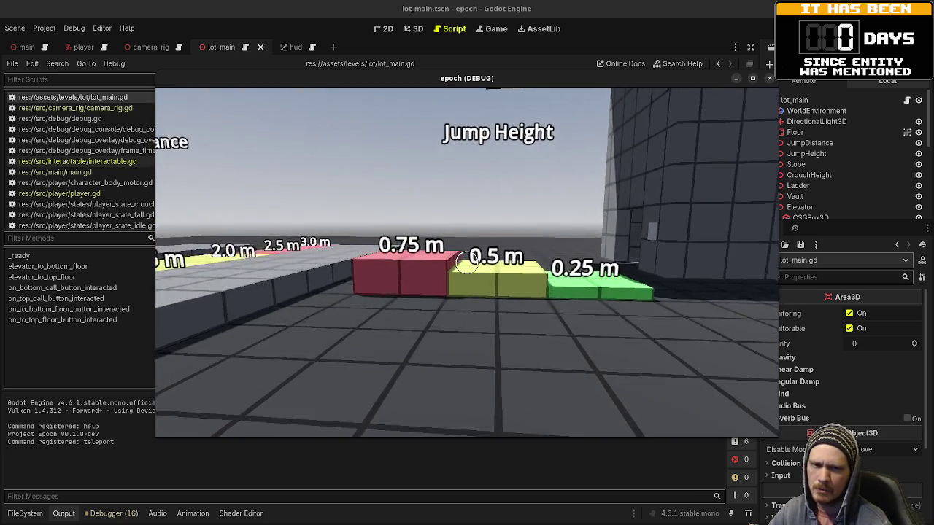
pyautogui.press('w')
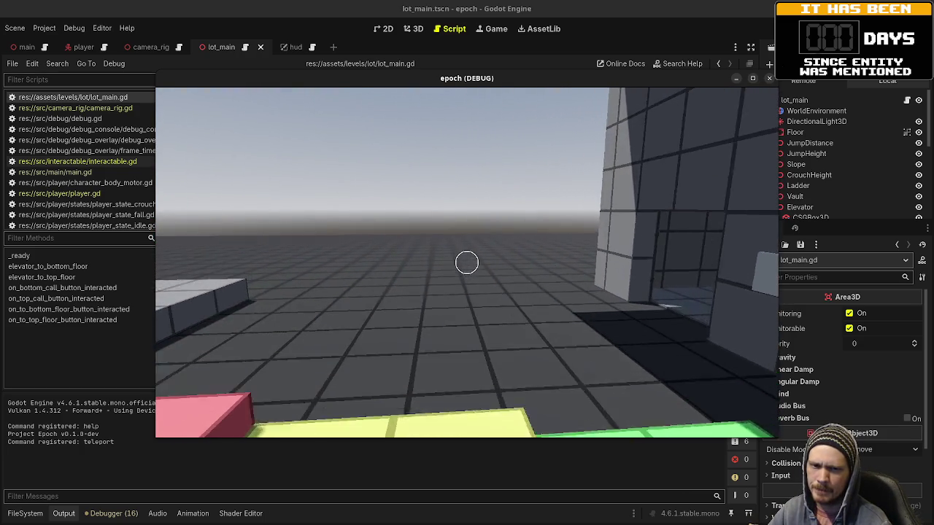
pyautogui.press('w')
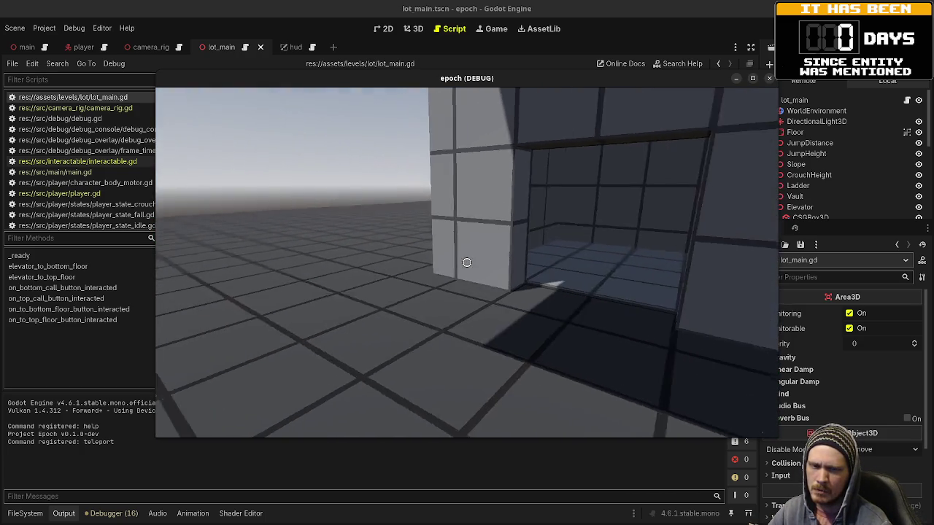
pyautogui.press('w')
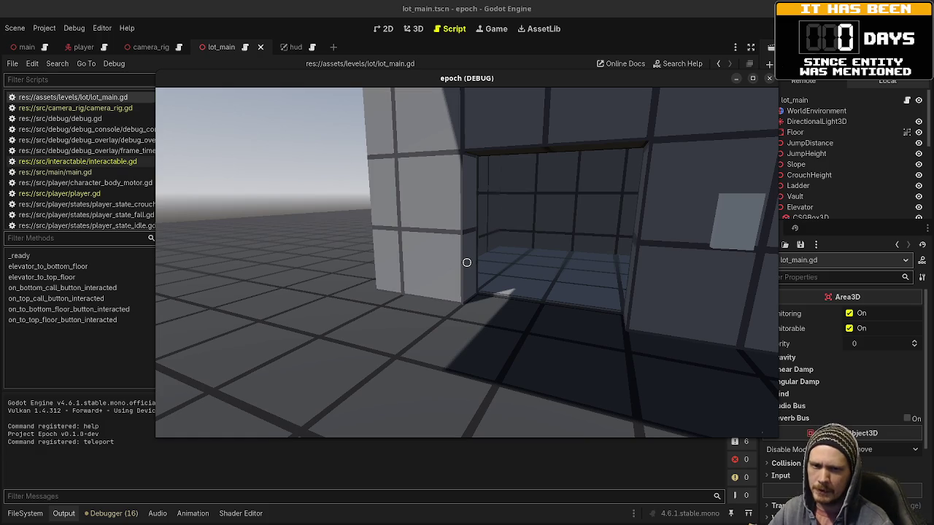
pyautogui.press('d')
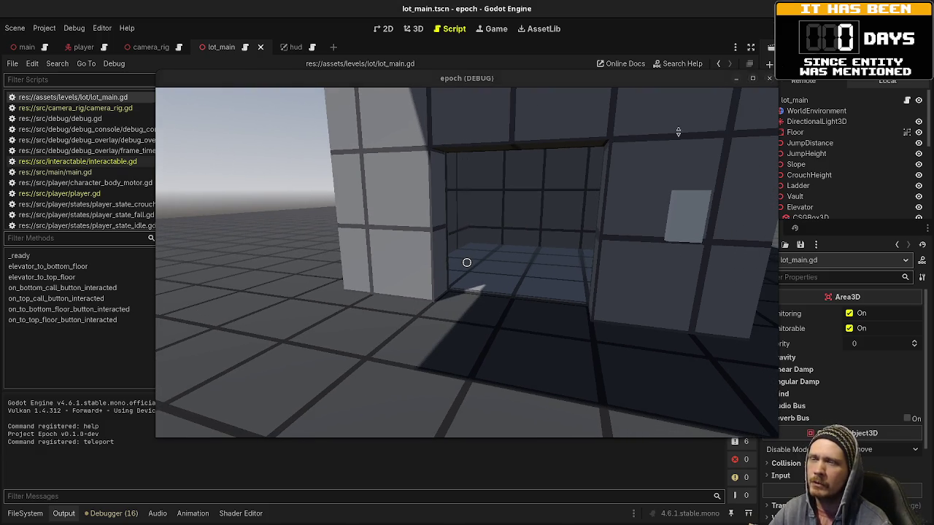
pyautogui.press('F8')
# Step: Look over the interact function in interactable.gd, then reopen lot_main.gd from the lot_main root node
pyautogui.click(117, 161)
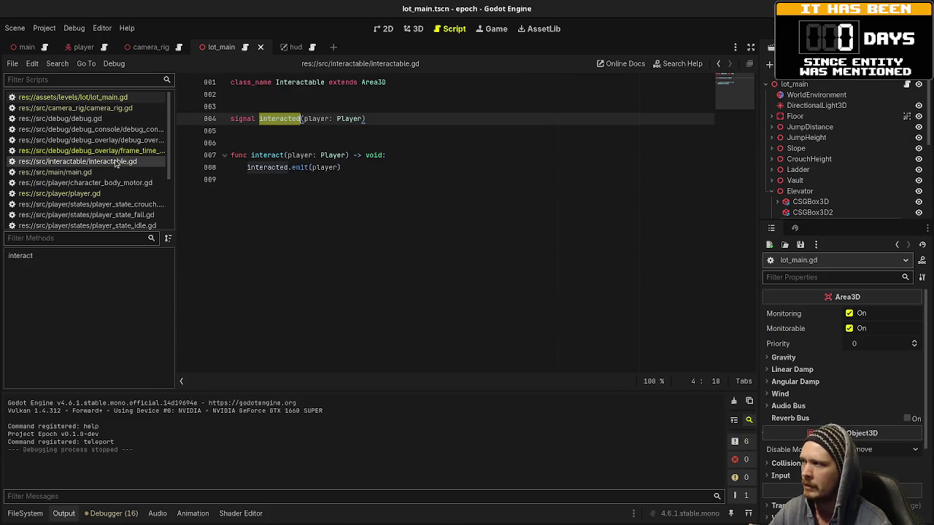
pyautogui.moveTo(309, 167)
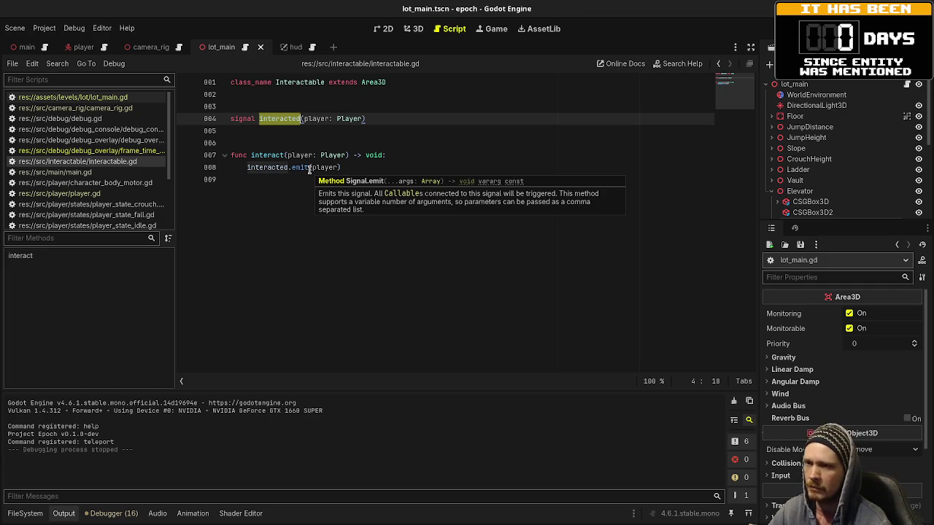
pyautogui.click(383, 155)
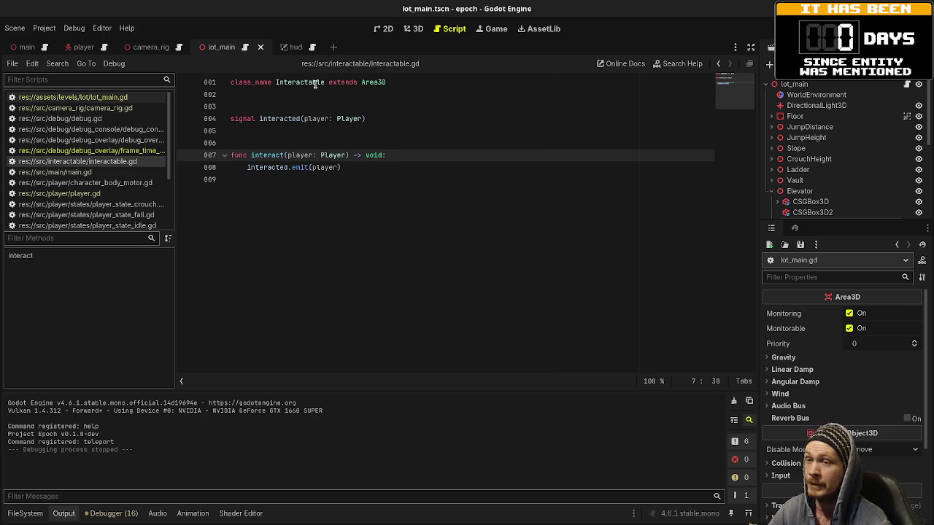
pyautogui.click(853, 85)
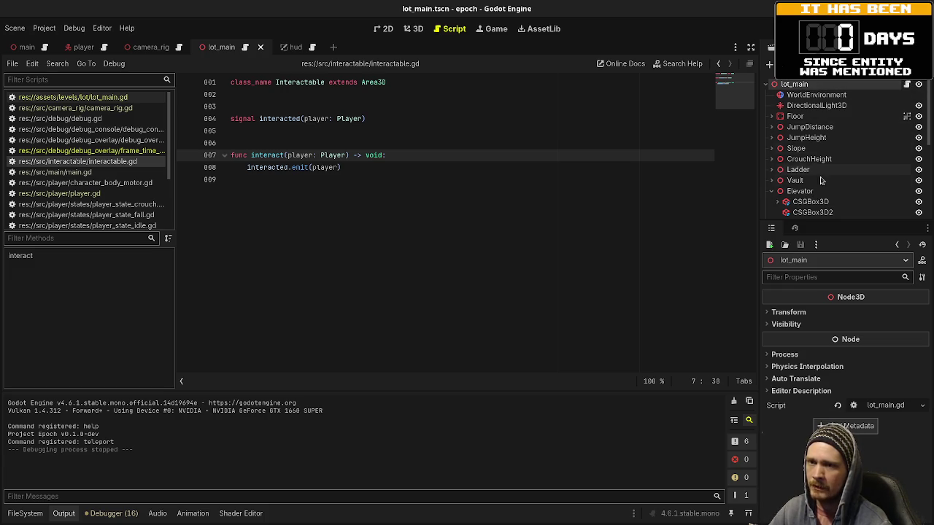
pyautogui.click(907, 85)
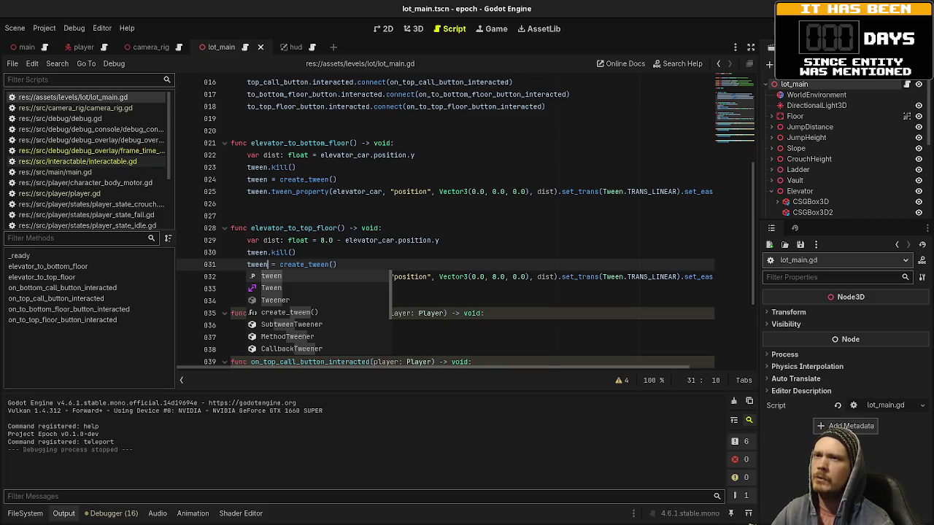
pyautogui.press('F5')
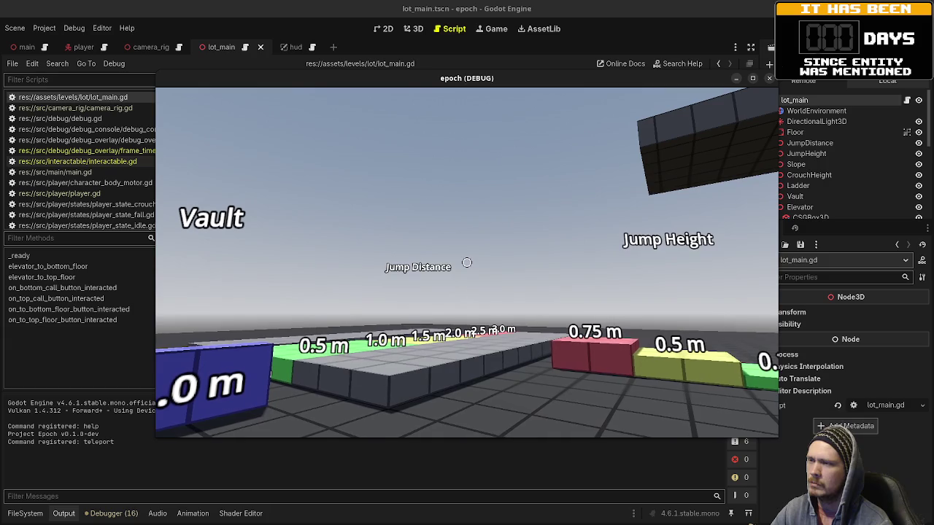
pyautogui.press('w')
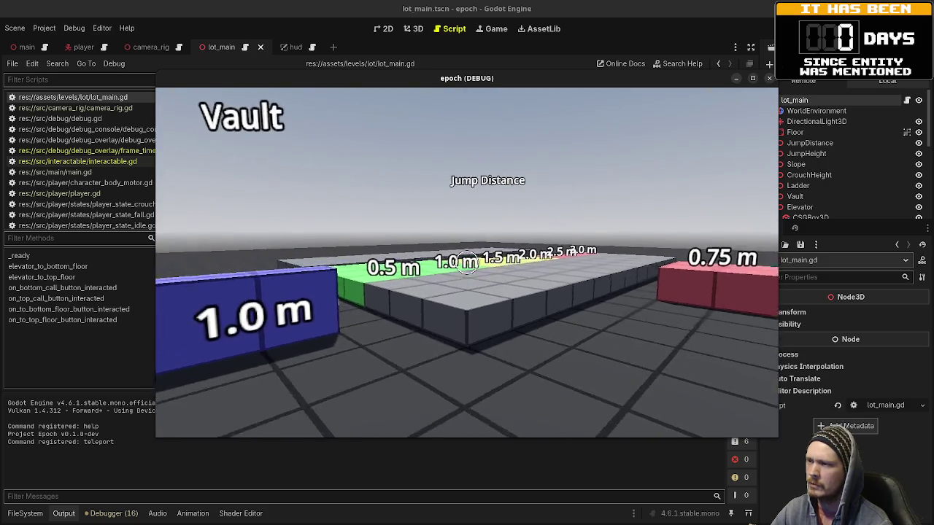
pyautogui.press('w')
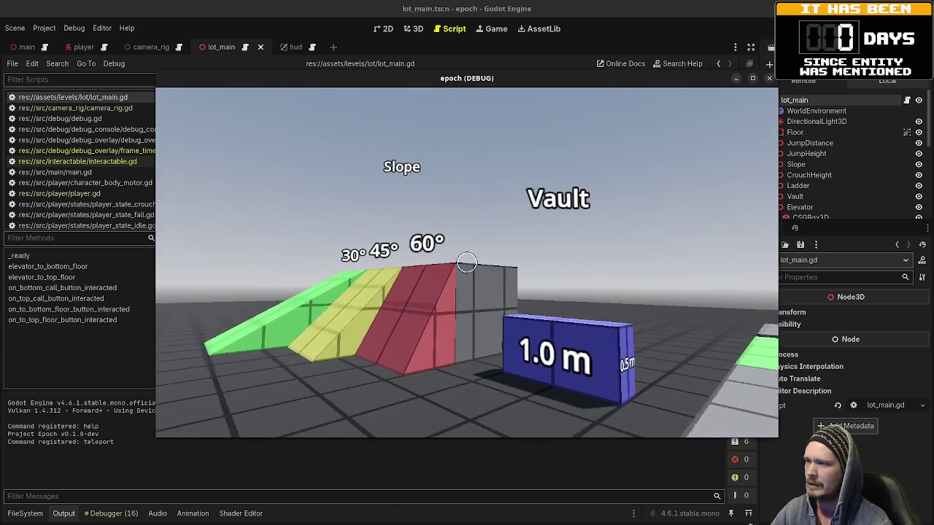
pyautogui.press('w')
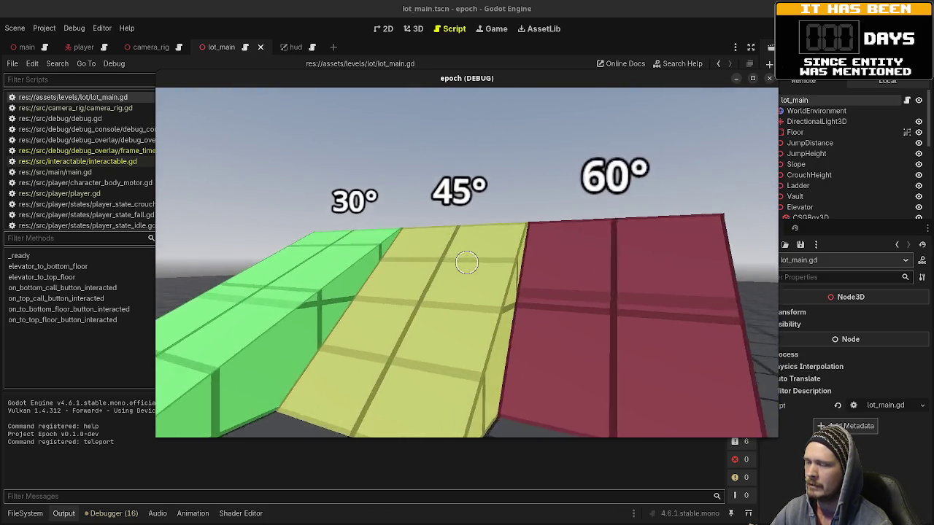
pyautogui.press('w')
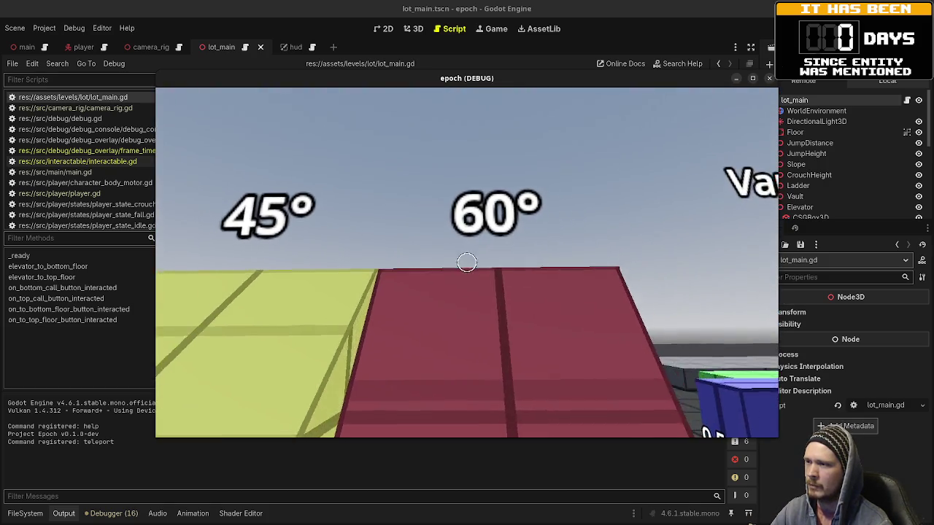
pyautogui.press('w')
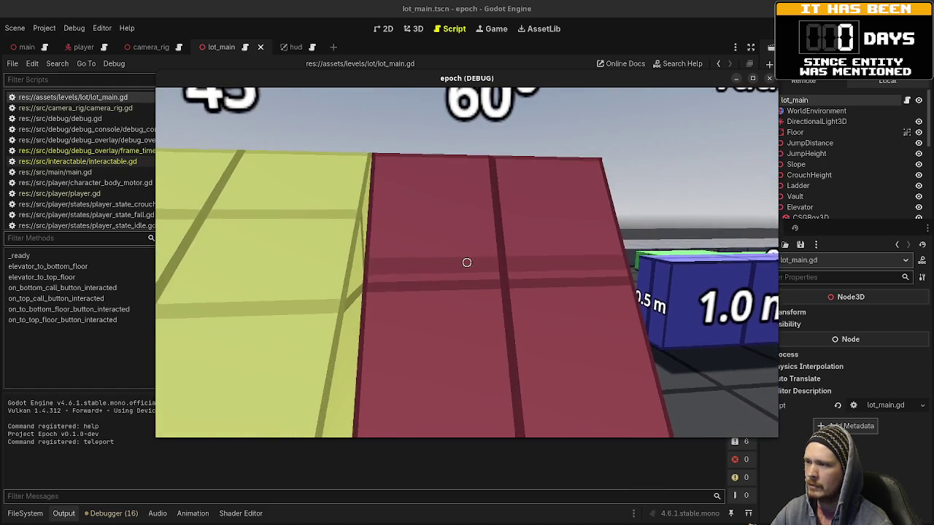
pyautogui.press('space')
pyautogui.press('s')
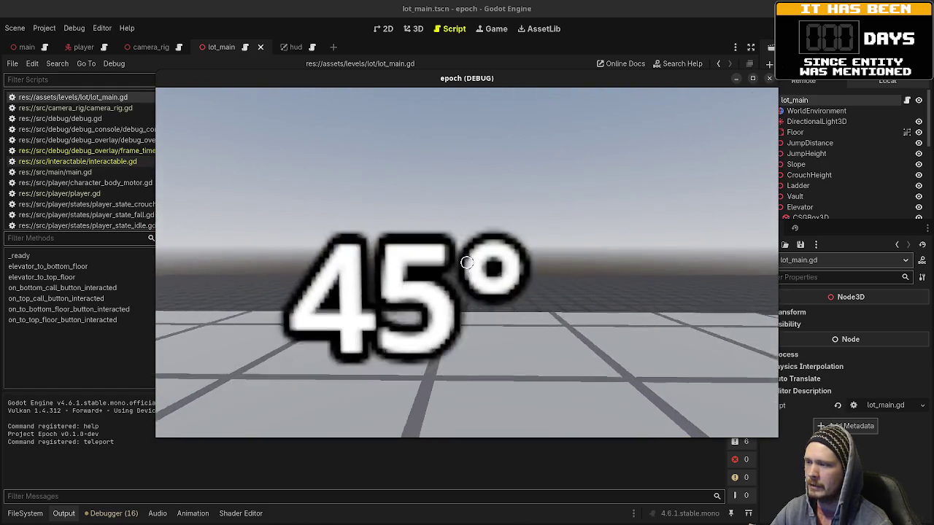
pyautogui.press('s')
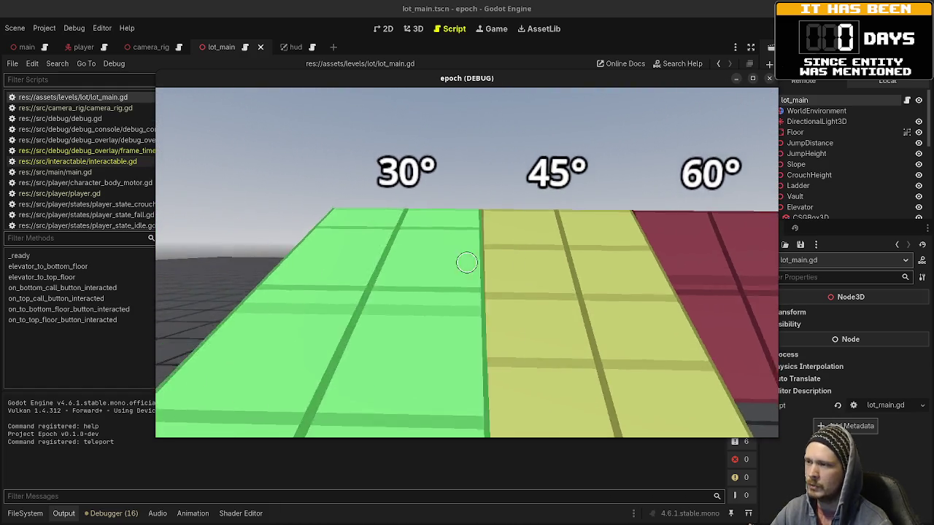
pyautogui.press('w')
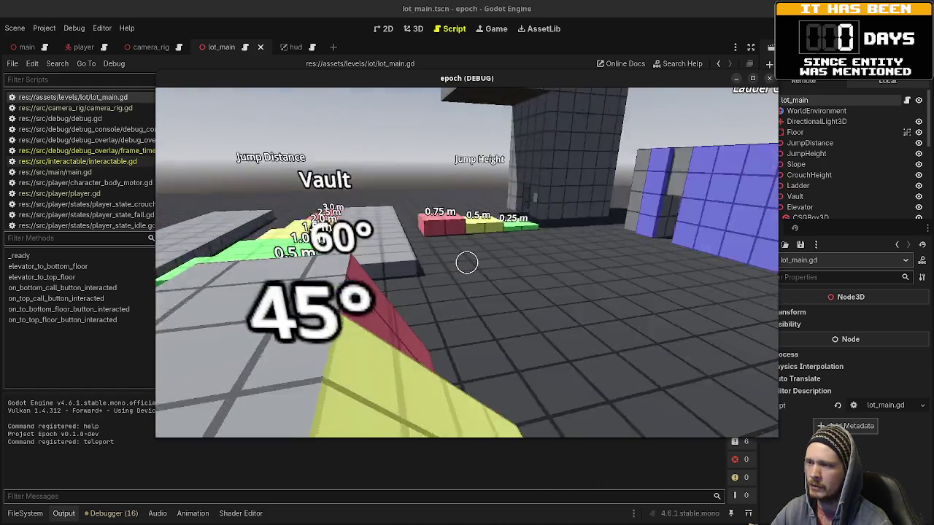
pyautogui.press('w')
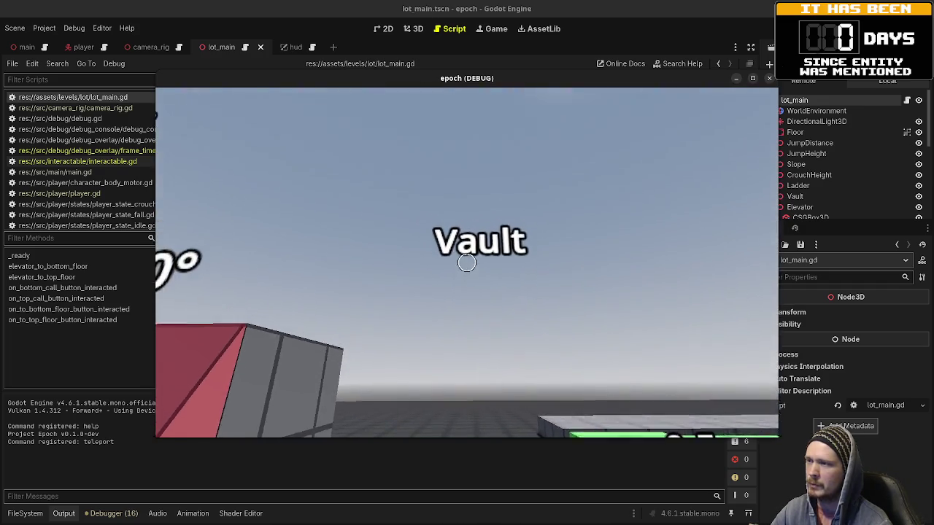
pyautogui.moveTo(467, 263)
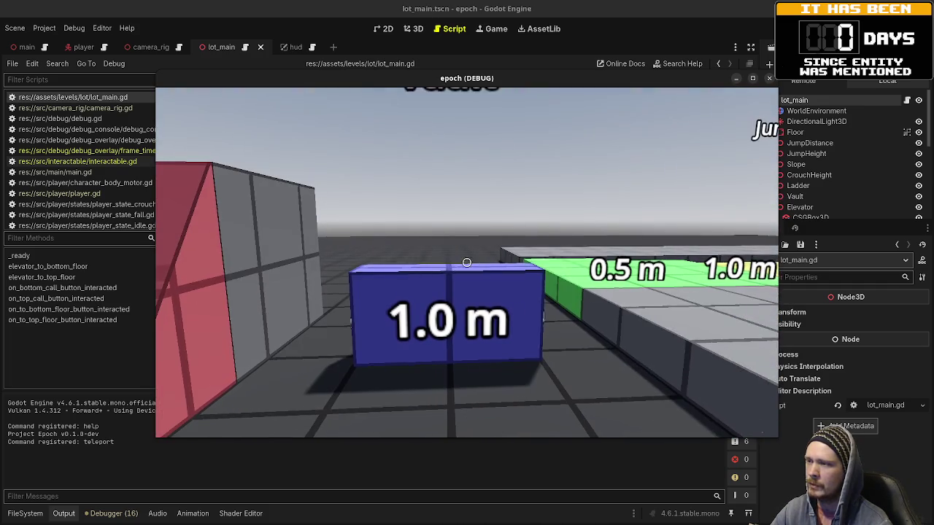
pyautogui.press('w')
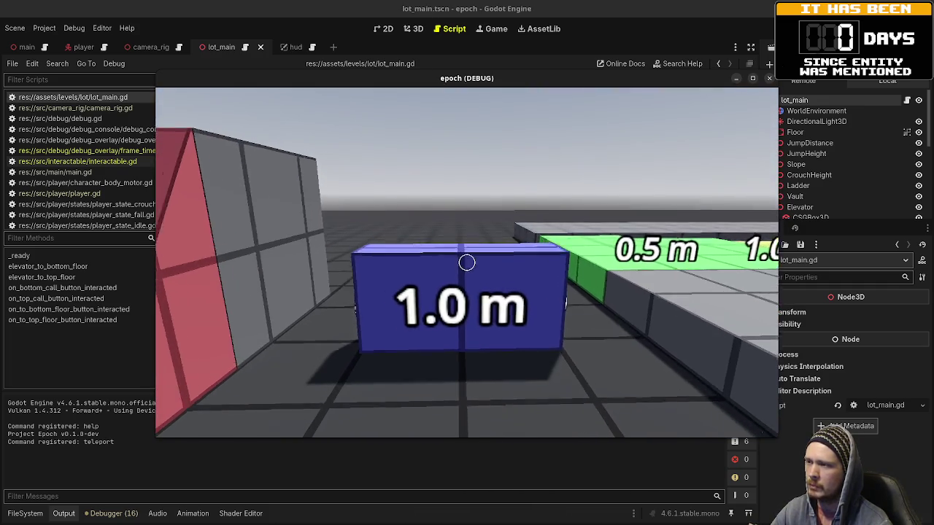
pyautogui.press('s')
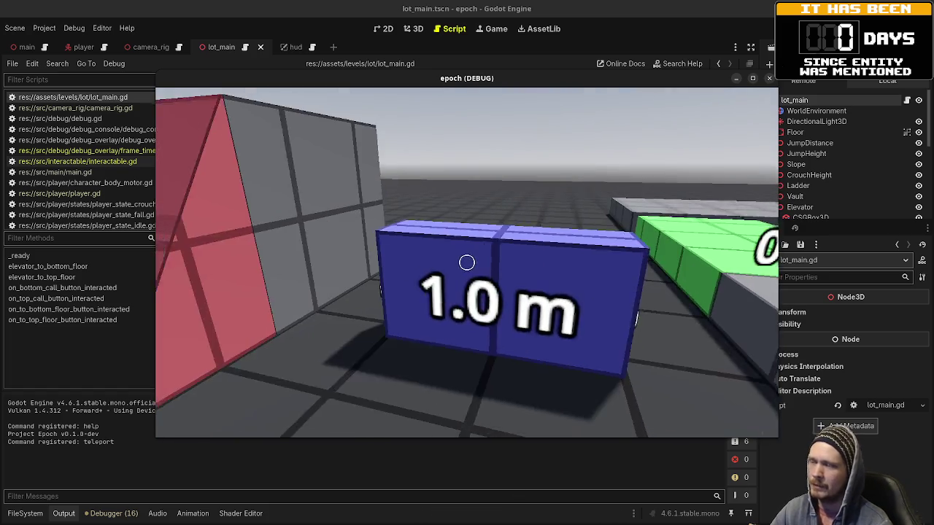
pyautogui.press('s')
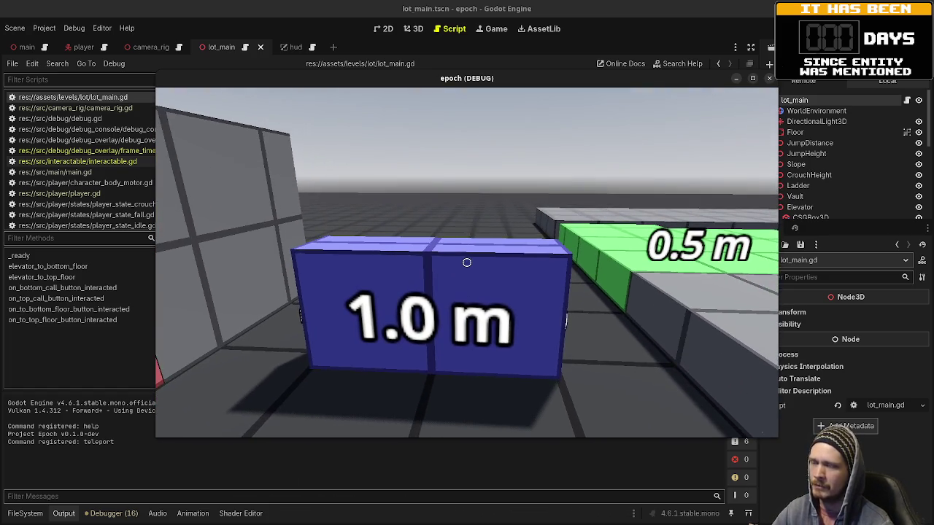
pyautogui.press('s')
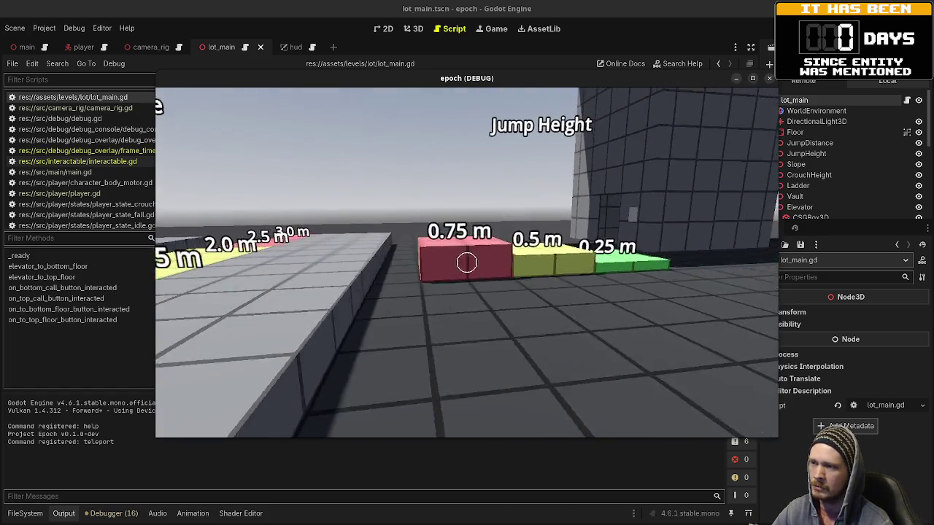
pyautogui.press('w')
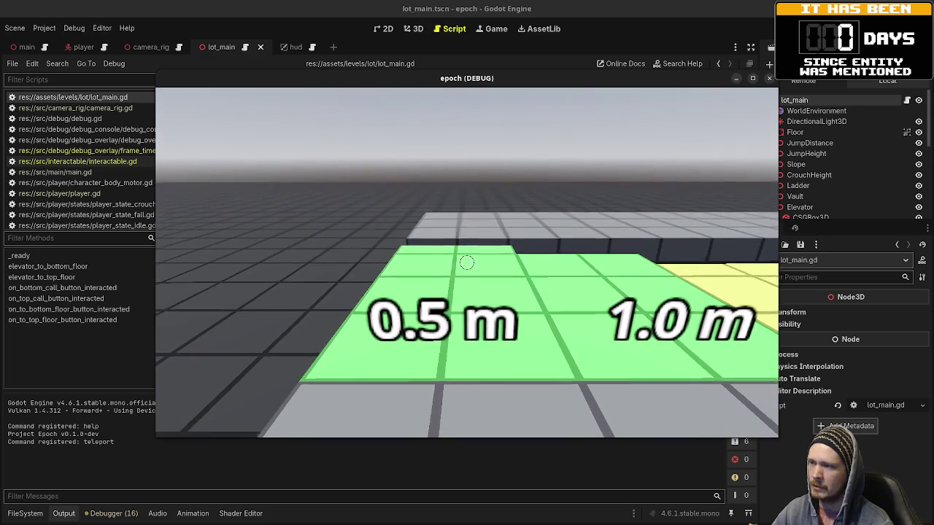
pyautogui.press('space')
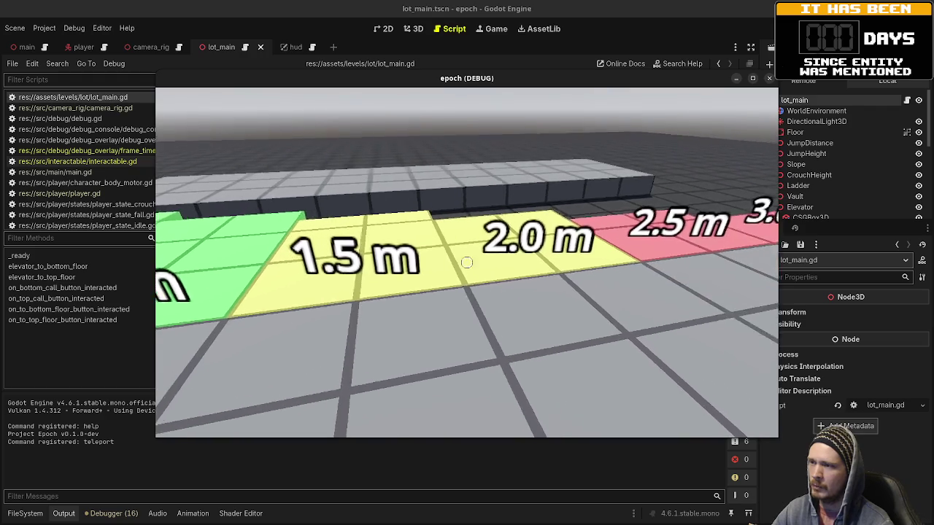
pyautogui.press('w')
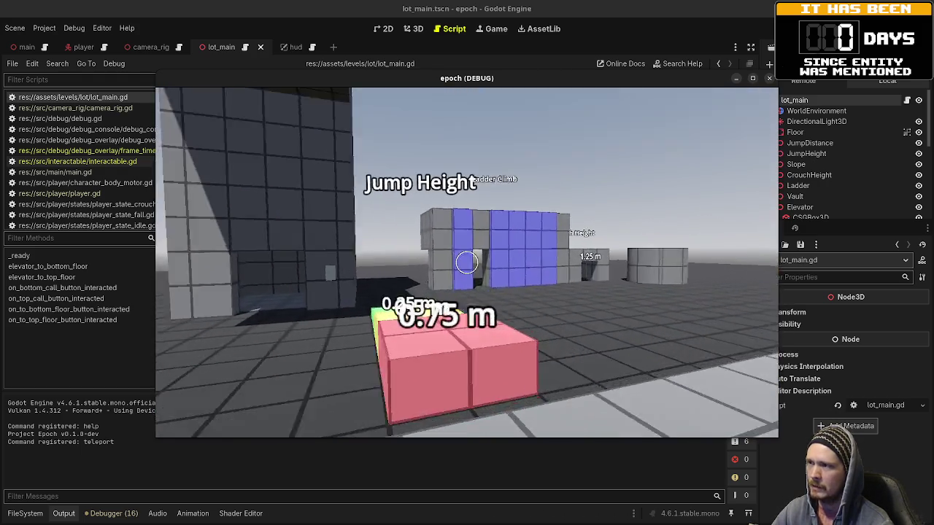
# Step: Walk the player over the jump height blocks and into the crouch height passages
pyautogui.press('w')
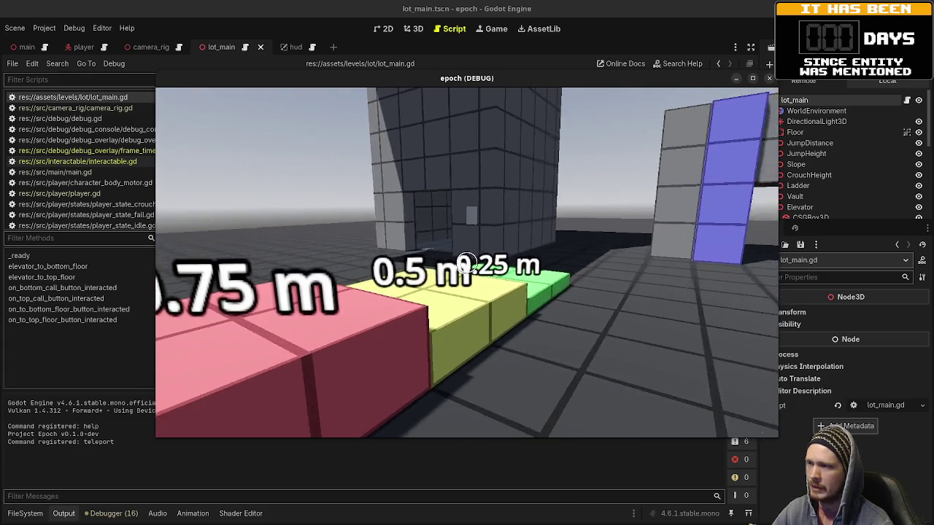
pyautogui.press('w')
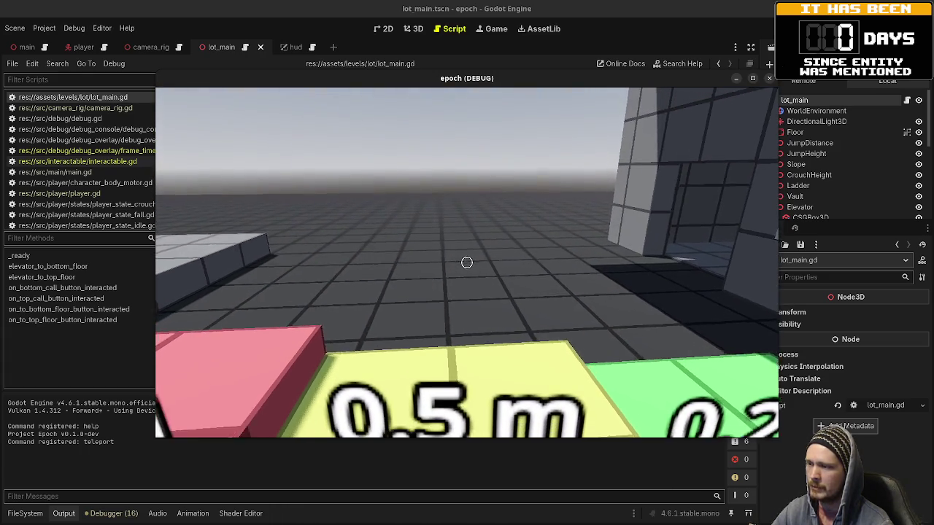
pyautogui.press('space')
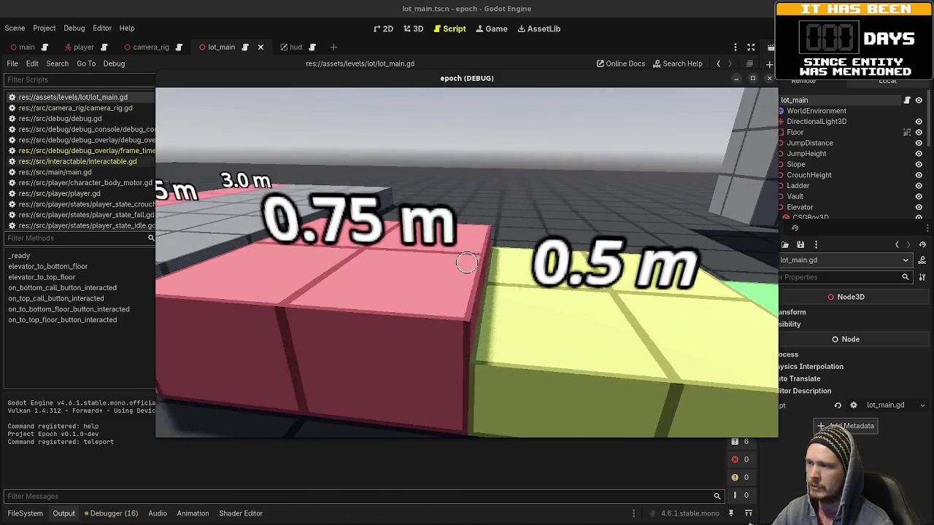
pyautogui.press('s')
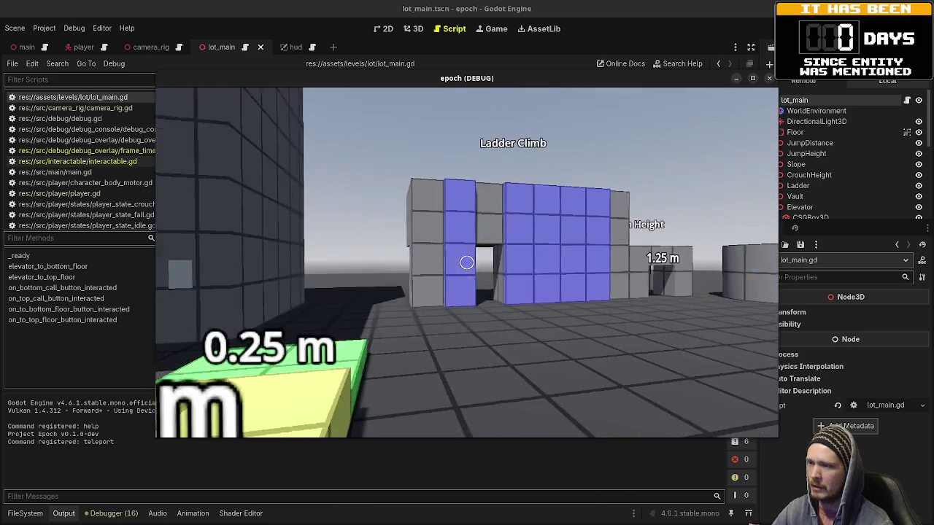
pyautogui.press('w')
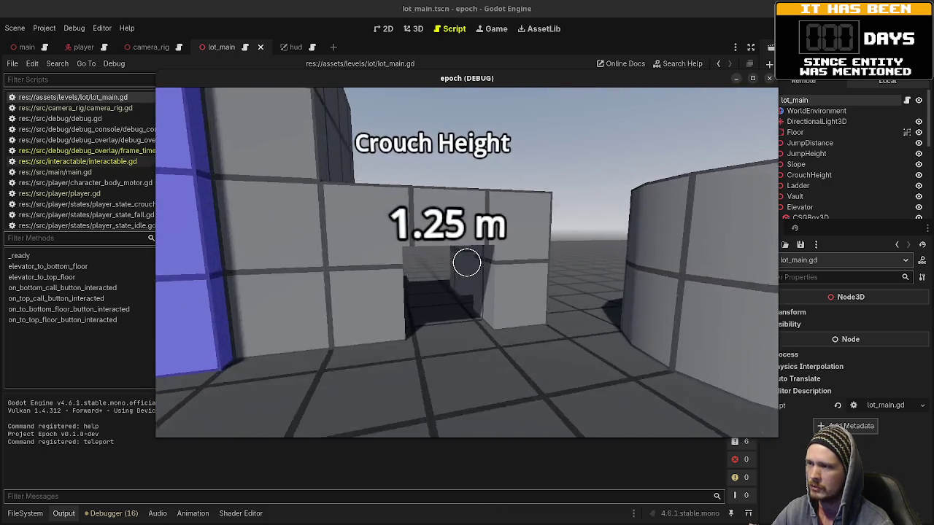
pyautogui.press('w')
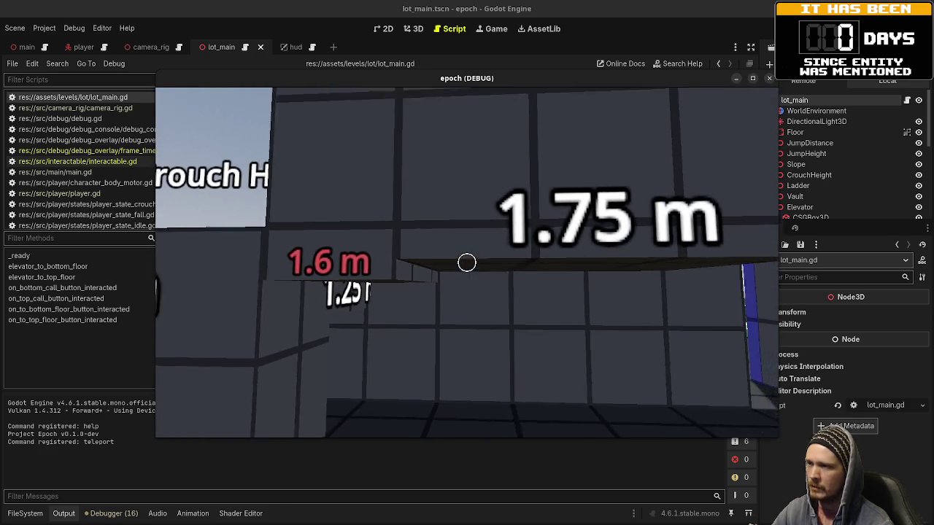
pyautogui.press('w')
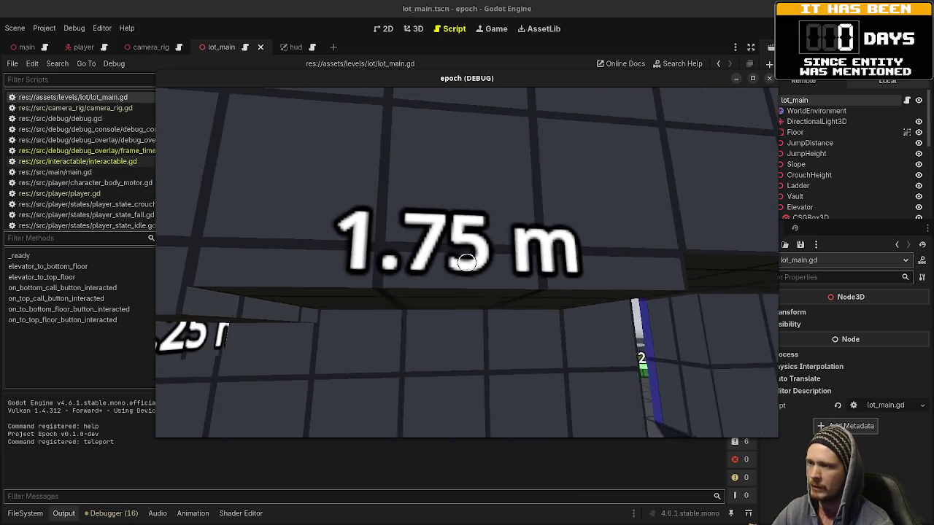
pyautogui.press('w')
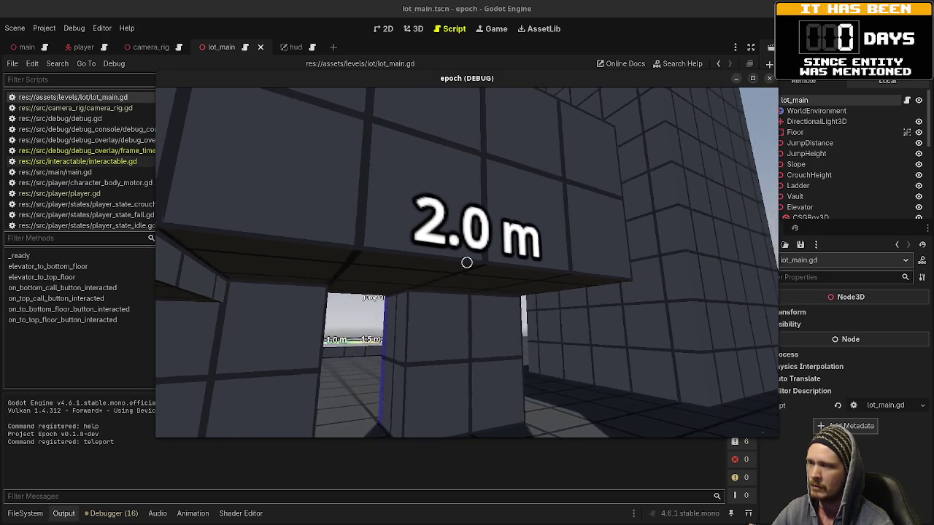
# Step: Head back into the elevator room and press its wall call button, triggering the 'kill' on null error
pyautogui.press('s')
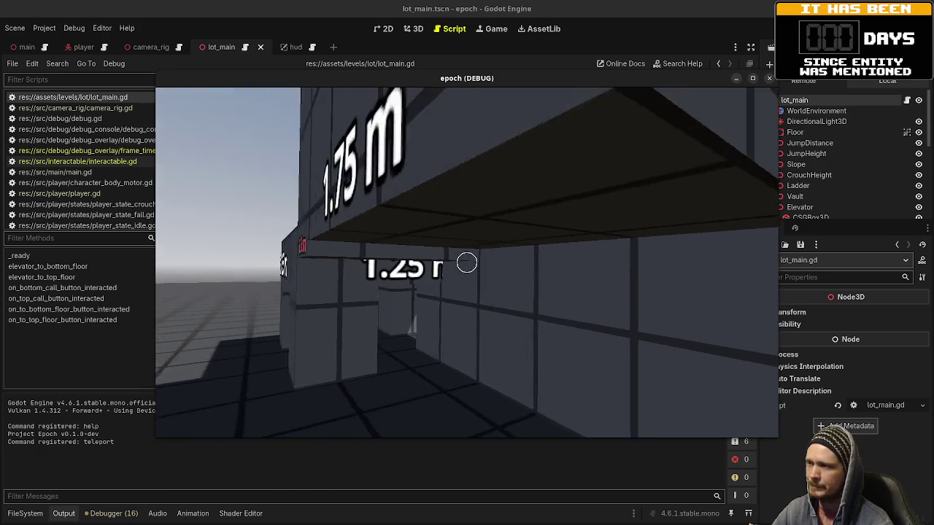
pyautogui.press('w')
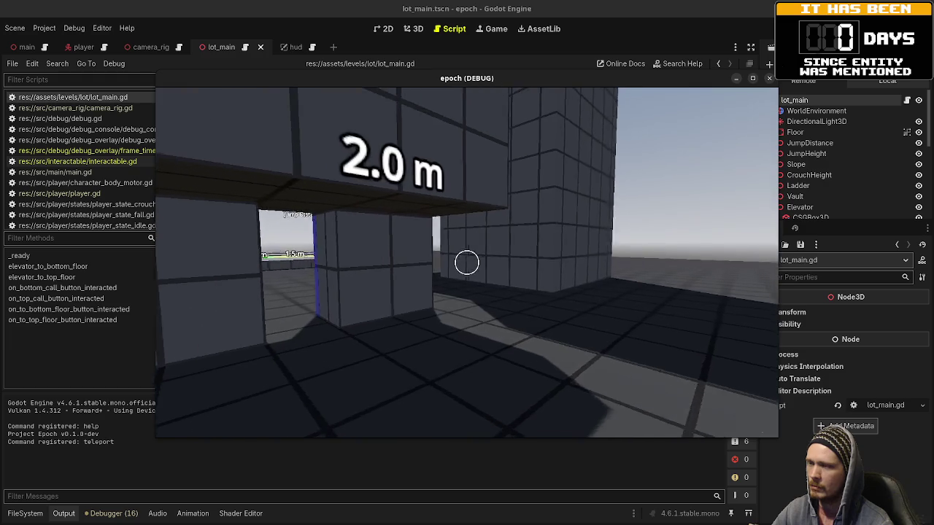
pyautogui.press('w')
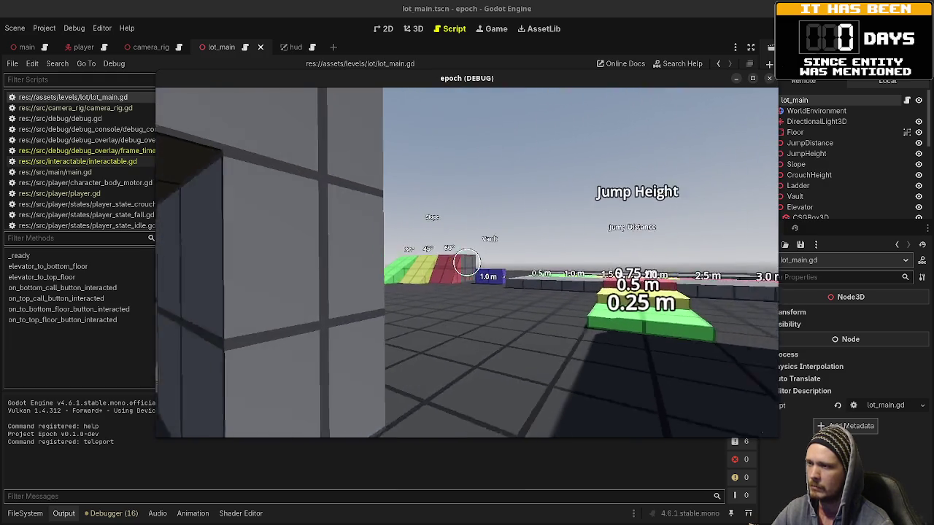
pyautogui.press('w')
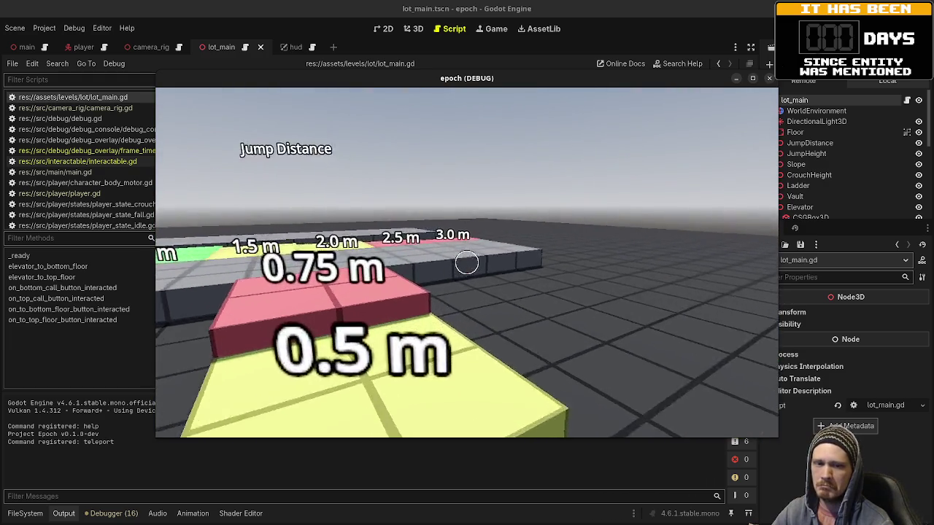
pyautogui.press('w')
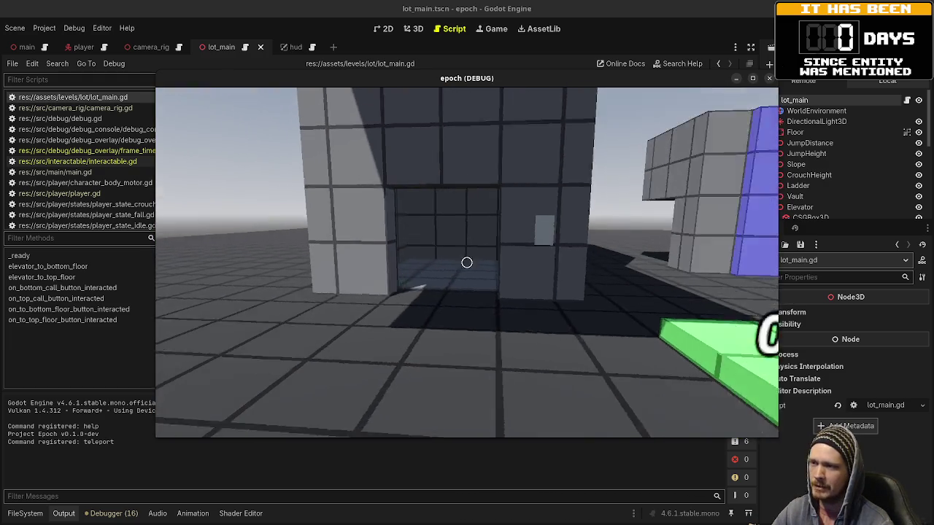
pyautogui.press('w')
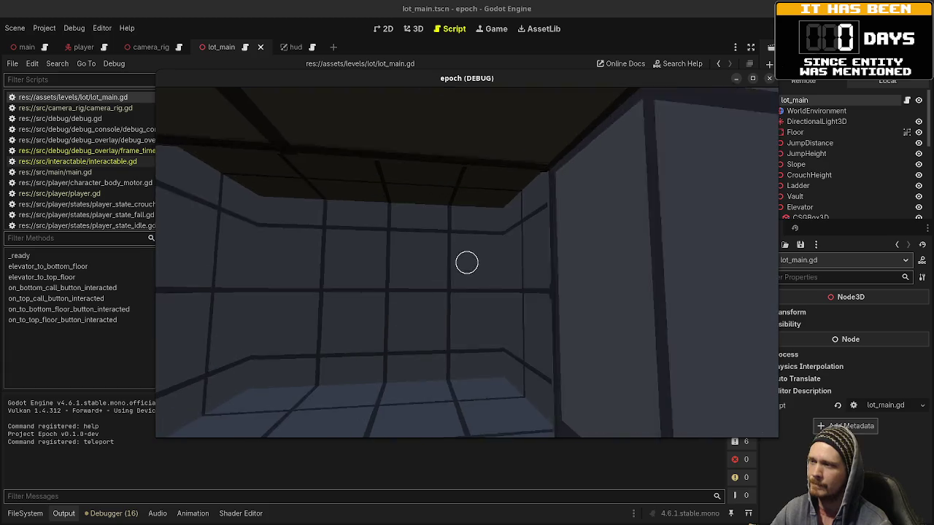
pyautogui.click(467, 263)
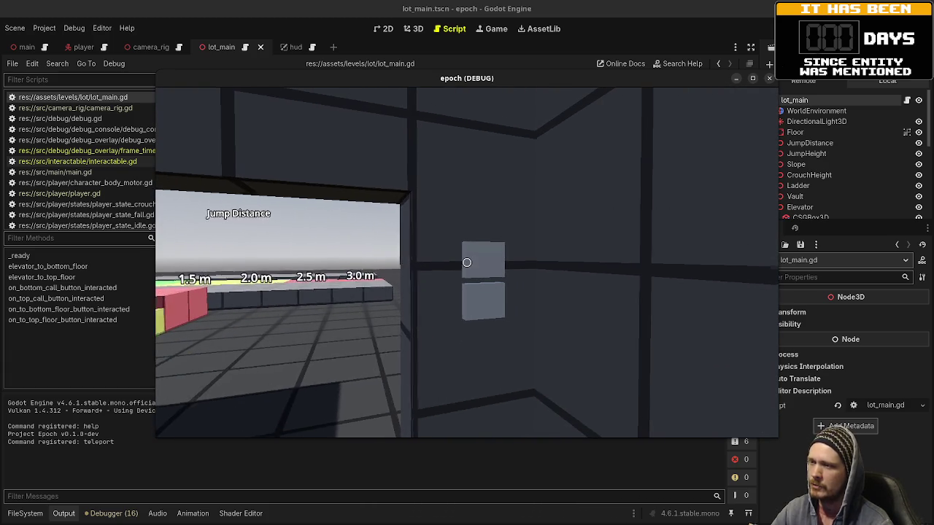
pyautogui.click(467, 263)
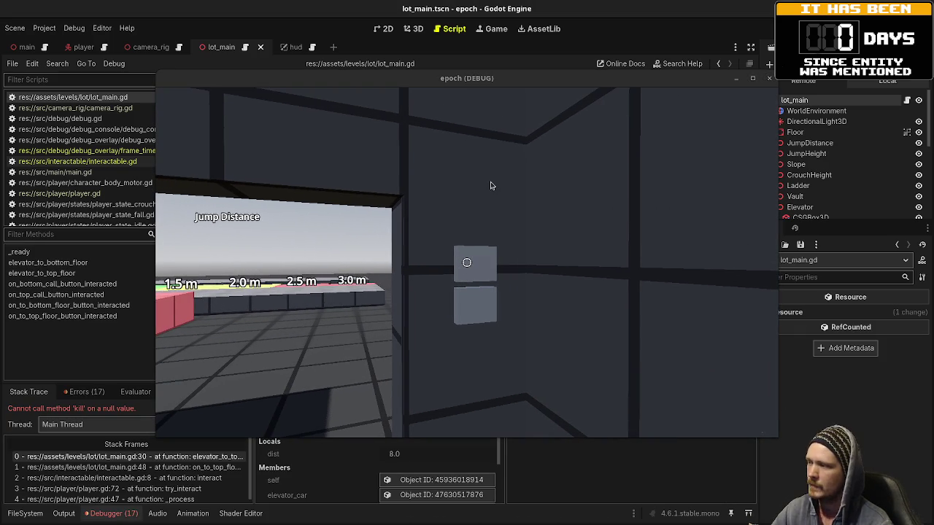
# Step: Guard the bottom-floor tween.kill() under a new 'if tween.is_valid():' line and indent it
pyautogui.press('F8')
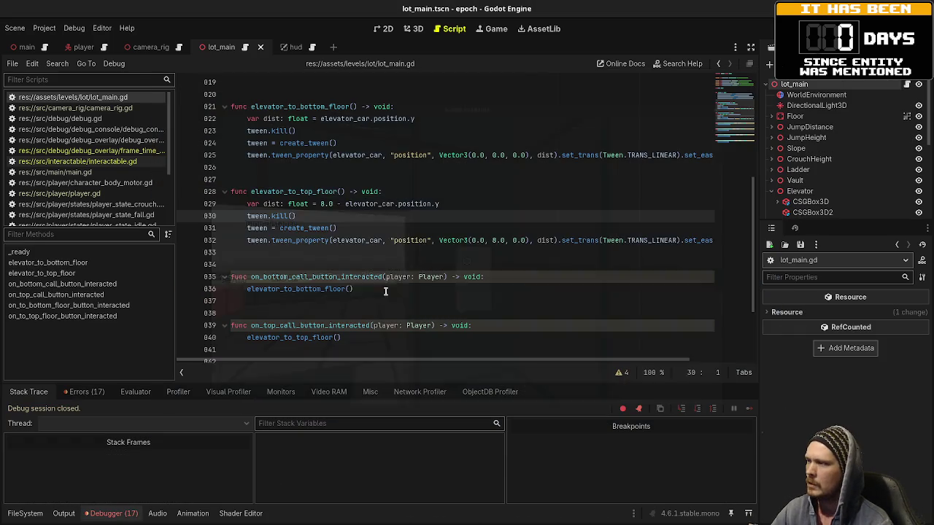
pyautogui.scroll(2, 388, 266)
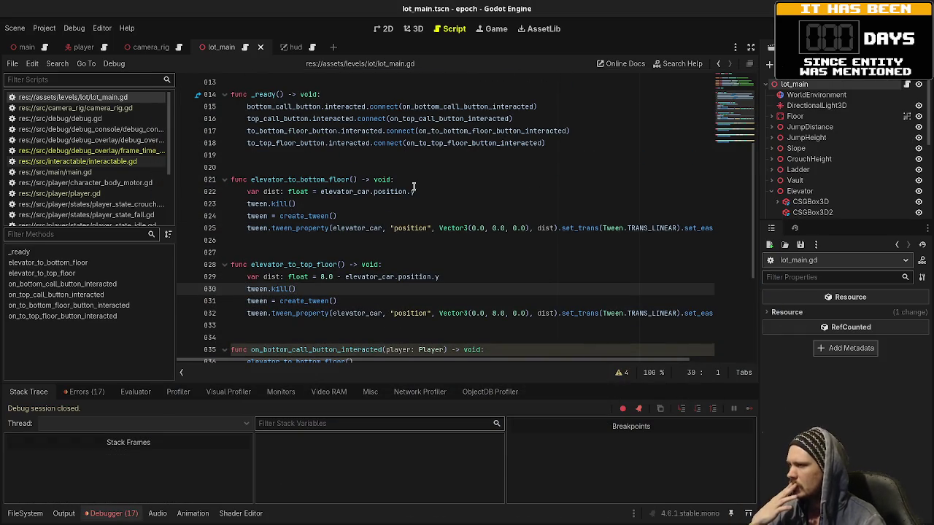
pyautogui.click(432, 192)
pyautogui.press('Return')
pyautogui.write('if tween.')
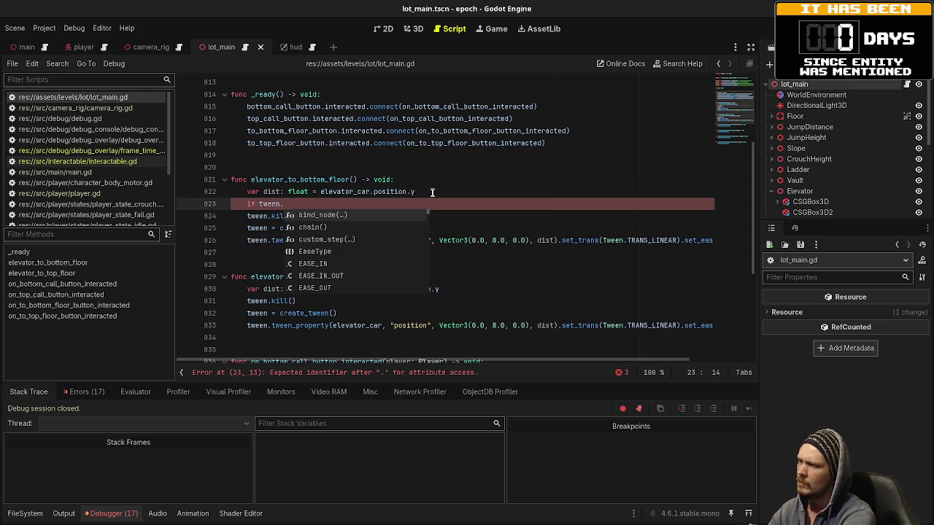
pyautogui.write('is_valid')
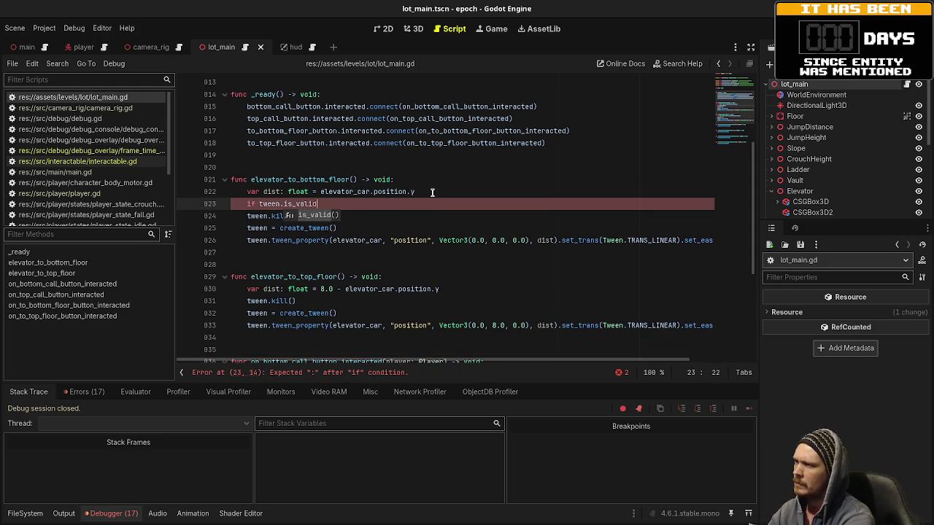
pyautogui.press('Return')
pyautogui.write(':')
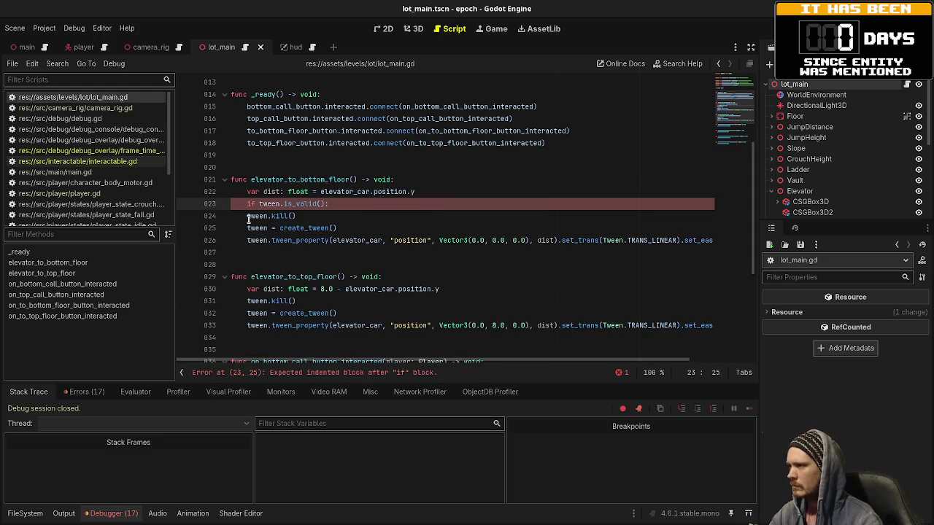
pyautogui.click(249, 216)
pyautogui.press('Tab')
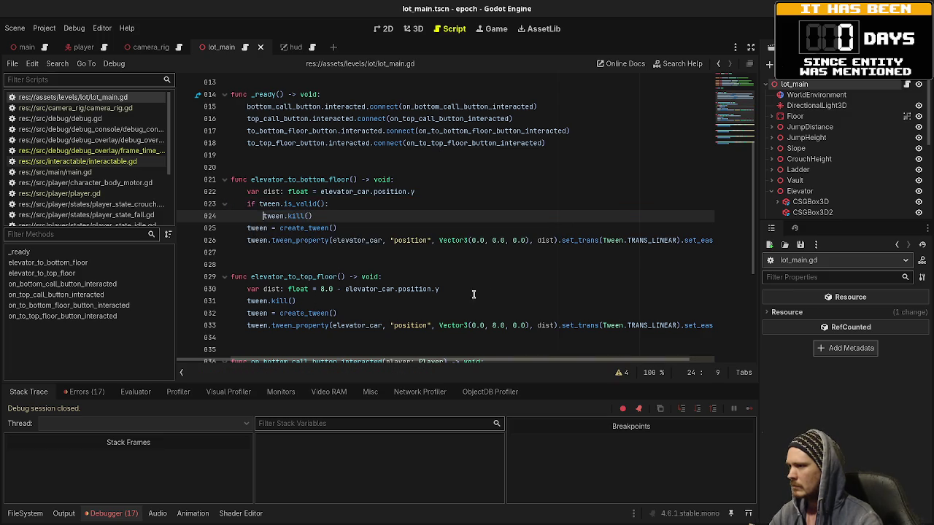
# Step: Add the same 'if tween.is_valid():' guard to the top-floor function, then run the game
pyautogui.click(488, 288)
pyautogui.press('Return')
pyautogui.write('if twee')
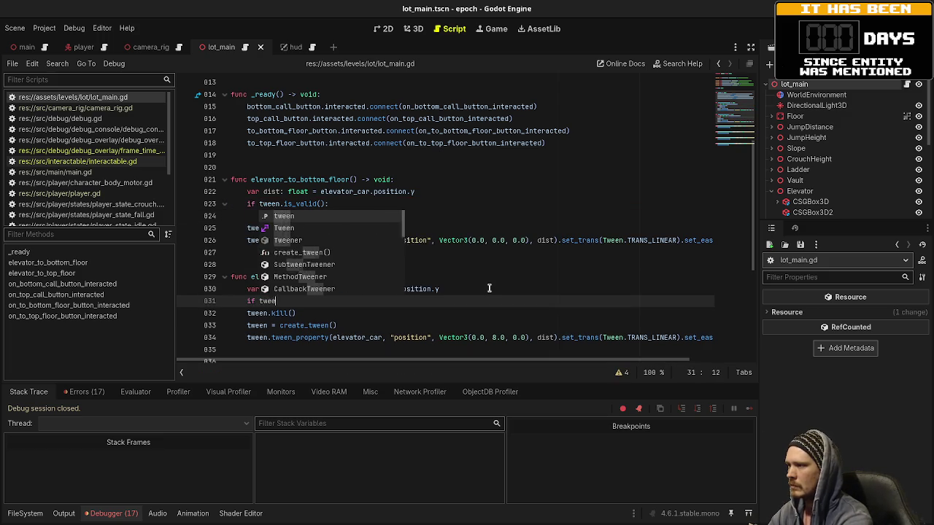
pyautogui.write('n.is_valid():')
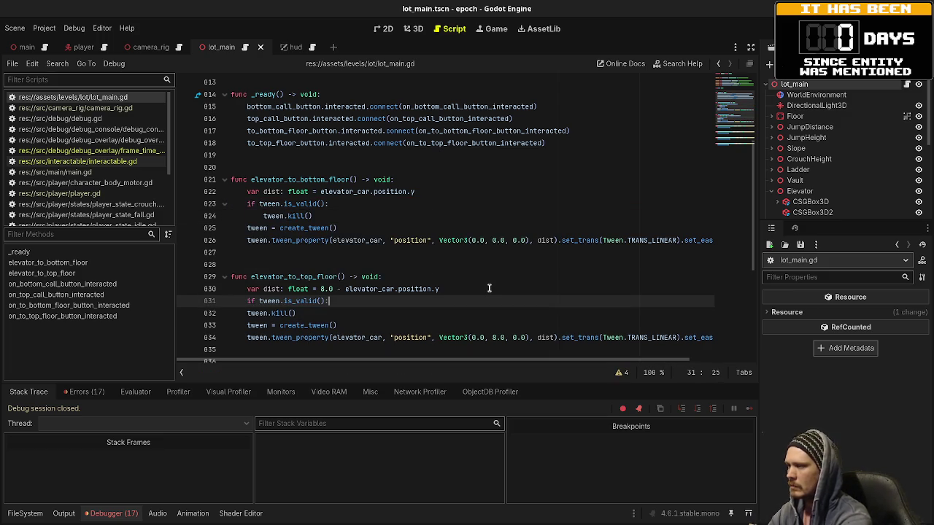
pyautogui.press('Down')
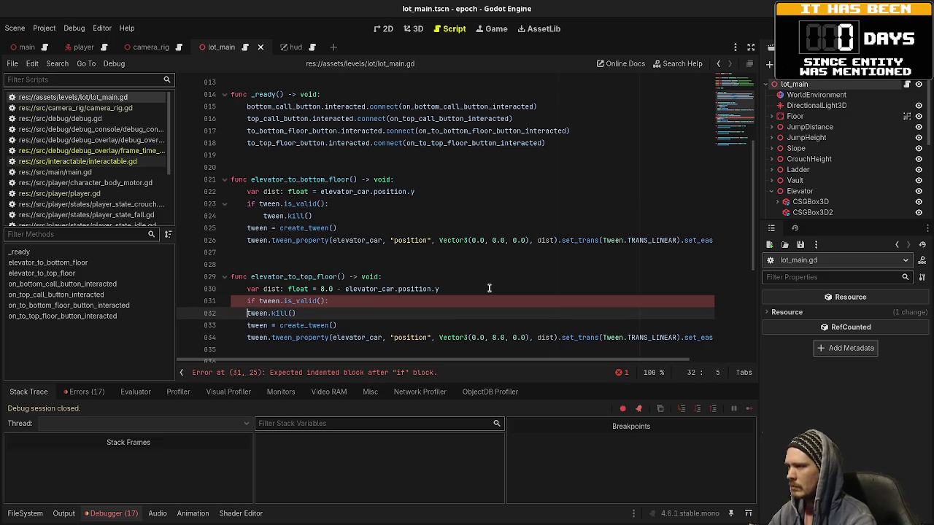
pyautogui.press('Home')
pyautogui.press('Tab')
pyautogui.press('F5')
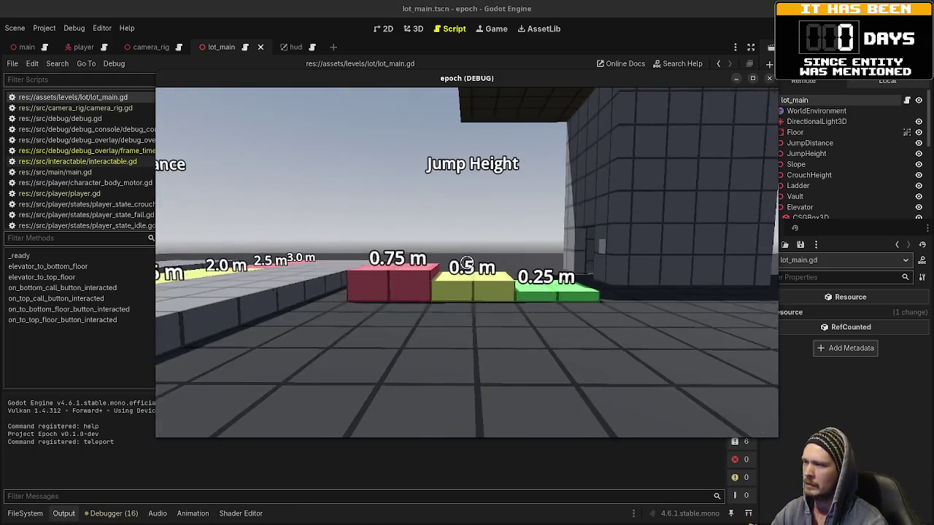
# Step: Call the elevator in-game, hitting the 'is_valid' on null error at line 31, then stop the game
pyautogui.press('w')
pyautogui.press('w')
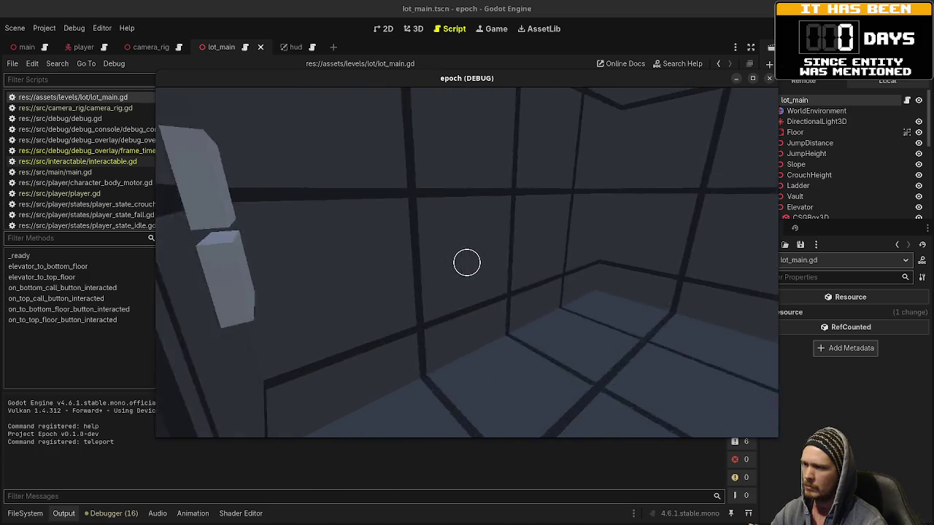
pyautogui.press('e')
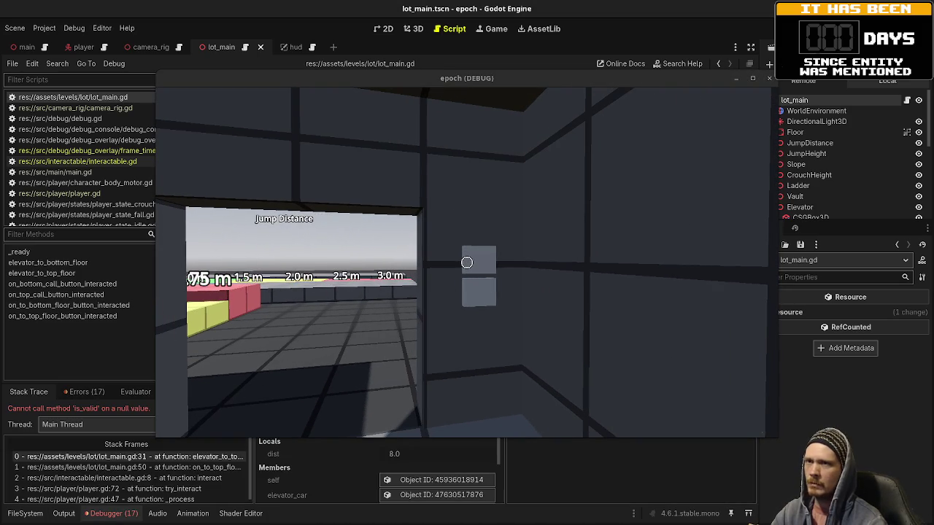
pyautogui.click(768, 78)
pyautogui.scroll(2, 282, 224)
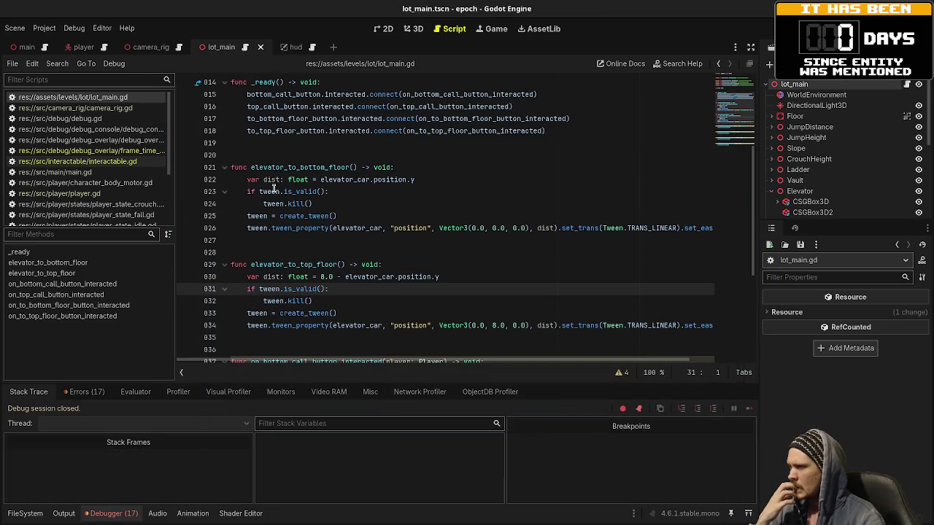
# Step: Make both guards read 'if tween && tween.is_valid():', then save and run the game
pyautogui.click(260, 191)
pyautogui.write('tween &')
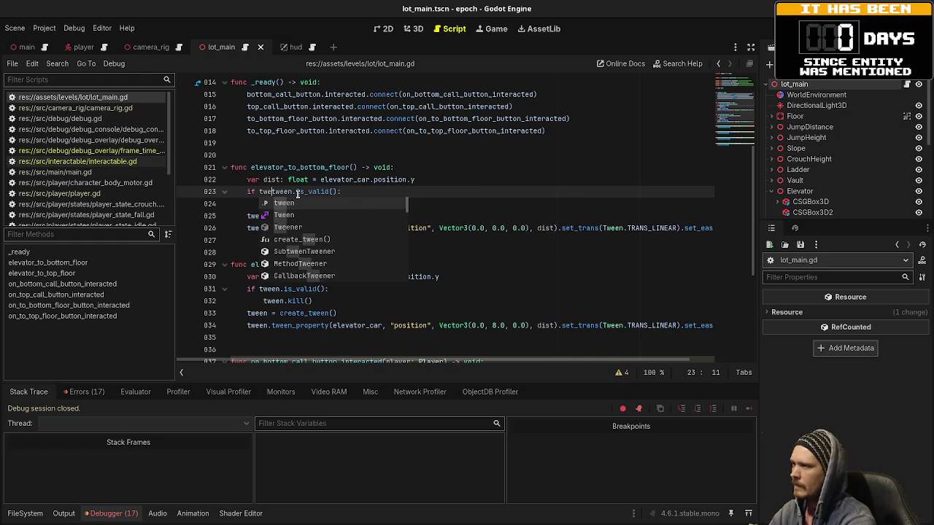
pyautogui.write('&')
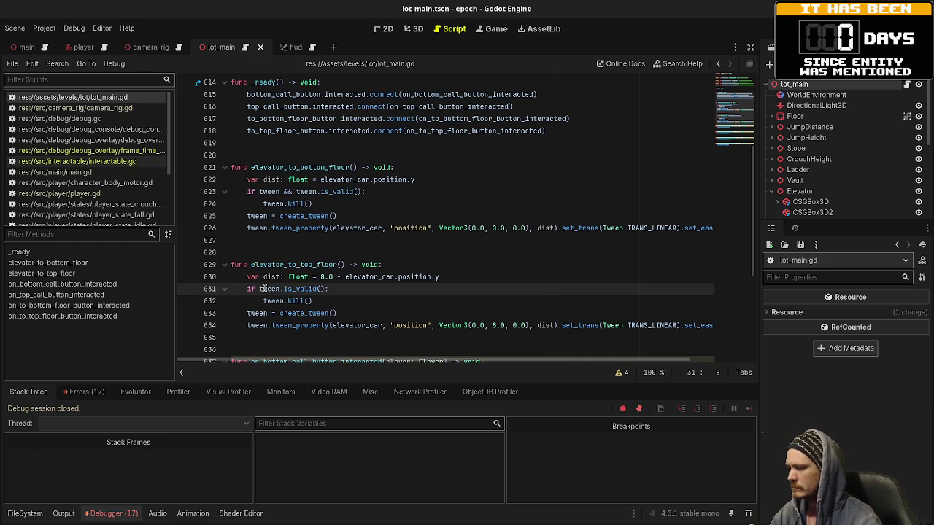
pyautogui.write('tween ')
pyautogui.write('&&')
pyautogui.press('F5')
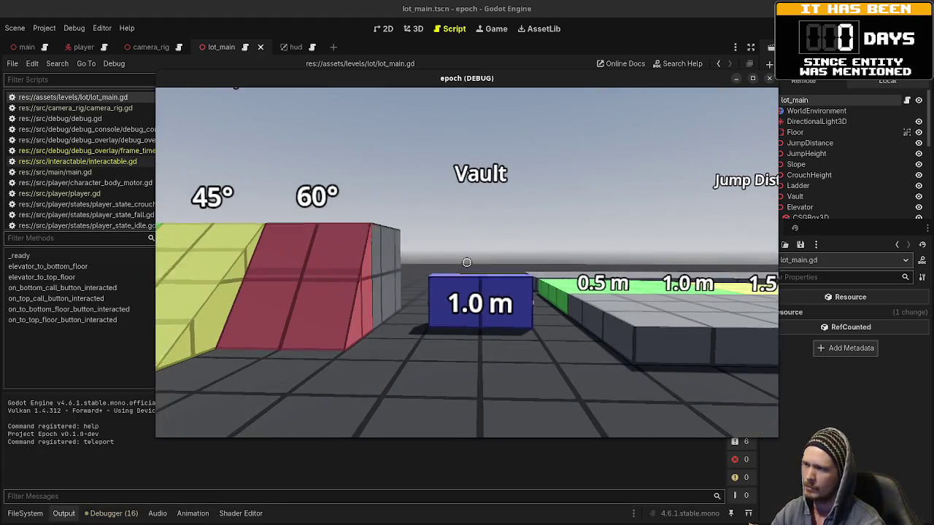
# Step: Walk into the elevator and press E on its wall buttons repeatedly, riding between floors without errors
pyautogui.press('w')
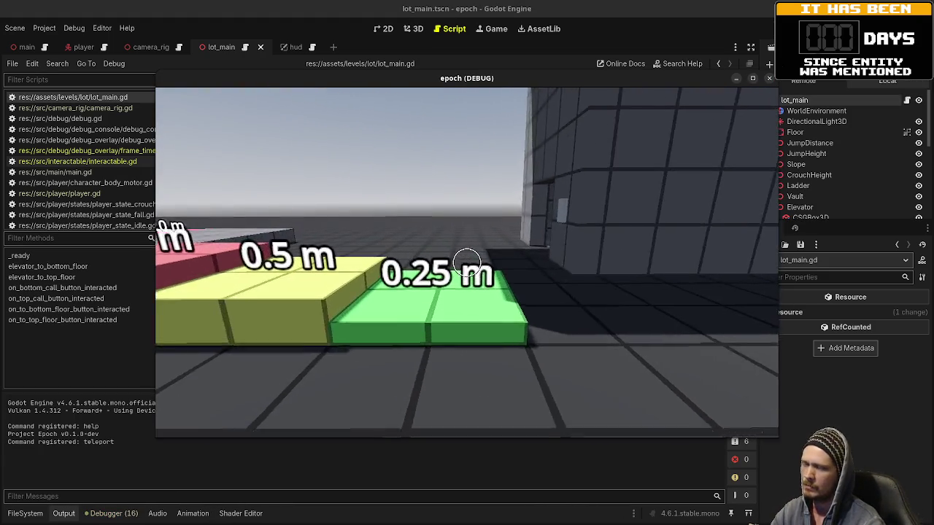
pyautogui.press('w')
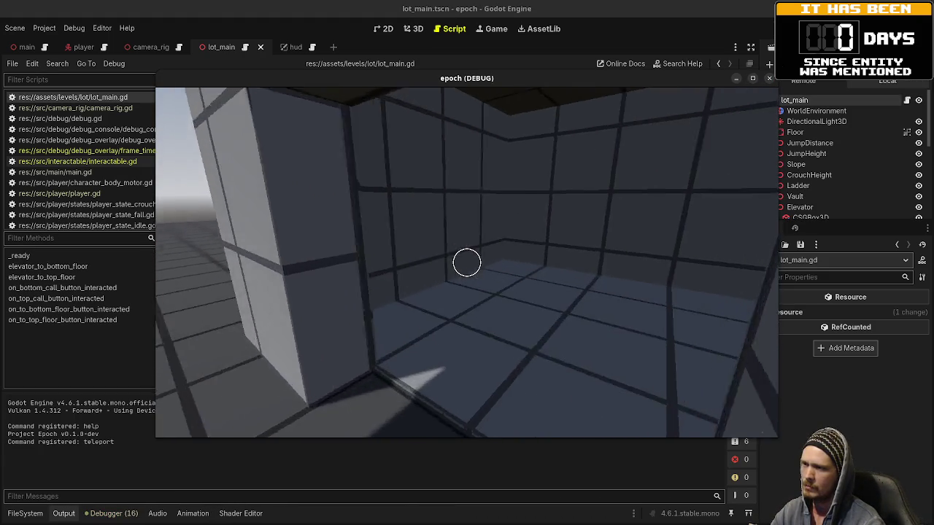
pyautogui.press('e')
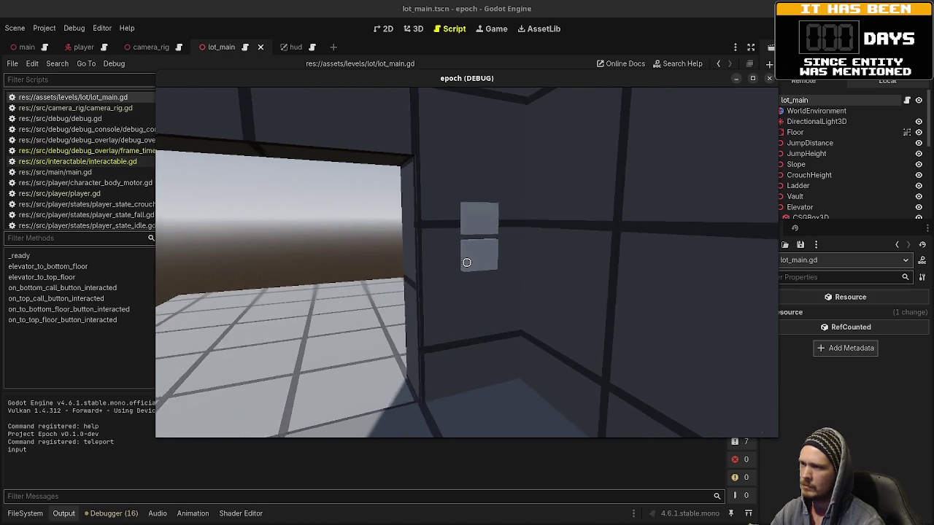
pyautogui.press('e')
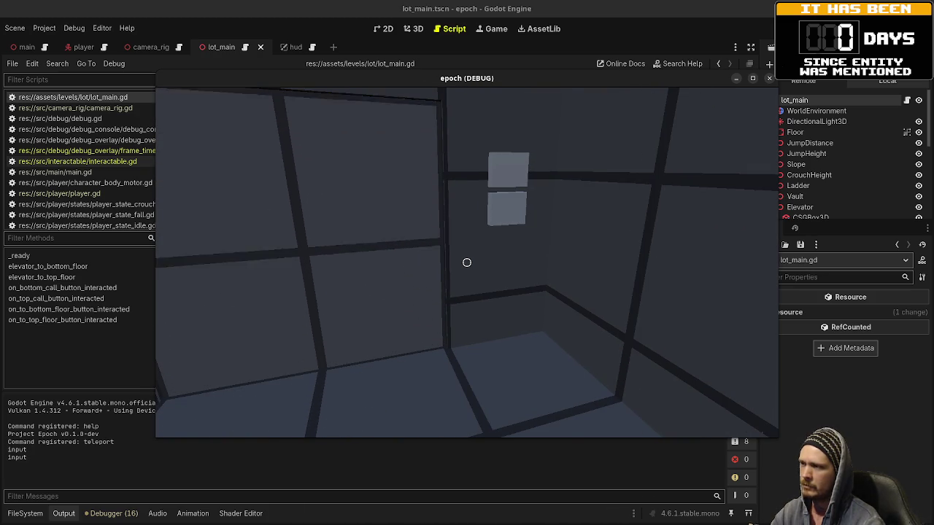
pyautogui.press('e')
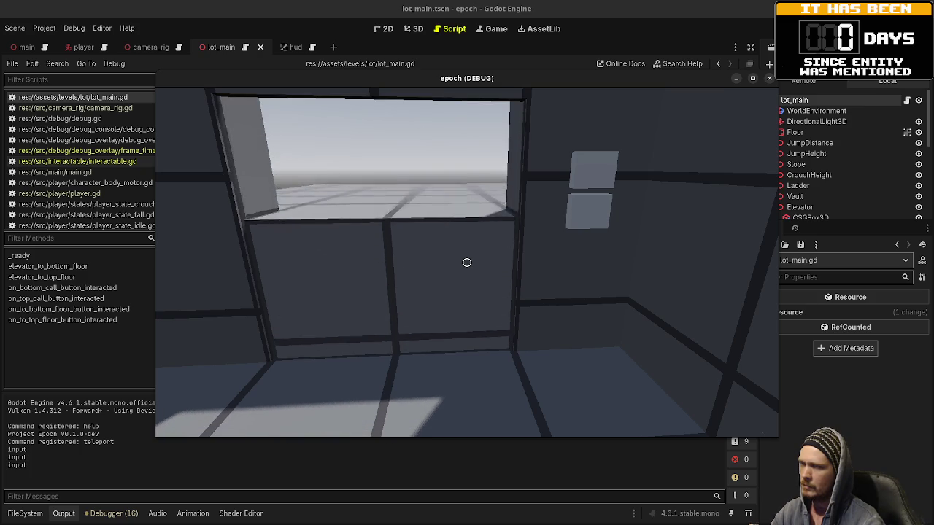
pyautogui.press('w')
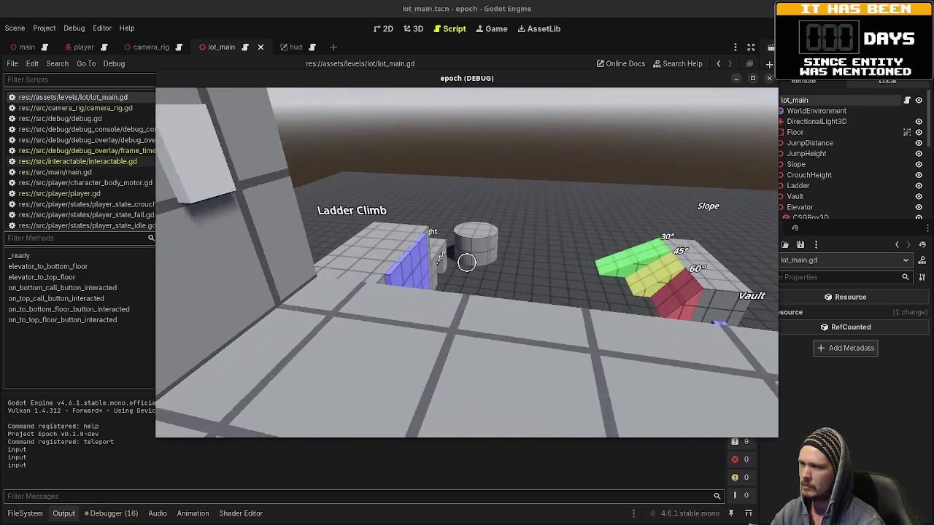
pyautogui.press('w')
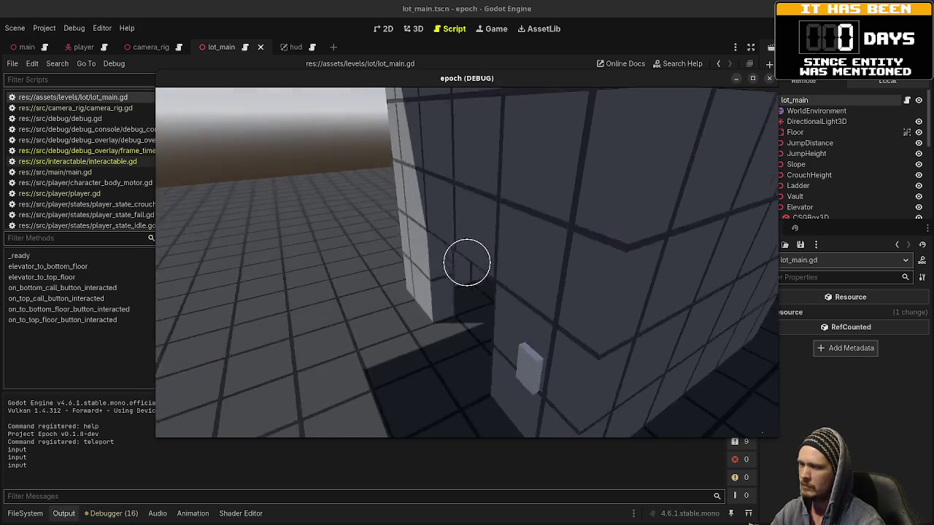
pyautogui.press('w')
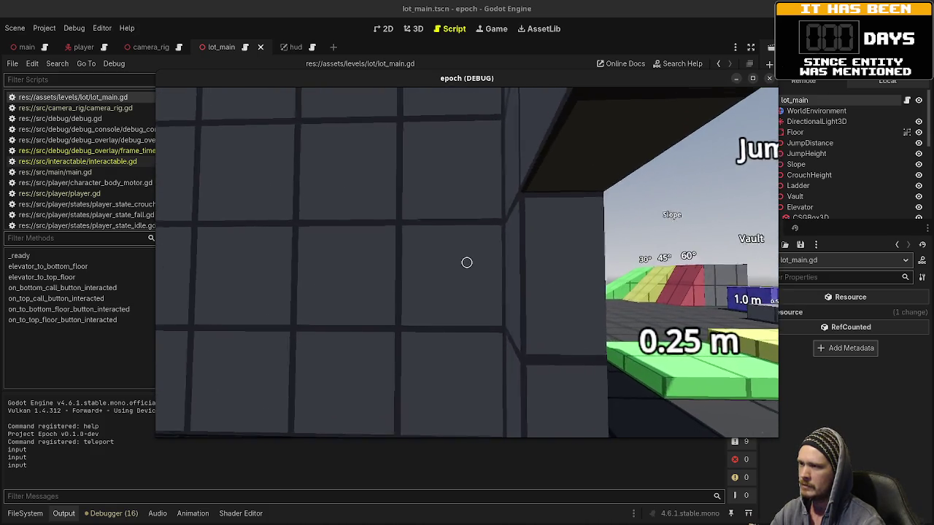
pyautogui.press('e')
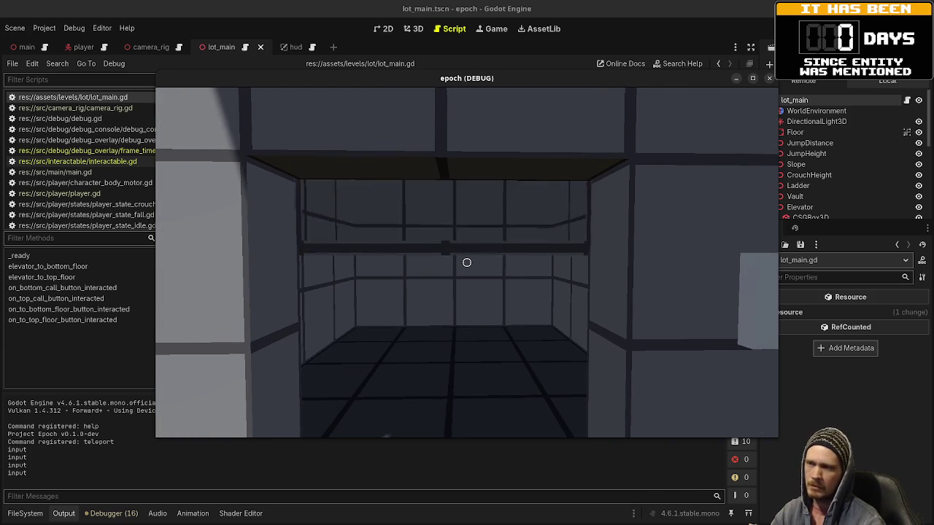
pyautogui.press('w')
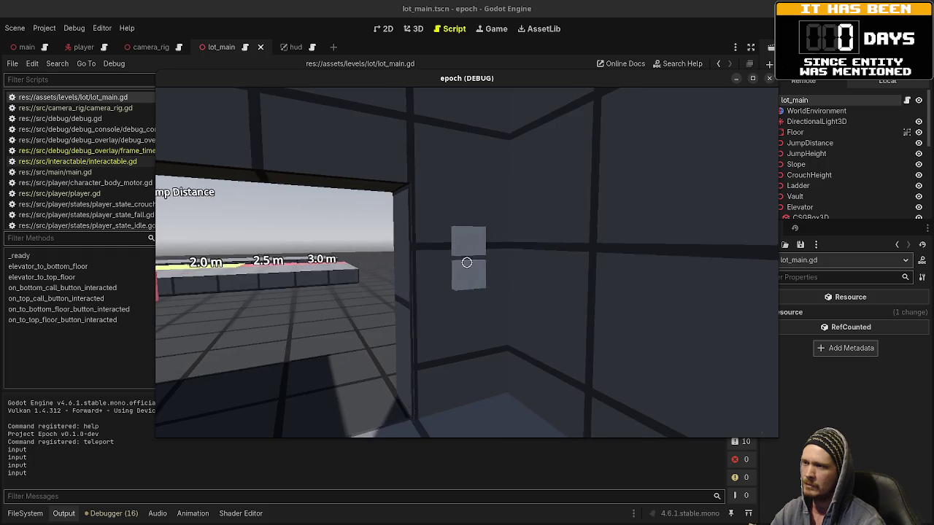
pyautogui.press('e')
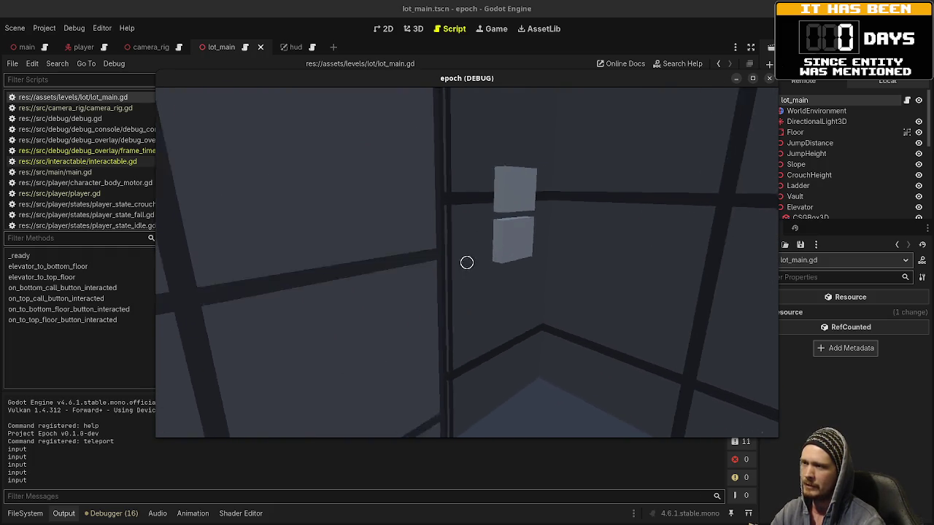
# Step: Ride the elevator twice more, wander toward Ladder Climb and the slopes, then stop the game
pyautogui.press('w')
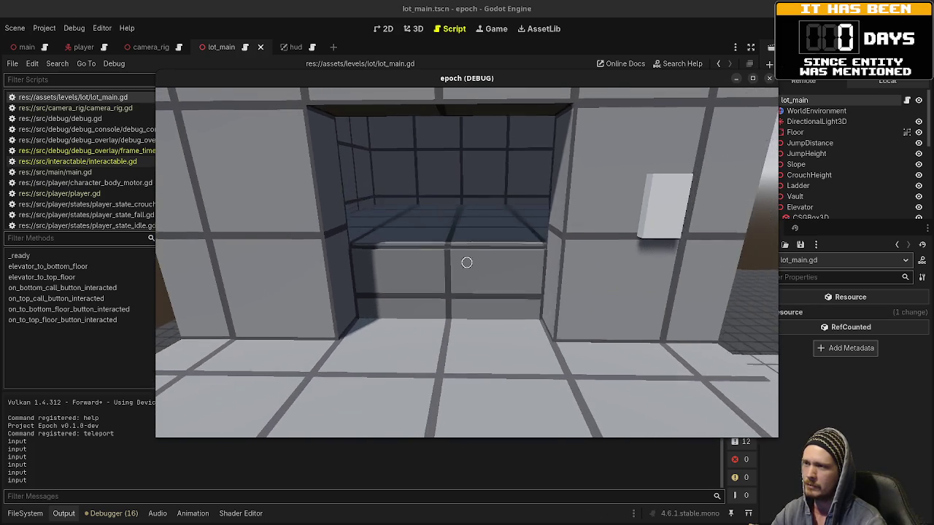
pyautogui.press('w')
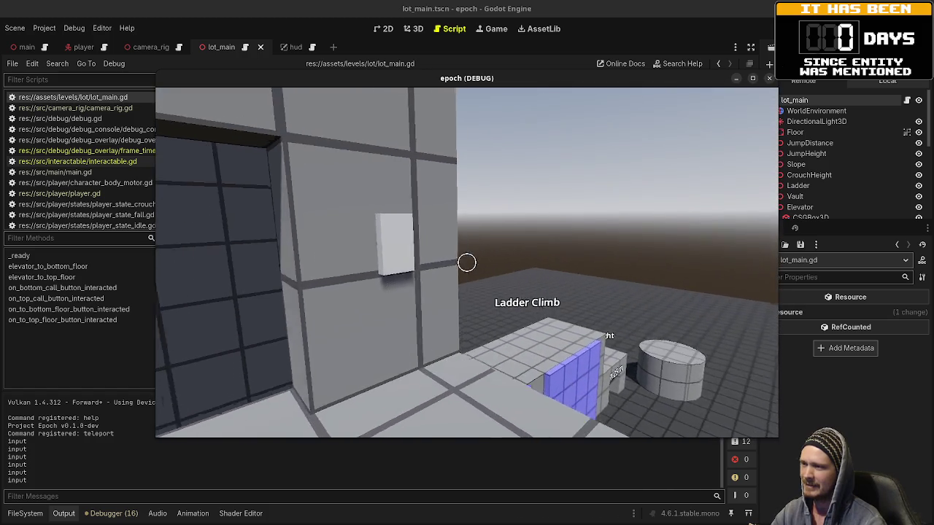
pyautogui.press('e')
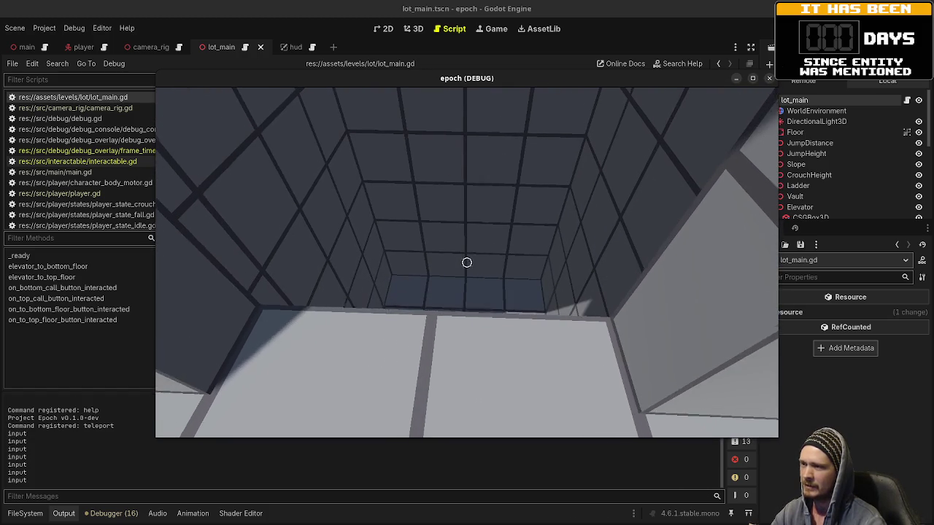
pyautogui.press('e')
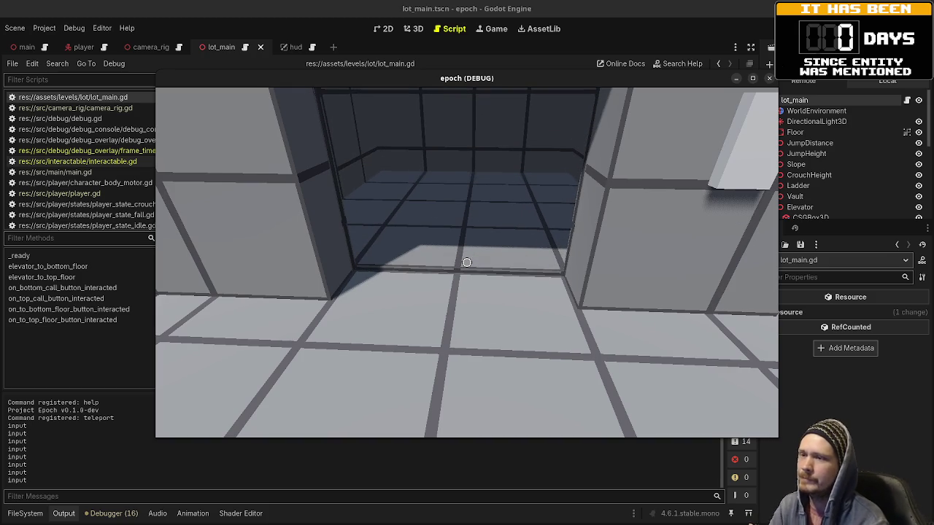
pyautogui.press('d')
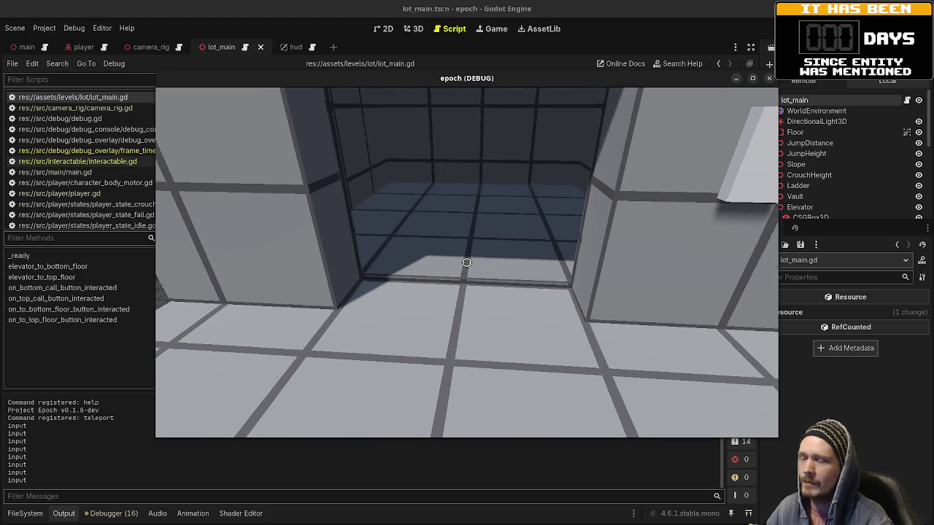
pyautogui.press('w')
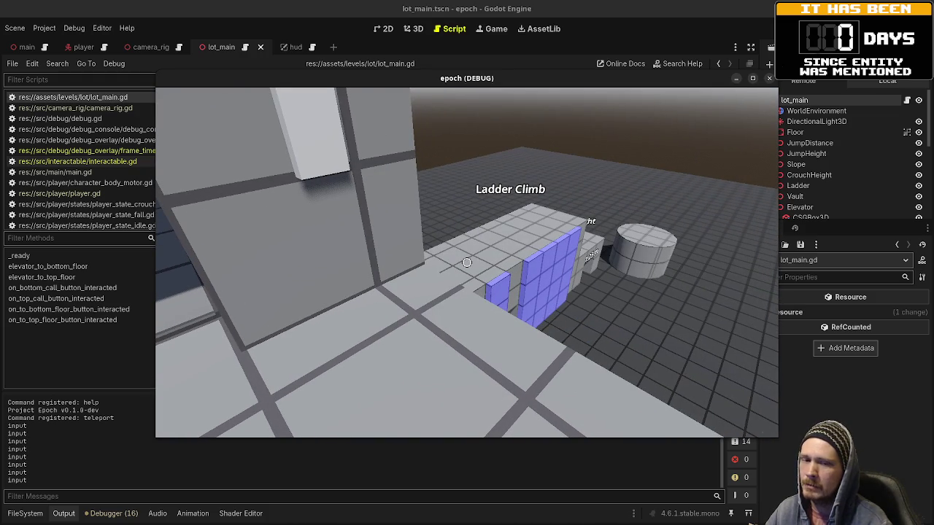
pyautogui.press('d')
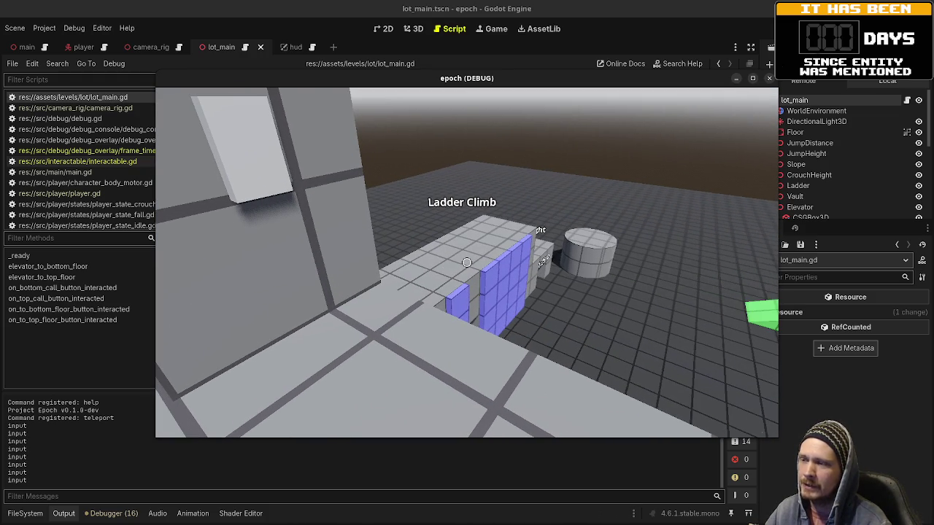
pyautogui.press('w')
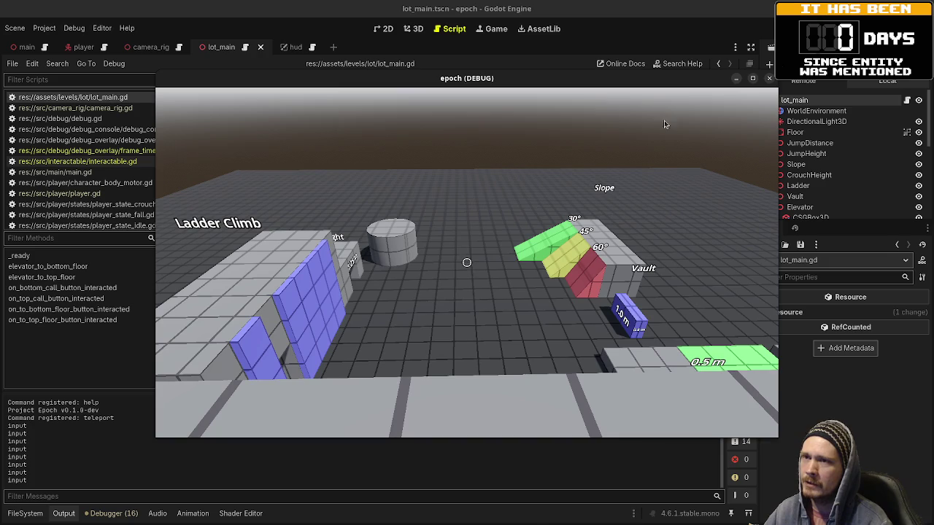
pyautogui.press('Escape')
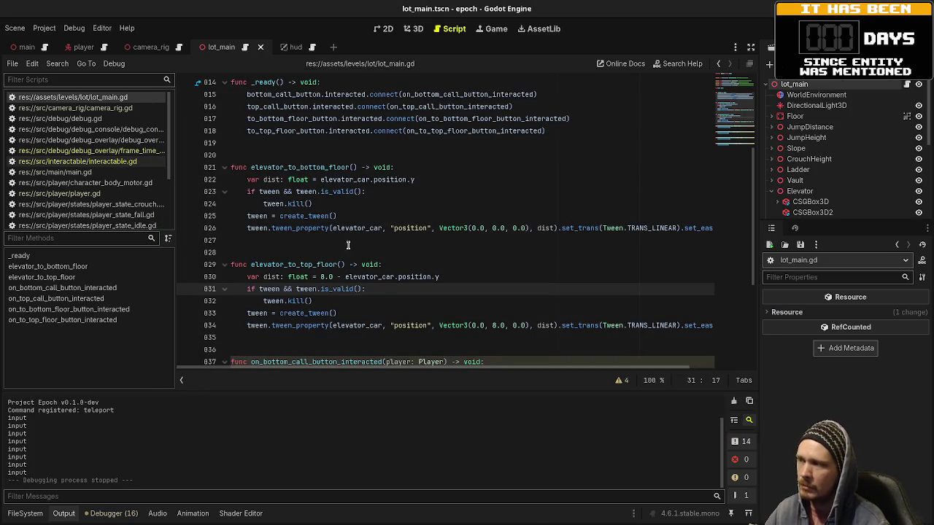
pyautogui.moveTo(311, 228)
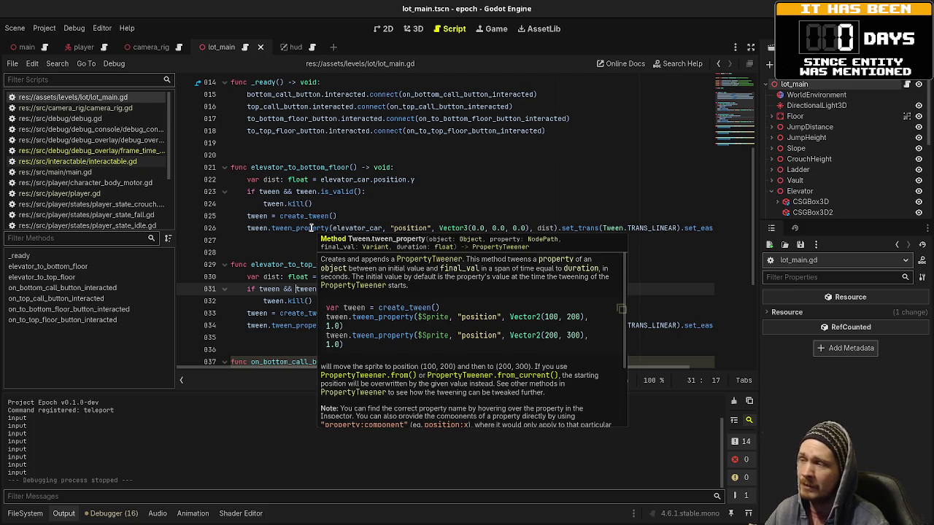
pyautogui.doubleClick(311, 228)
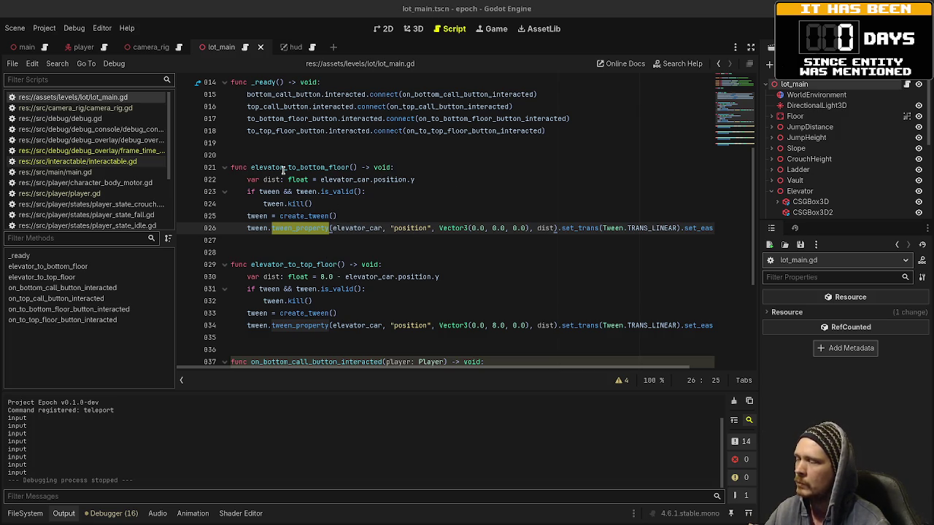
pyautogui.click(414, 29)
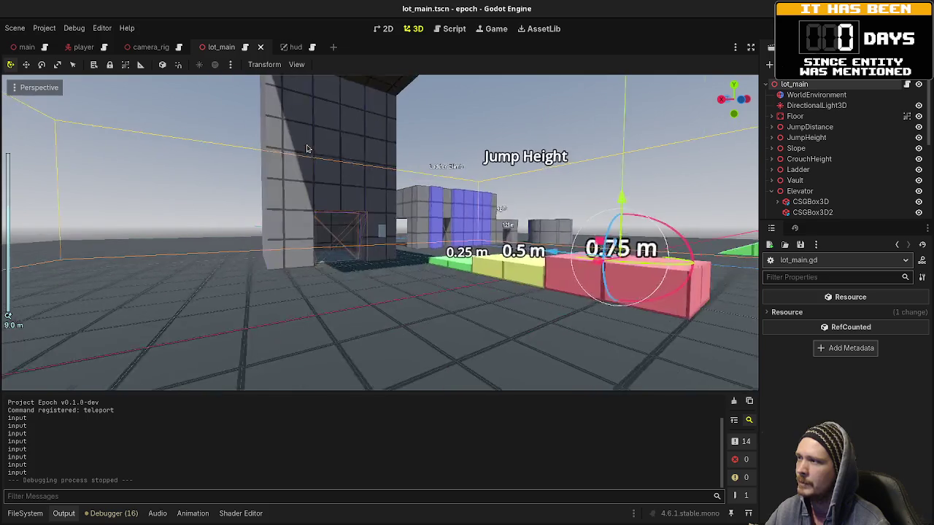
pyautogui.click(455, 29)
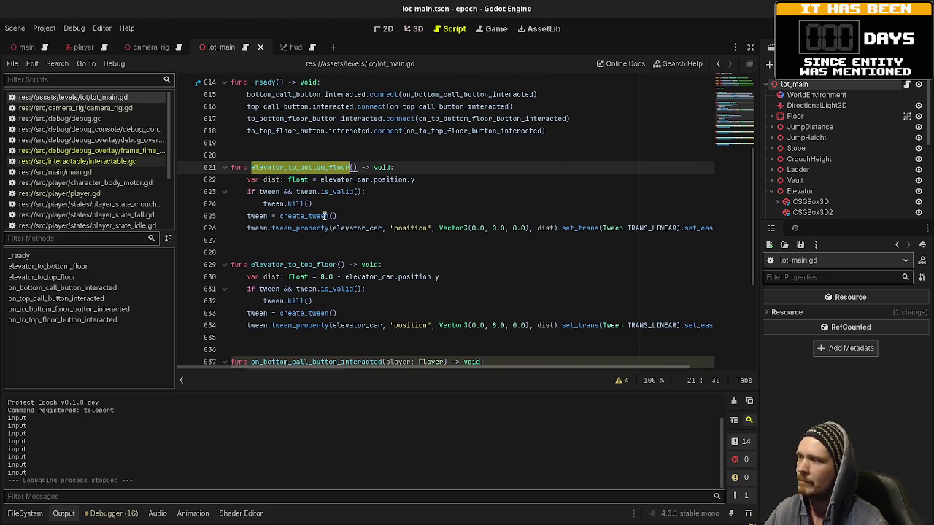
pyautogui.doubleClick(370, 228)
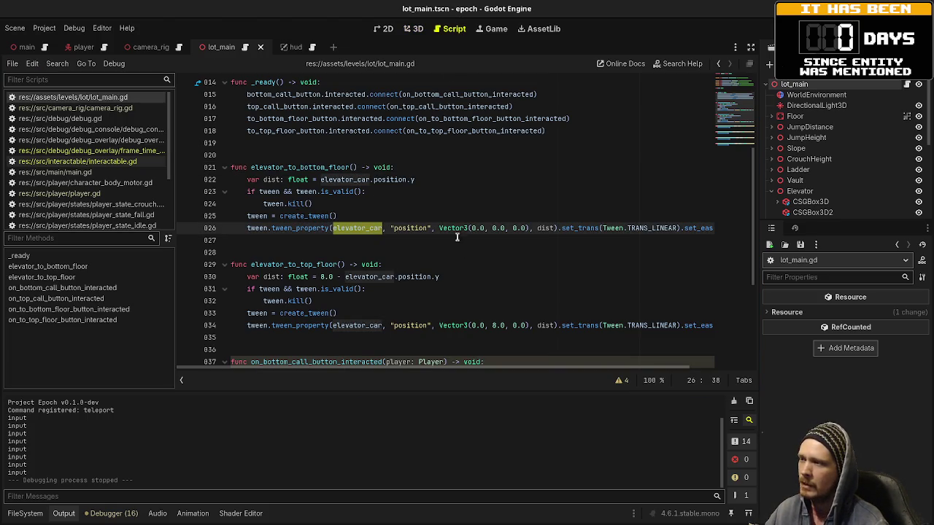
pyautogui.doubleClick(410, 228)
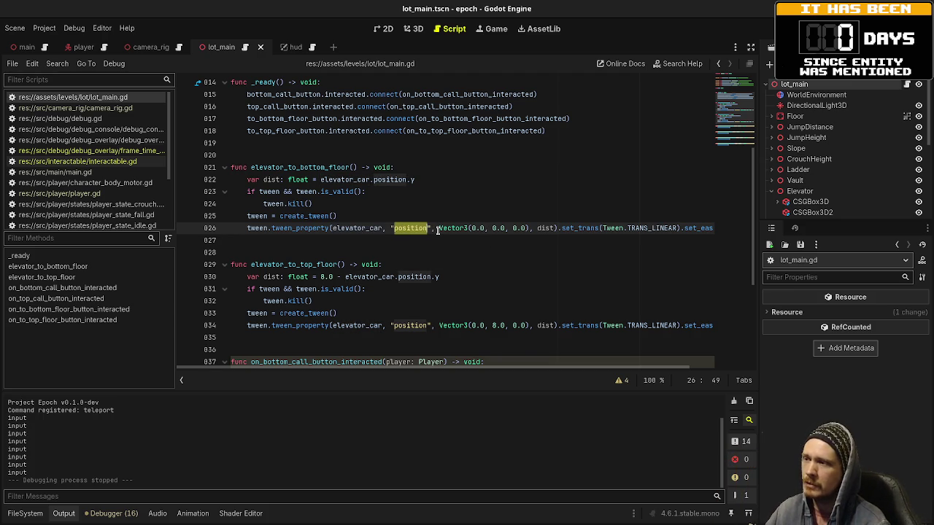
pyautogui.moveTo(437, 230)
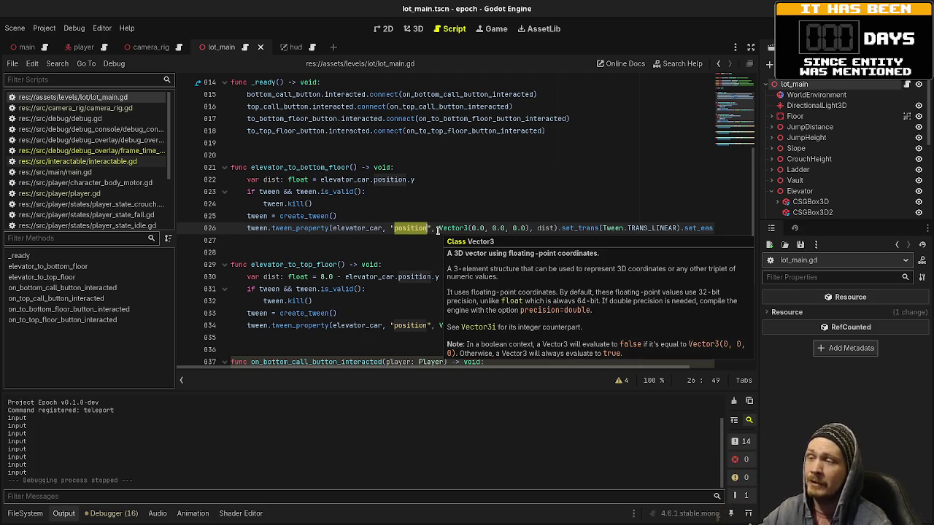
# Step: Change the bottom-floor tween's transition from TRANS_LINEAR to TRANS_CIRC and save
pyautogui.moveTo(439, 229); pyautogui.dragTo(528, 227)
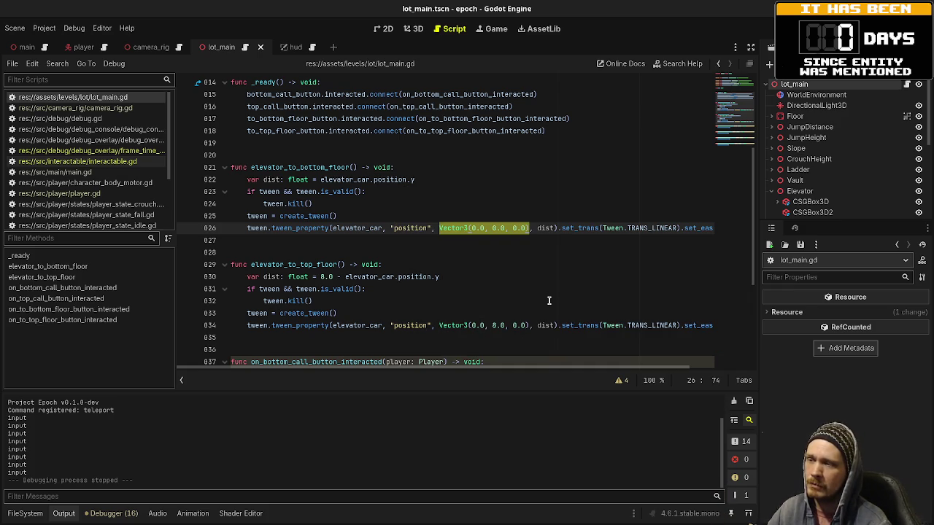
pyautogui.click(553, 228)
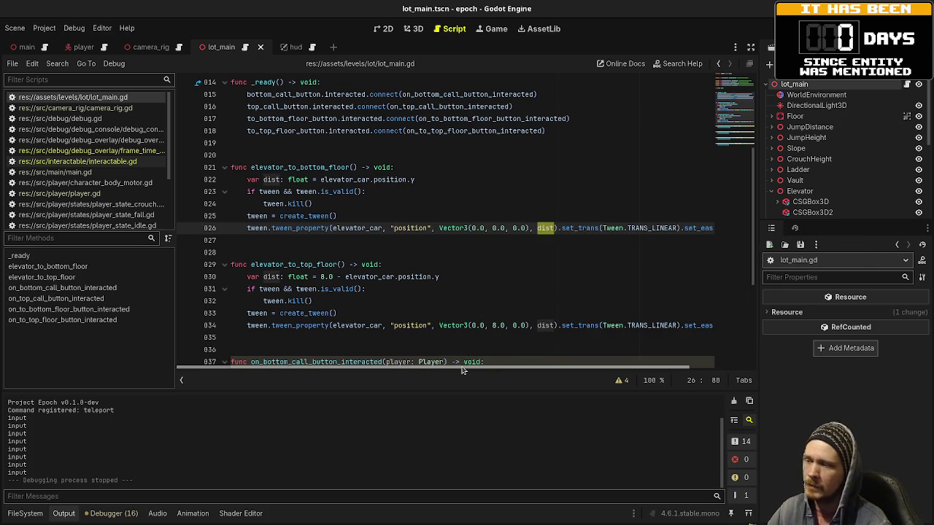
pyautogui.hscroll(3, 467, 369)
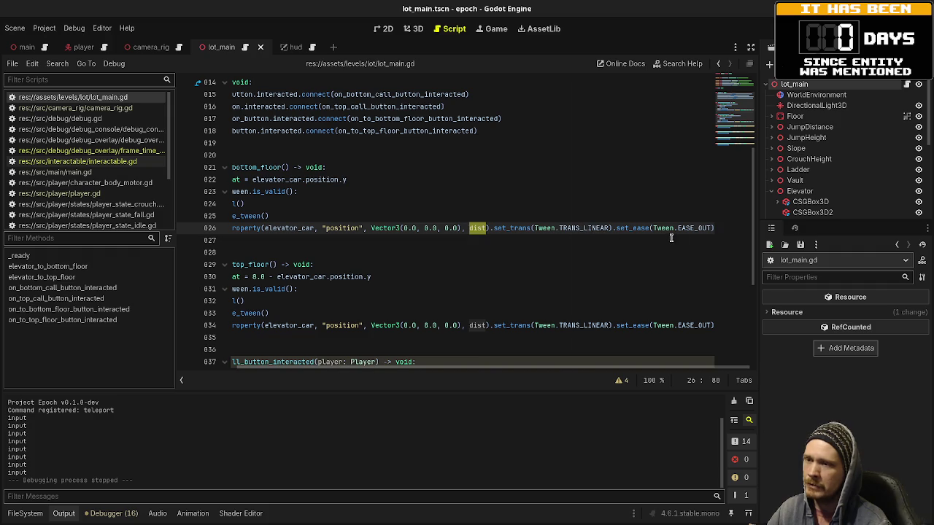
pyautogui.moveTo(583, 228); pyautogui.dragTo(603, 229)
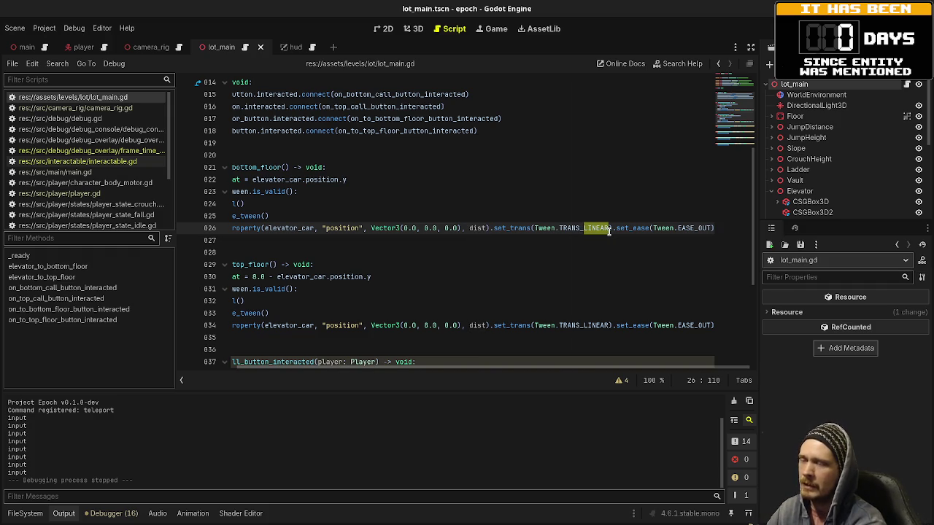
pyautogui.write('CIRCL')
pyautogui.press('BackSpace')
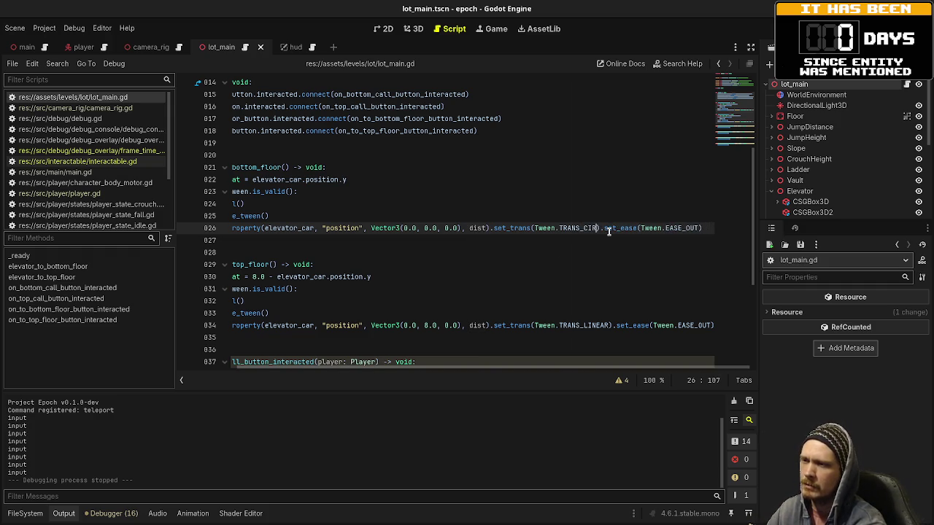
pyautogui.write('C')
pyautogui.hotkey('ctrl', 's')
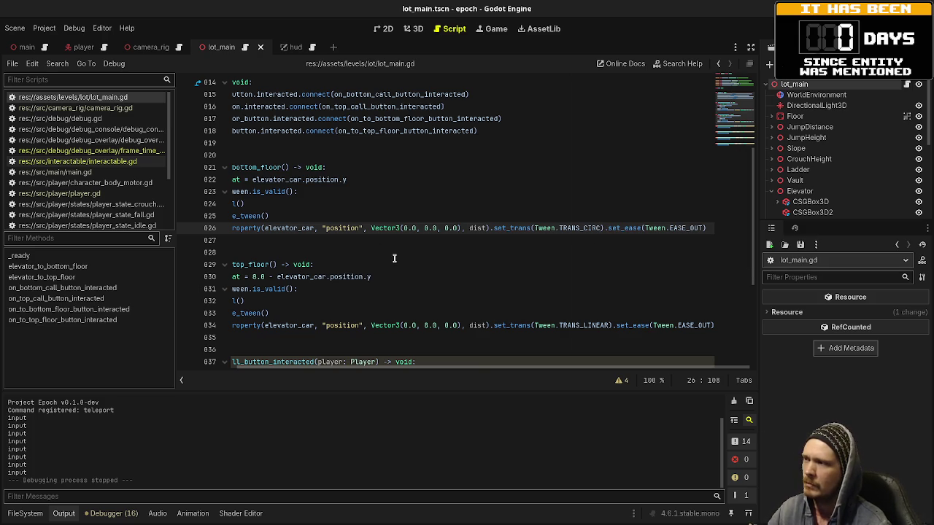
# Step: Switch the top-floor tween to TRANS_CIRC as well and save
pyautogui.moveTo(583, 326); pyautogui.dragTo(607, 326)
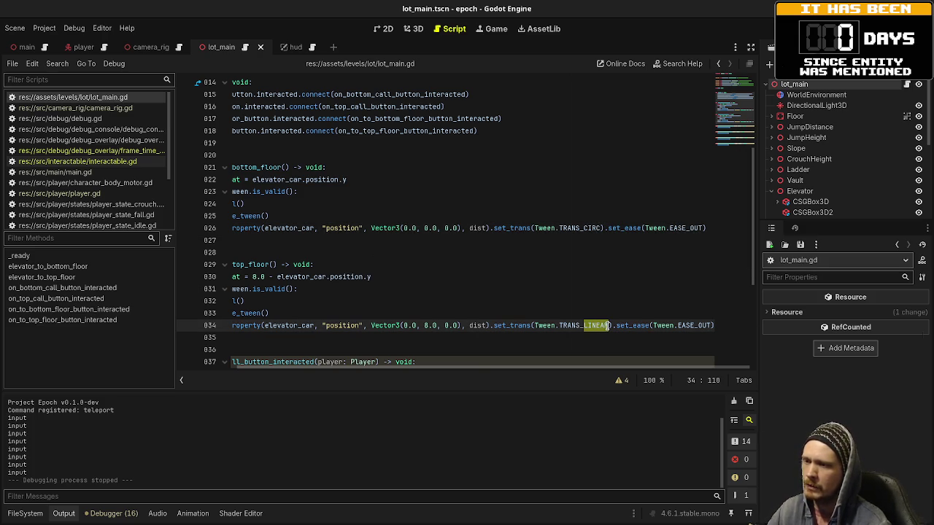
pyautogui.write('CIRC')
pyautogui.hotkey('ctrl', 's')
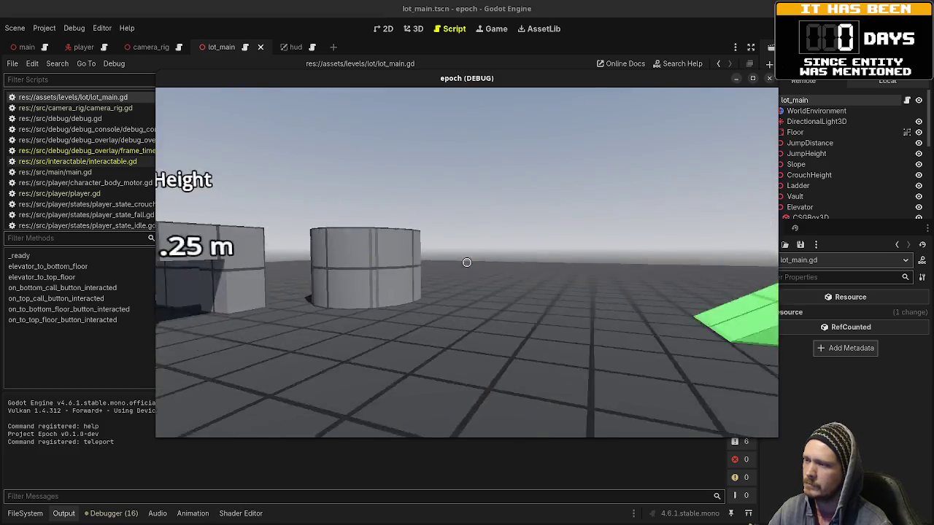
# Step: Ride the elevator with its call and floor buttons to check the circular easing, then stop with F8
pyautogui.press('w')
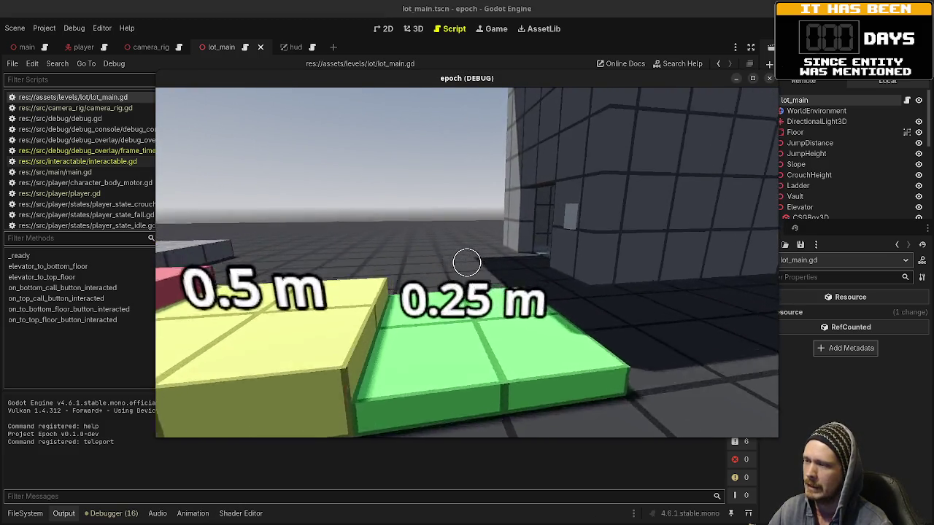
pyautogui.press('w')
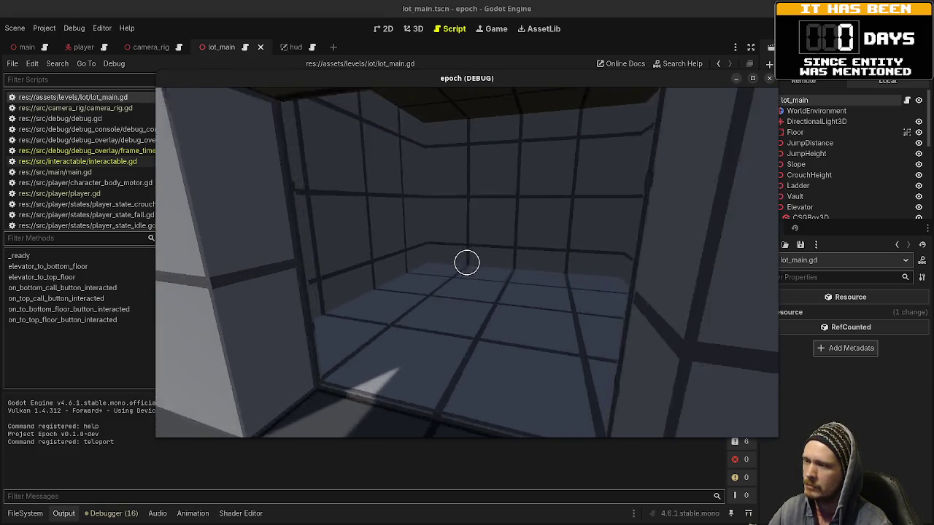
pyautogui.press('w')
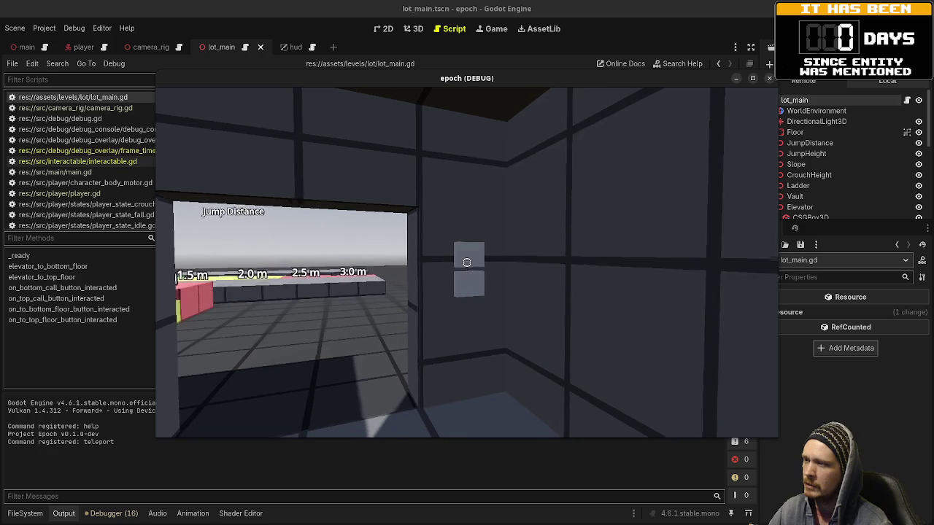
pyautogui.press('e')
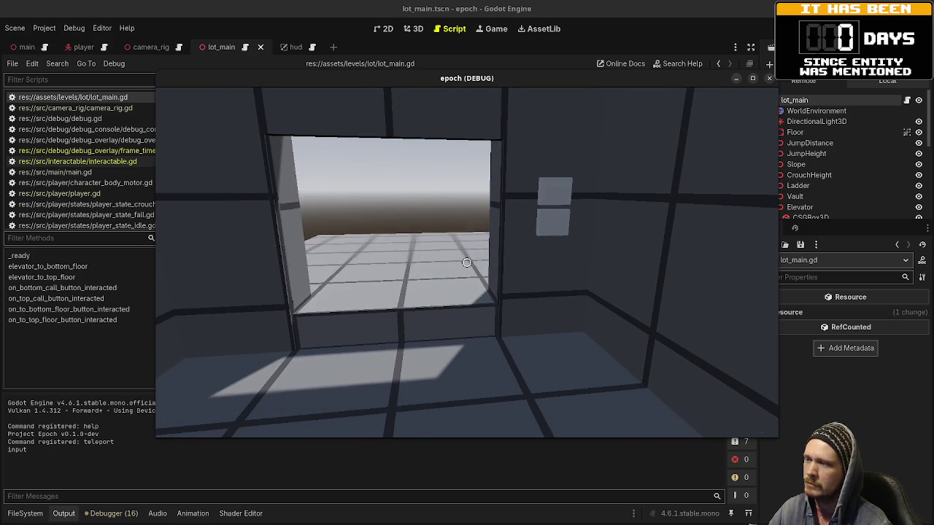
pyautogui.moveTo(467, 263)
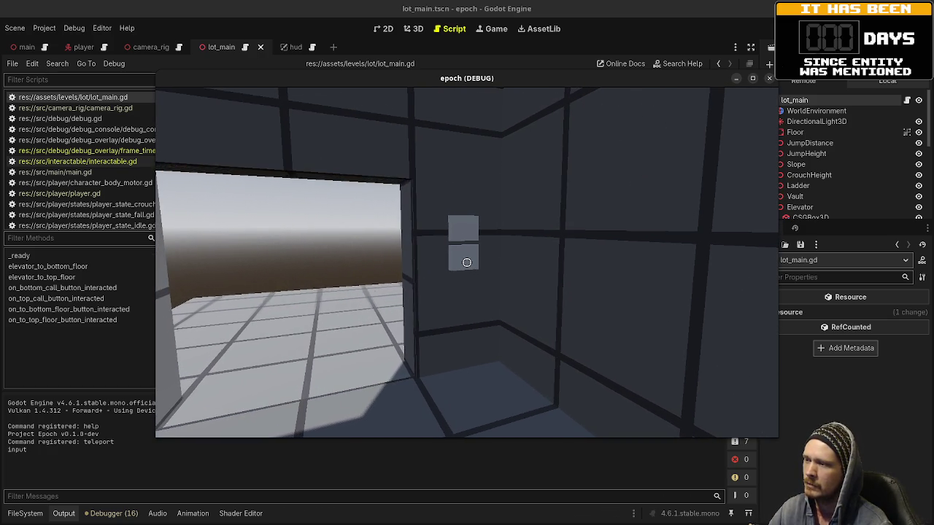
pyautogui.press('e')
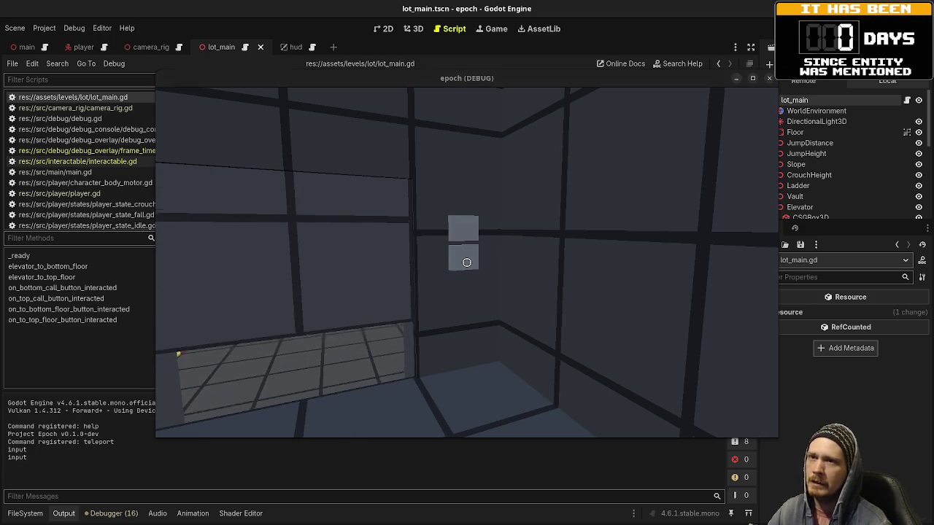
pyautogui.press('F8')
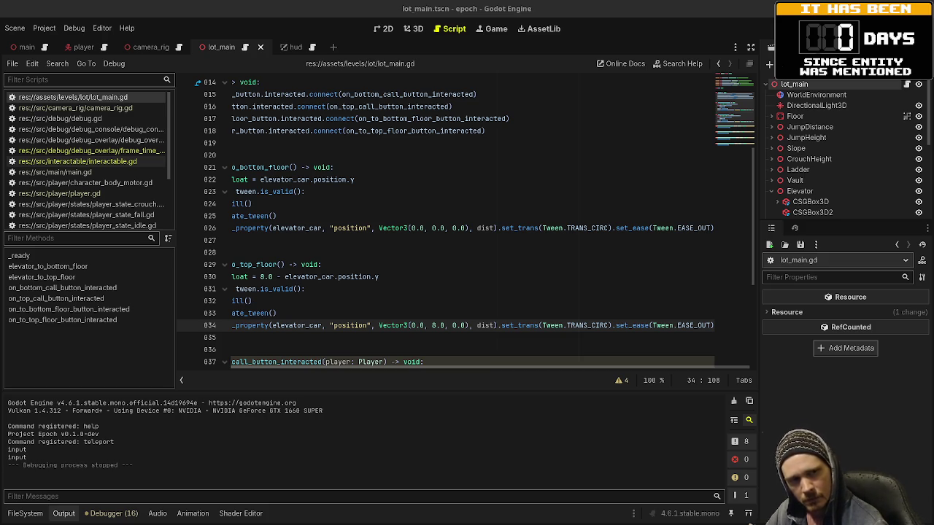
# Step: After checking the tween cheatsheet, change TRANS_CIRC to TRANS_BOUNCE on lines 26 and 34
pyautogui.hotkey('alt', 'Tab')
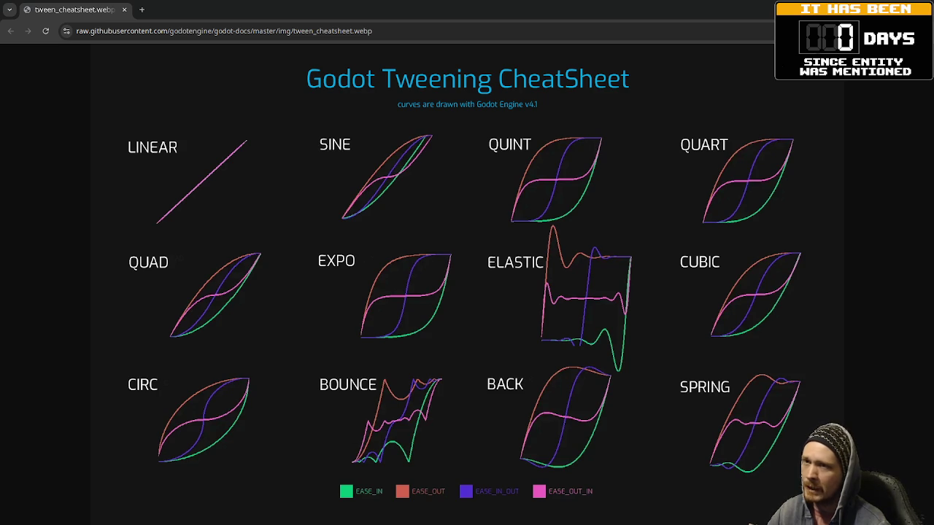
pyautogui.hotkey('alt', 'Tab')
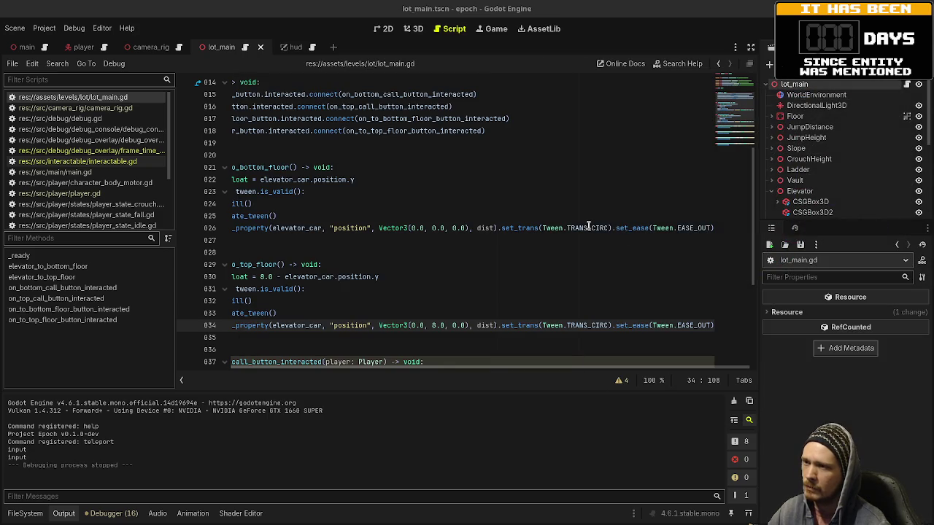
pyautogui.click(591, 227)
pyautogui.write('BOUNCE')
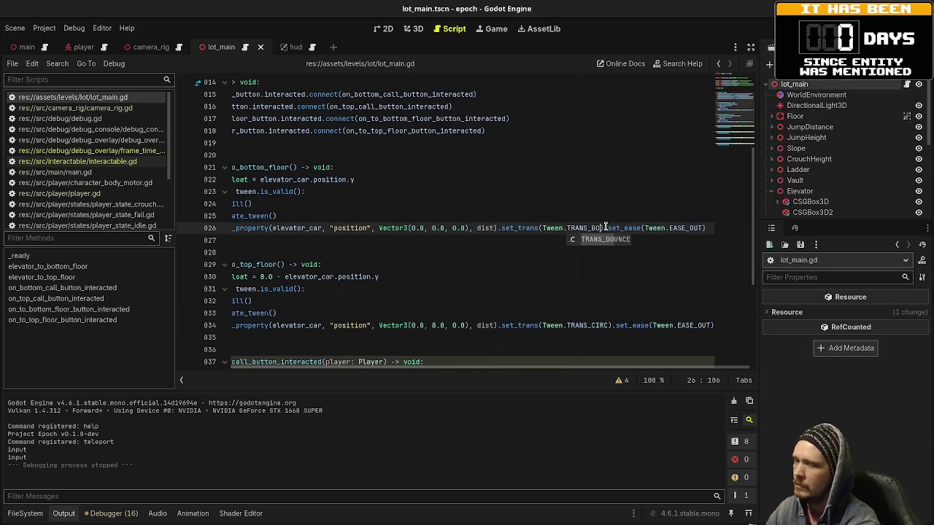
pyautogui.click(594, 326)
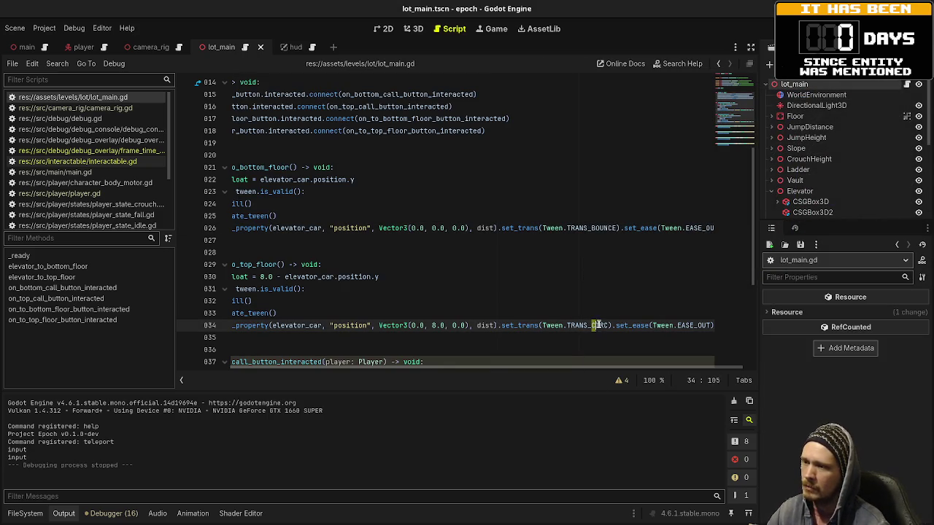
pyautogui.write('BOUNCE')
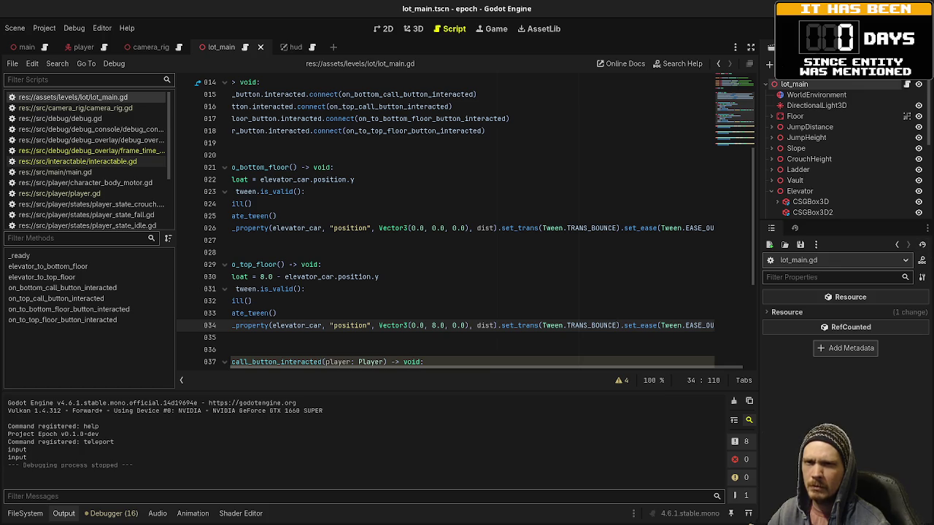
# Step: Change both tweens' easing from EASE_OUT to EASE_OUT_IN, save, and run the game
pyautogui.hotkey('alt', 'Tab')
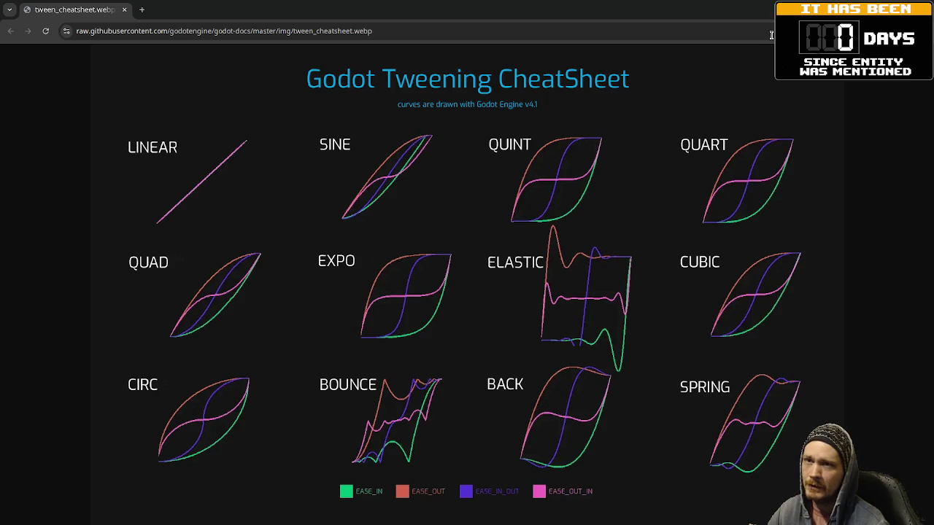
pyautogui.hotkey('alt', 'Tab')
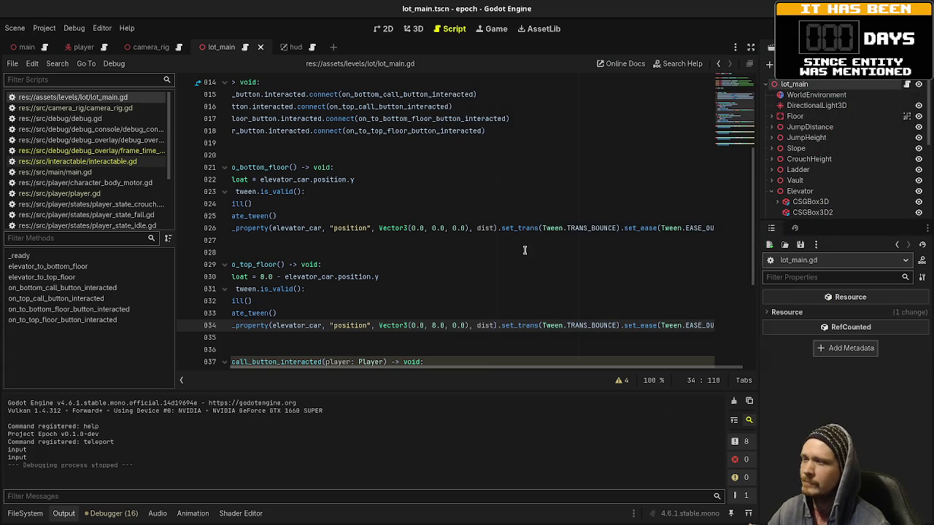
pyautogui.click(699, 227)
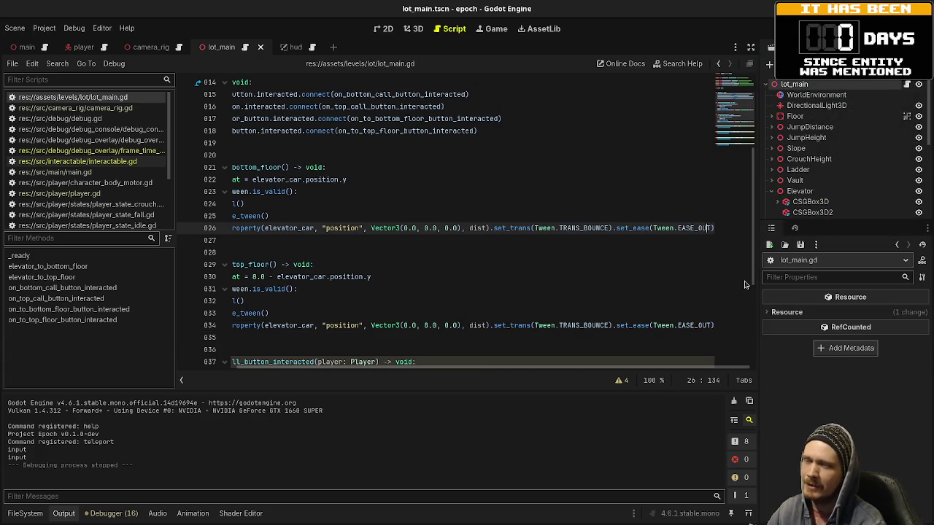
pyautogui.write('_IN')
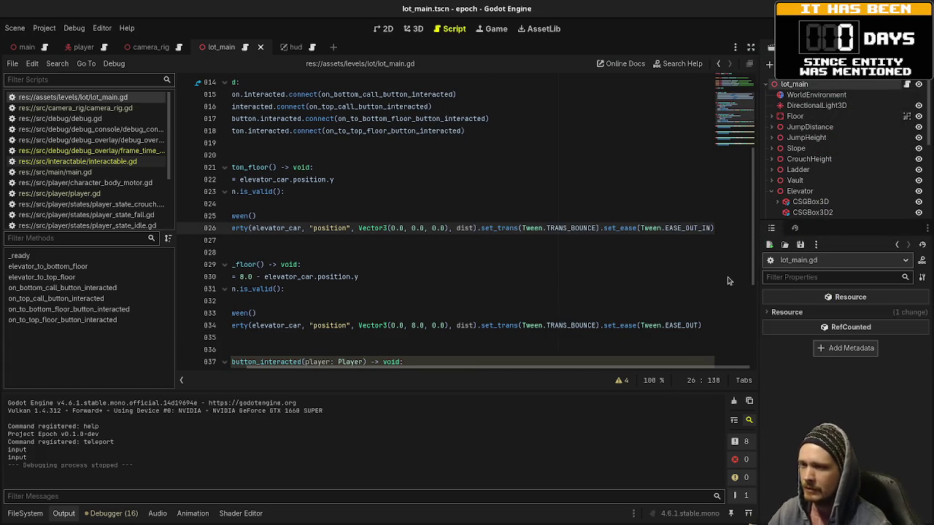
pyautogui.click(697, 325)
pyautogui.write('_IN')
pyautogui.hotkey('ctrl', 's')
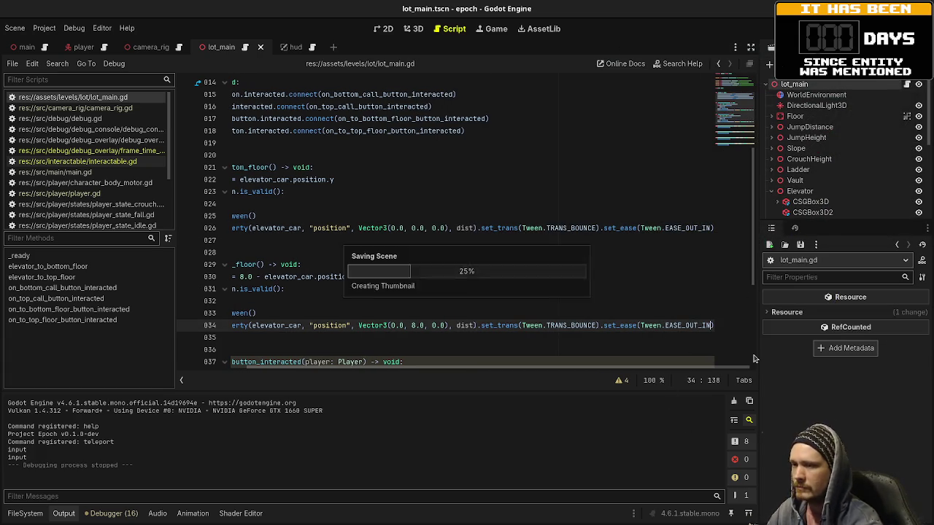
pyautogui.press('F5')
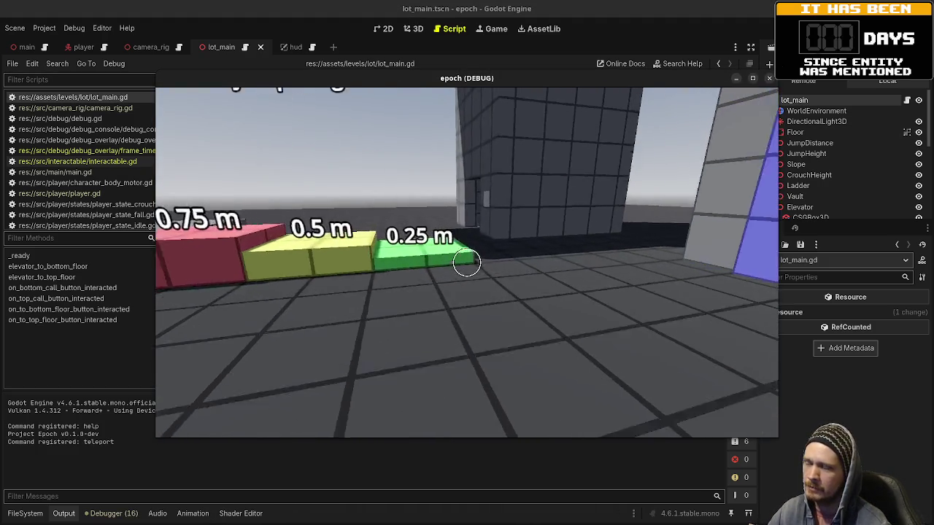
# Step: Walk into the elevator and use its buttons to ride the bounce-eased lift, then switch to the cheatsheet
pyautogui.press('w')
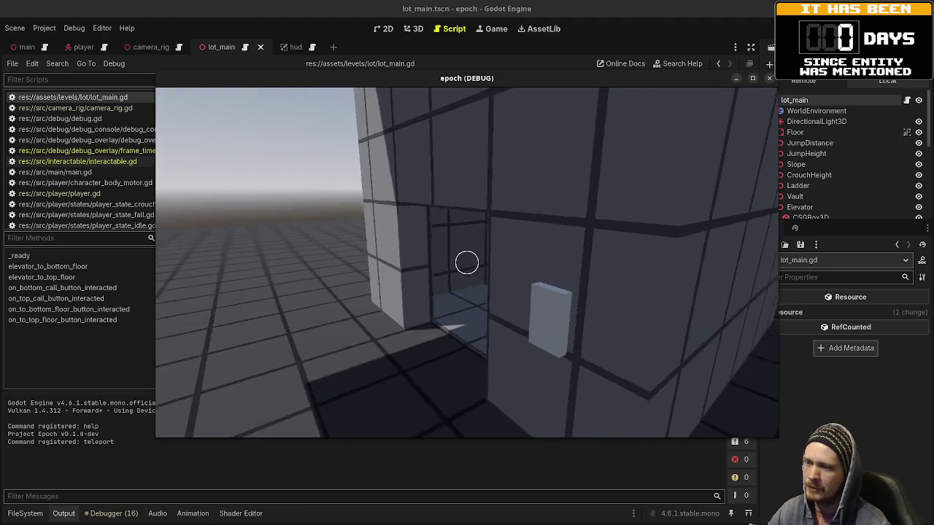
pyautogui.press('w')
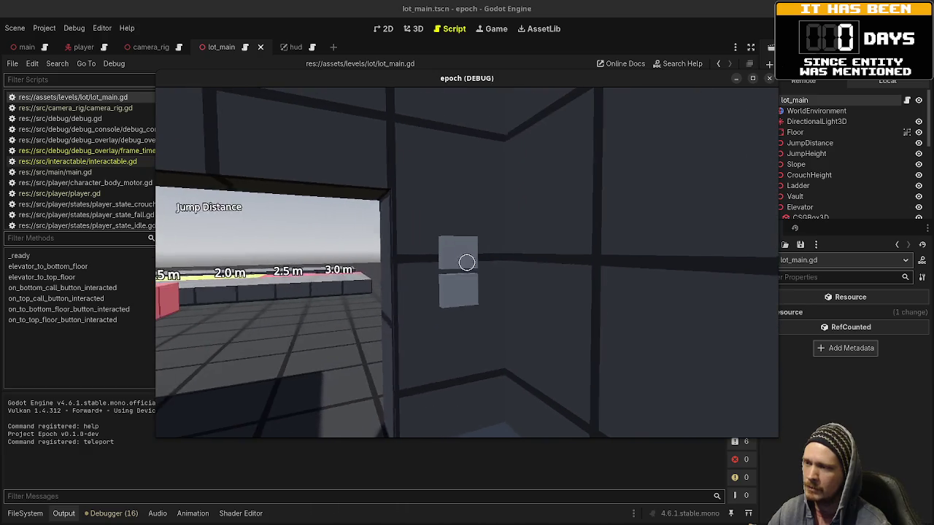
pyautogui.press('e')
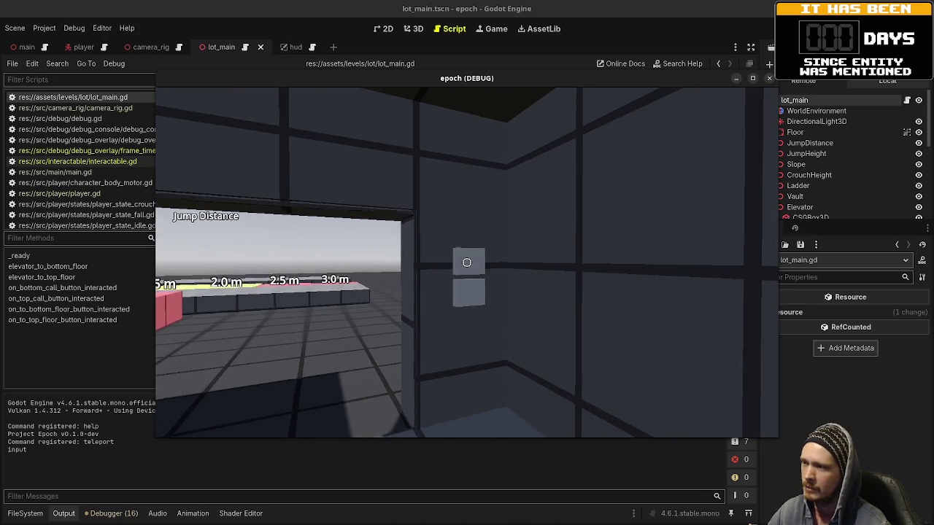
pyautogui.press('s')
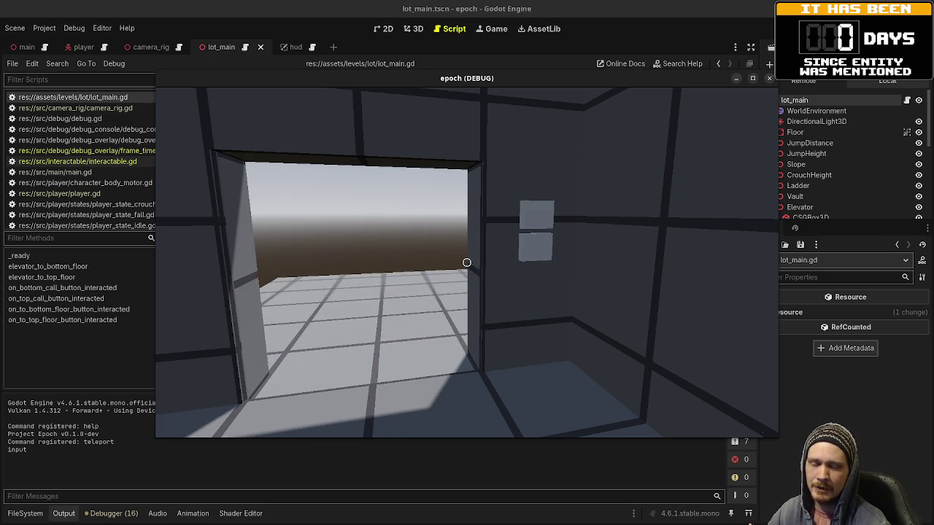
pyautogui.press('a')
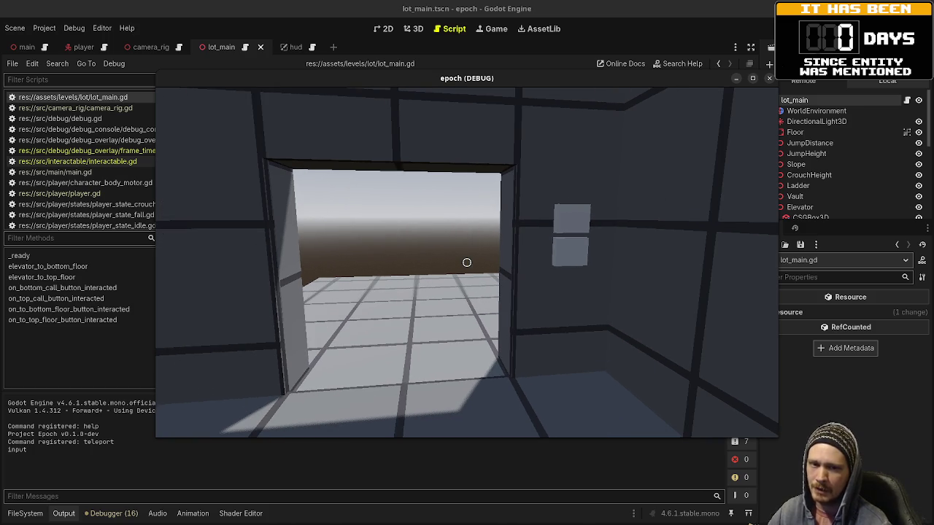
pyautogui.press('a')
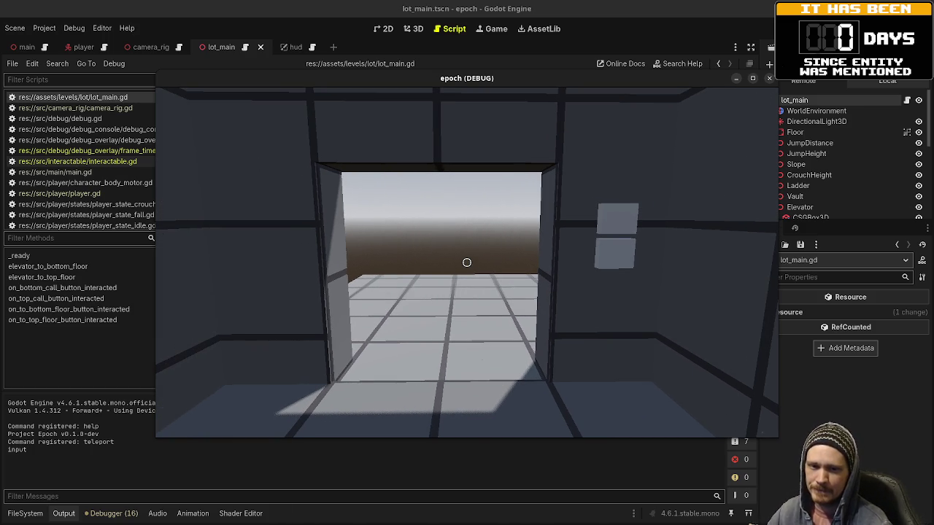
pyautogui.press('e')
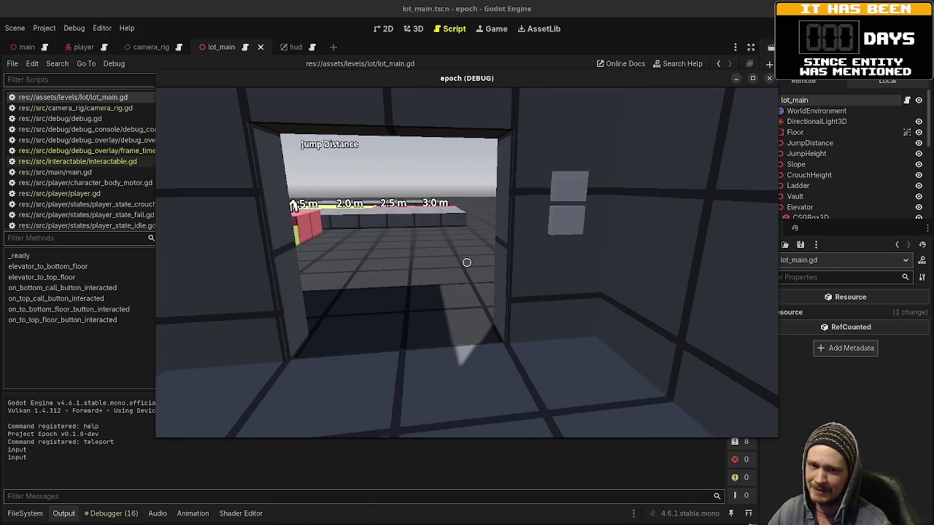
pyautogui.press('e')
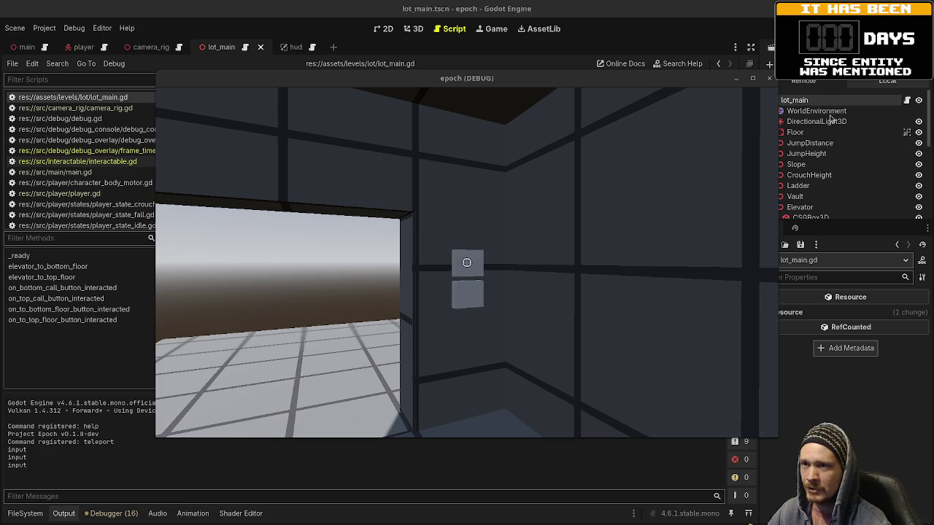
pyautogui.hotkey('alt', 'Tab')
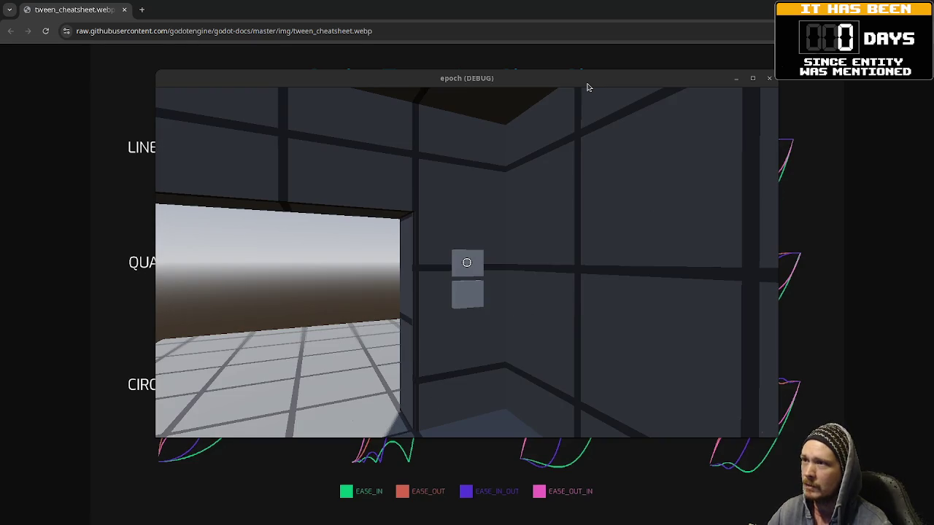
# Step: Move the game window aside to compare the BOUNCE curves on the cheatsheet, then return to Godot
pyautogui.moveTo(586, 88); pyautogui.dragTo(555, 521)
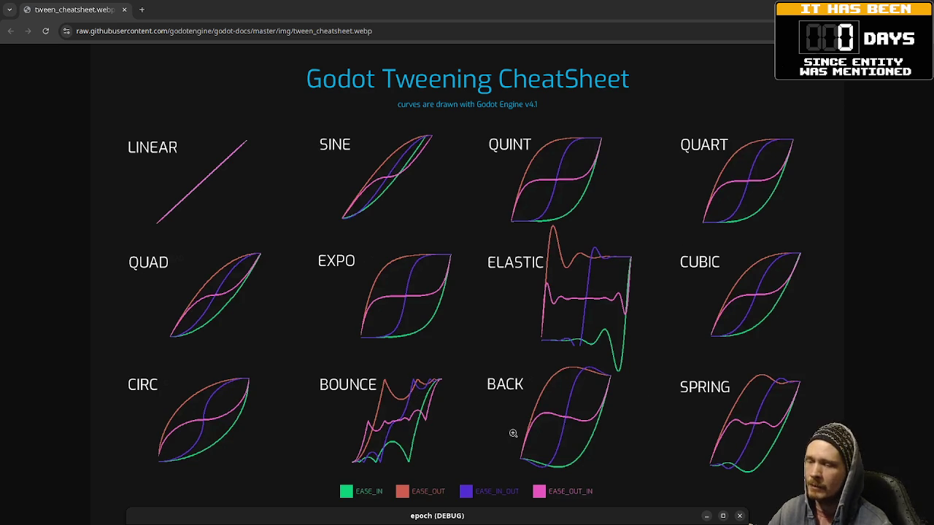
pyautogui.moveTo(502, 518)
pyautogui.mouseDown()
pyautogui.moveTo(582, 171)
pyautogui.moveTo(546, 126)
pyautogui.mouseUp()
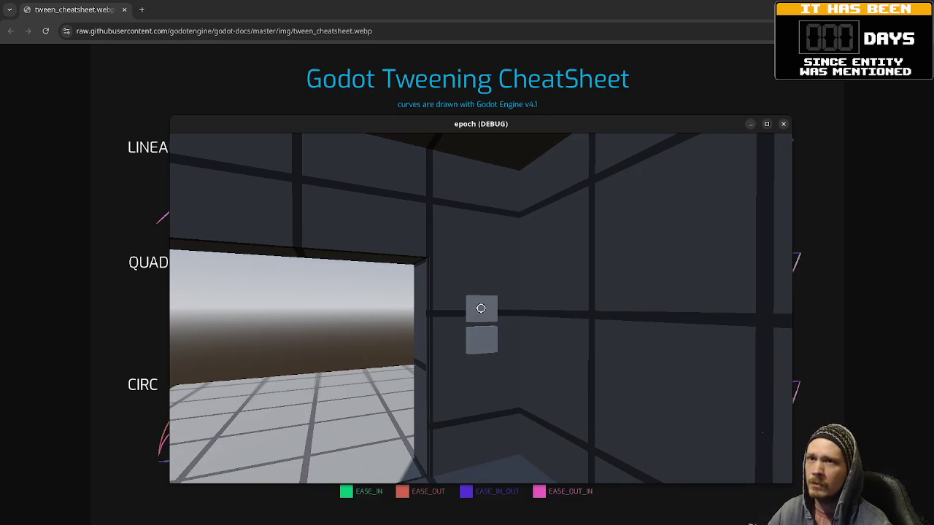
pyautogui.hotkey('alt', 'Tab')
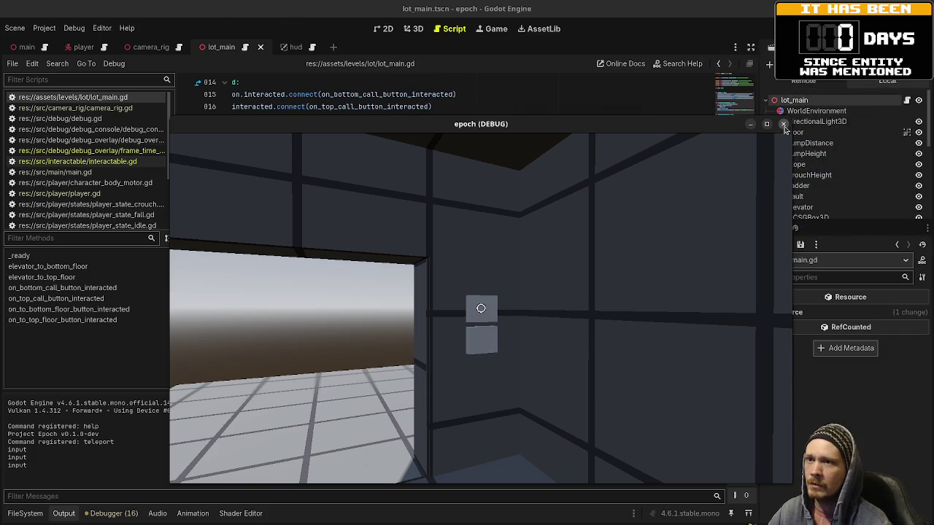
# Step: Stop the game, change the easing from OUT_IN to EASE_IN_OUT on lines 34 and 26, and relaunch
pyautogui.click(783, 125)
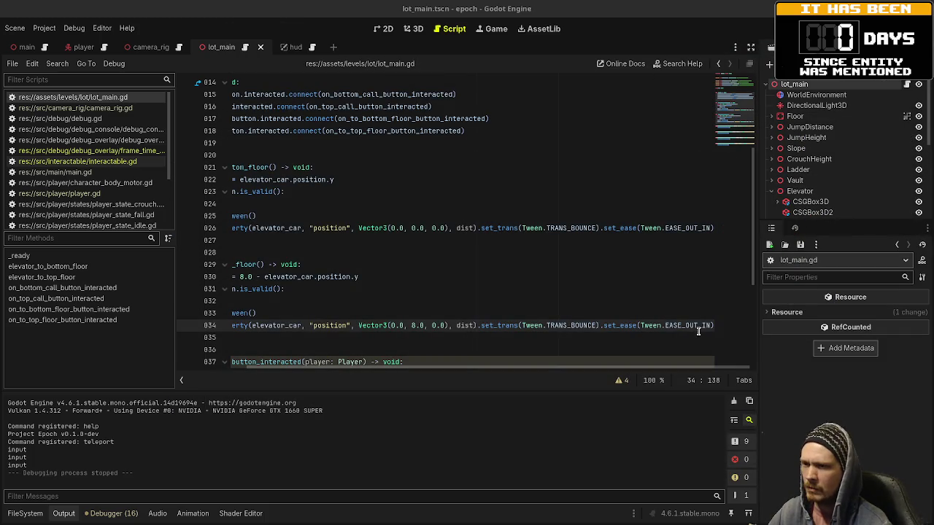
pyautogui.hotkey('shift', 'Right')
pyautogui.hotkey('shift', 'Right')
pyautogui.hotkey('shift', 'Right')
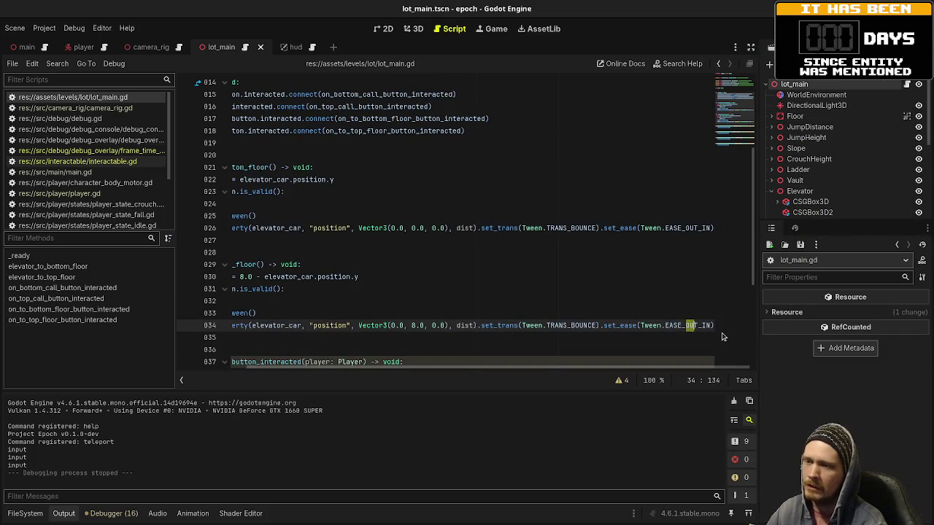
pyautogui.write('IN_OUT')
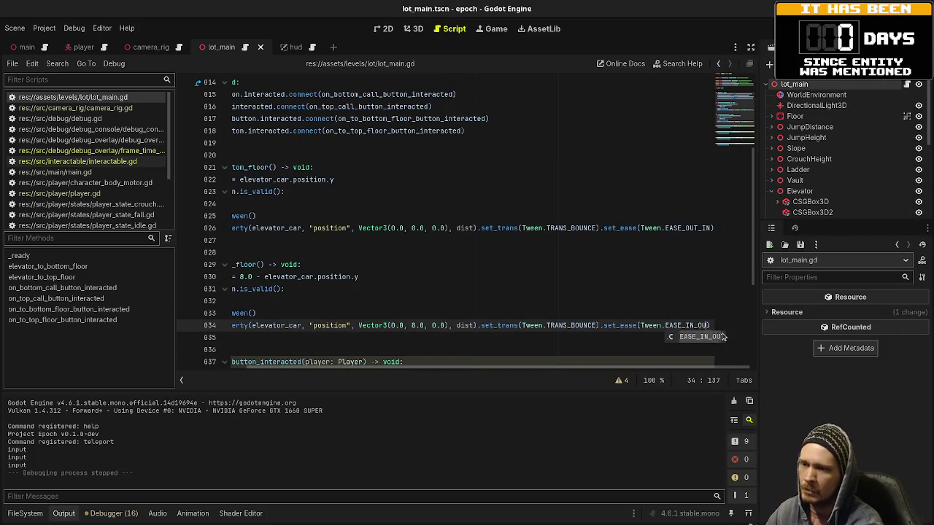
pyautogui.moveTo(686, 228); pyautogui.dragTo(709, 229)
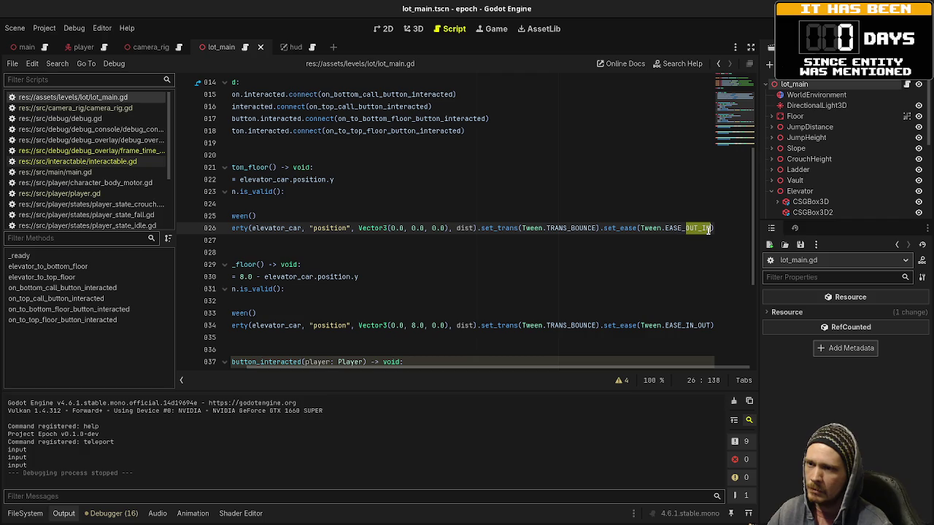
pyautogui.write('IN_OUT')
pyautogui.press('F5')
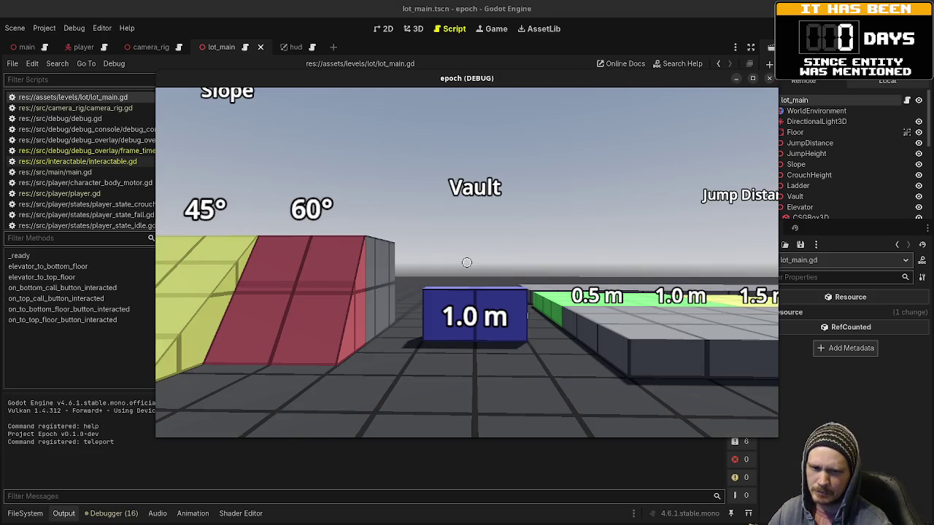
# Step: Ride the EASE_IN_OUT elevator in the game, stop it with F8, and return to the cheatsheet
pyautogui.moveTo(467, 263)
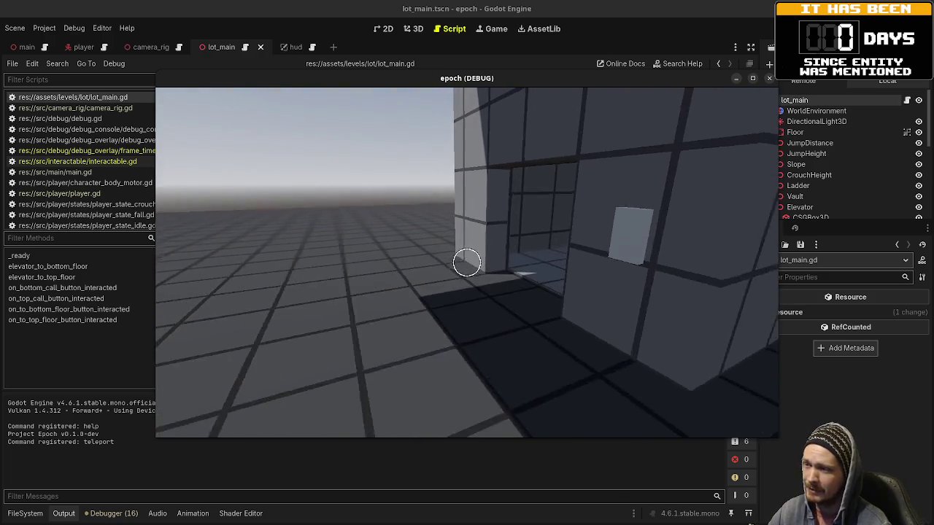
pyautogui.press('w')
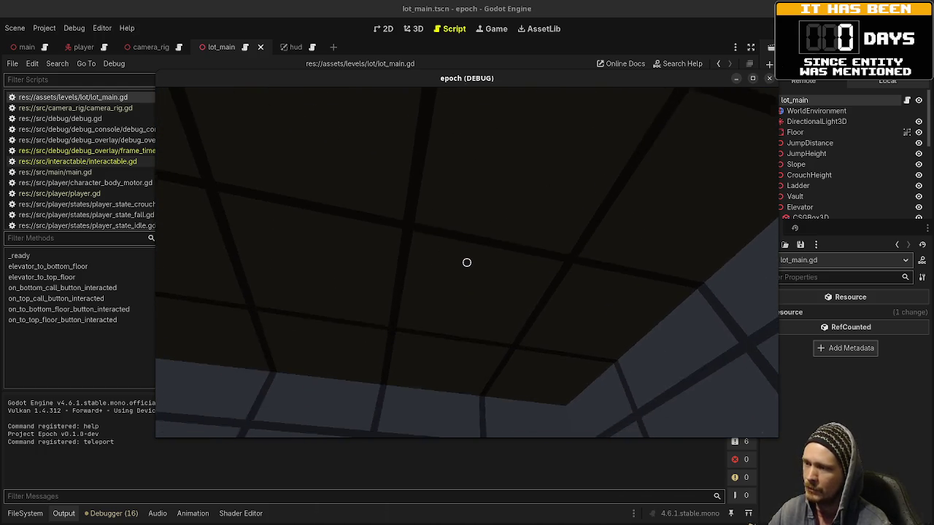
pyautogui.press('e')
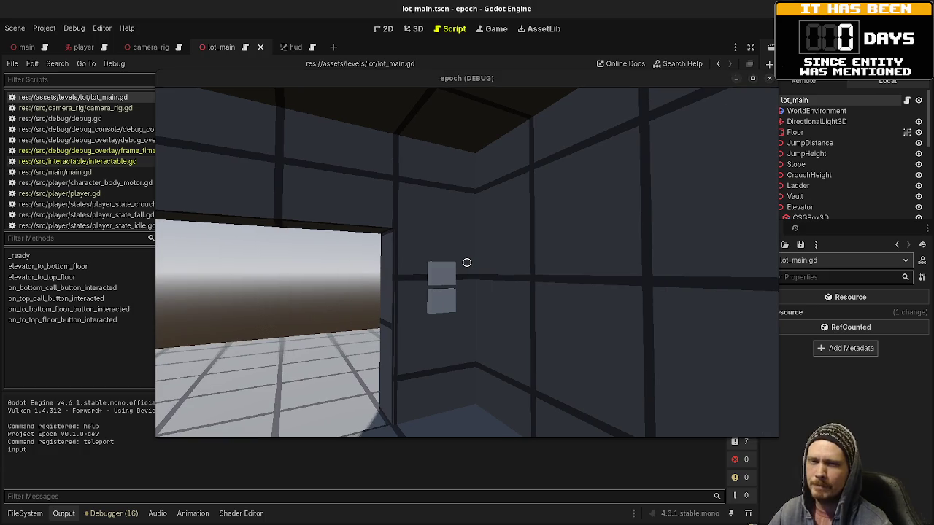
pyautogui.press('F8')
pyautogui.hotkey('alt', 'Tab')
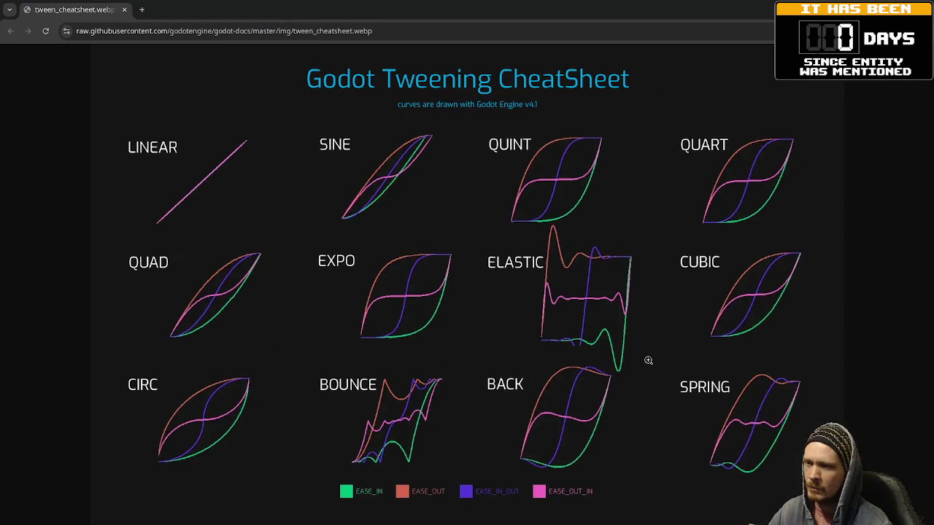
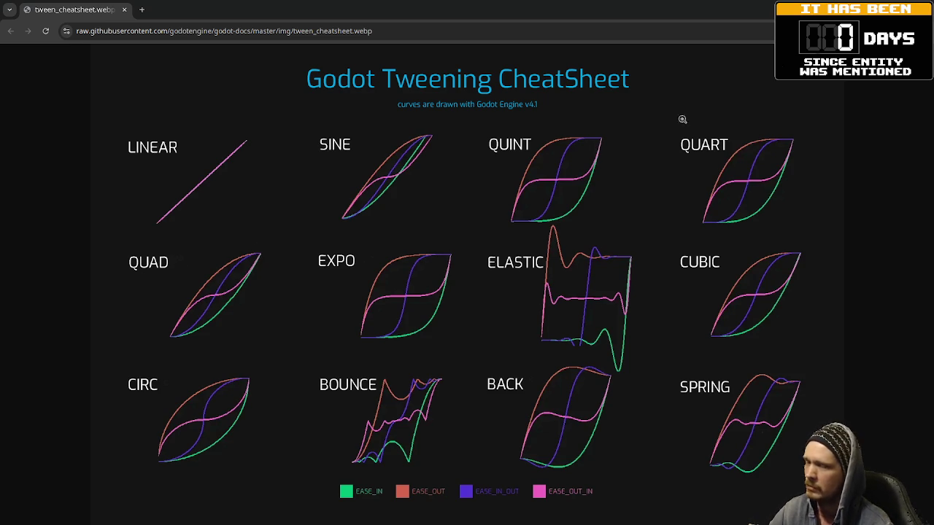
# Step: Return from the Chrome tweening cheat sheet to lot_main.gd in the Godot script editor
pyautogui.hotkey('alt', 'Tab')
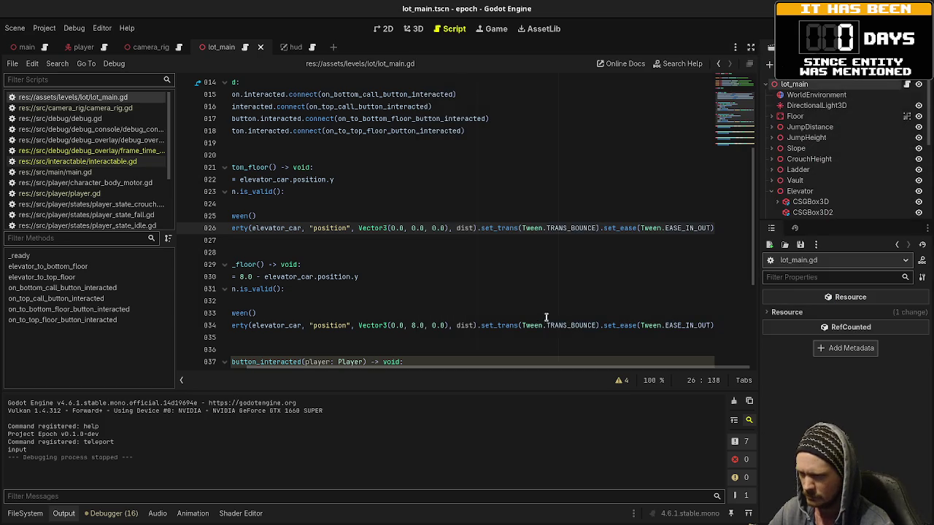
# Step: Change the elevator tween transition from TRANS_BOUNCE to TRANS_QUAD, save, and run the project
pyautogui.click(571, 227)
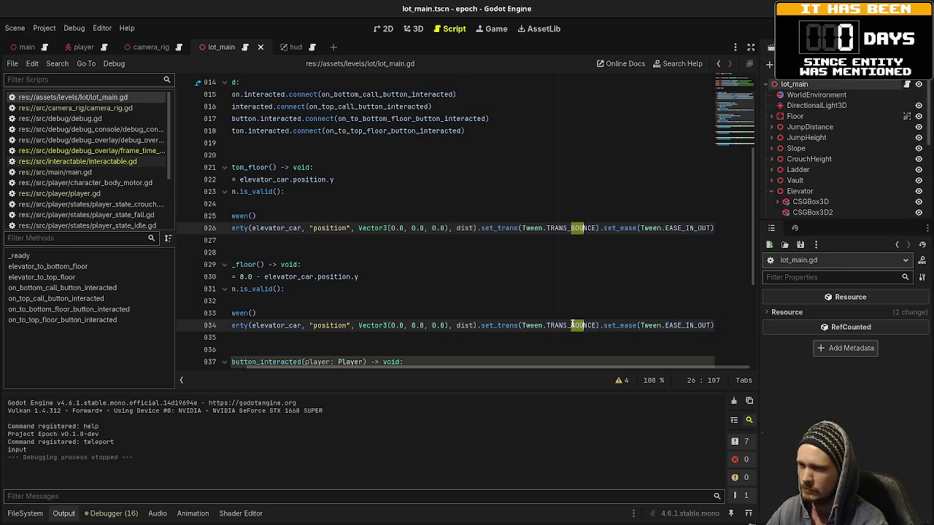
pyautogui.write('Q')
pyautogui.press('Tab')
pyautogui.hotkey('ctrl', 's')
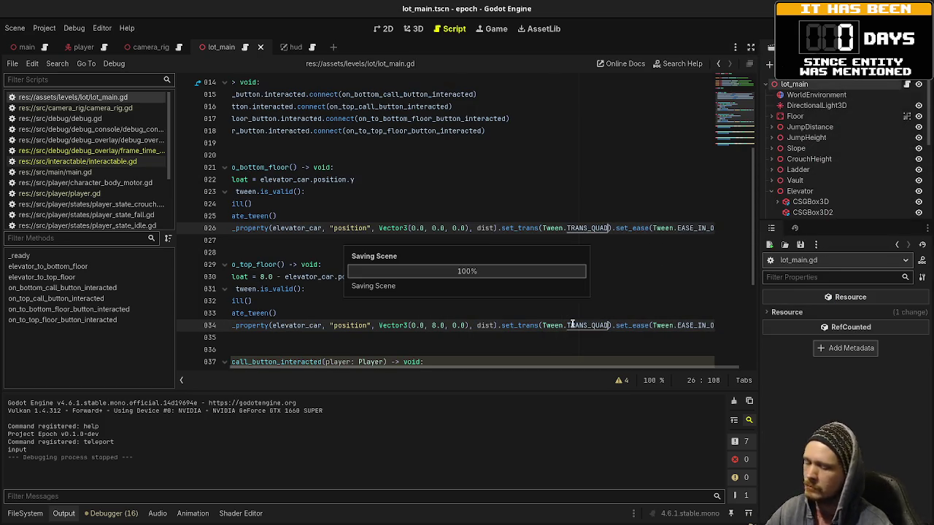
pyautogui.press('F5')
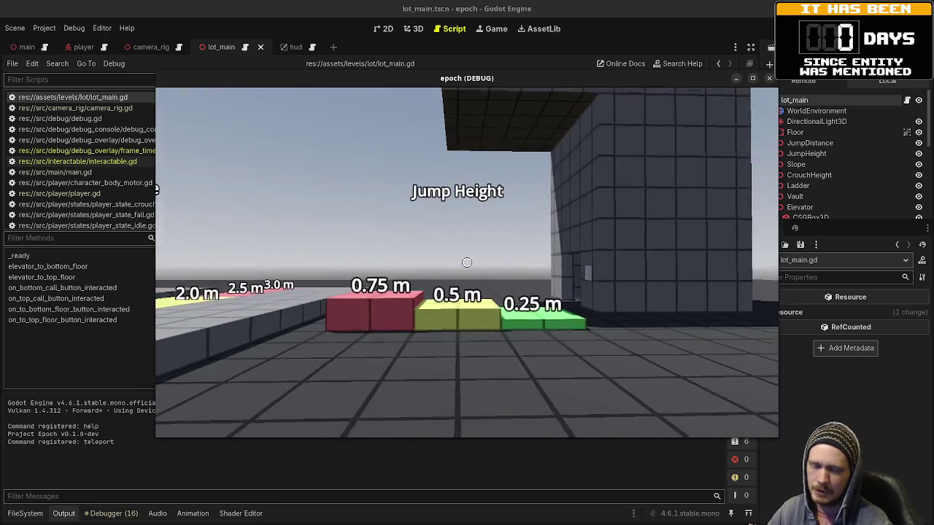
# Step: Walk into the elevator and press its button to ride up
pyautogui.press('w')
pyautogui.press('w')
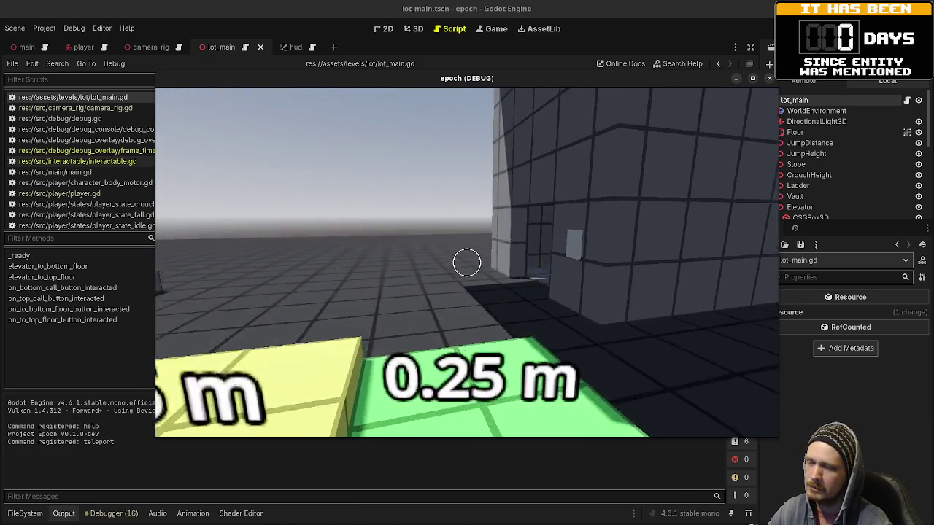
pyautogui.press('w')
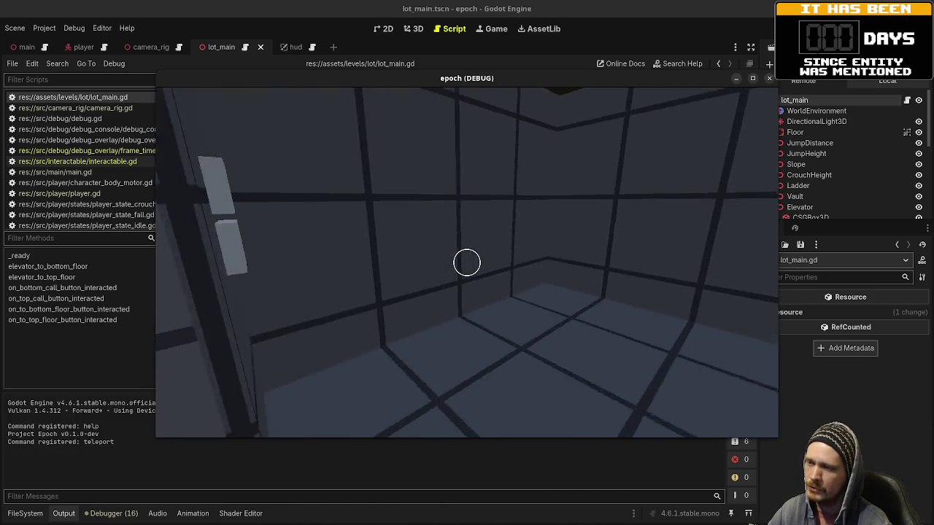
pyautogui.press('e')
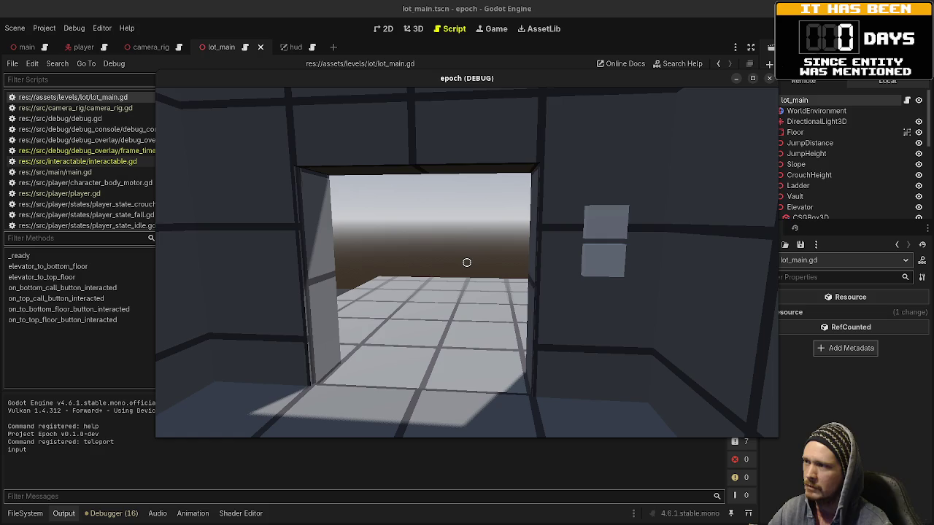
# Step: Step out on the upper floor and press the call button to summon the elevator
pyautogui.press('w')
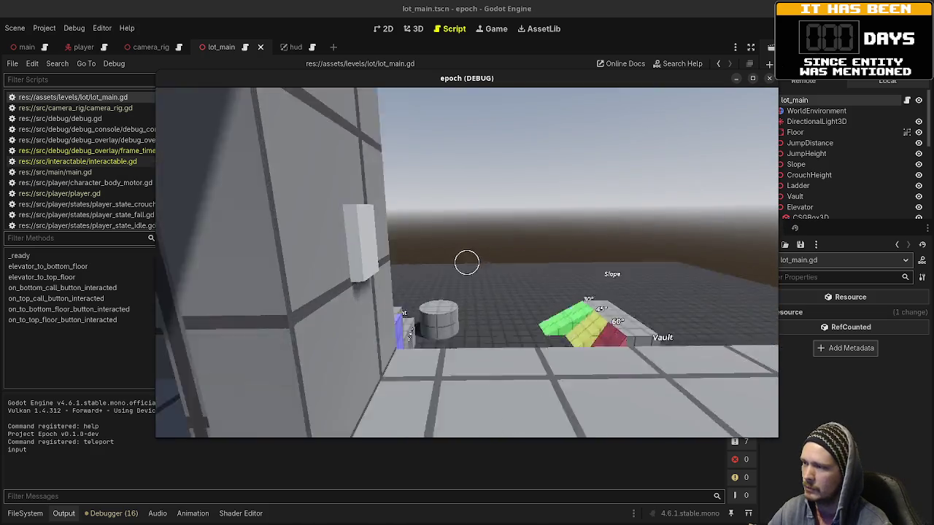
pyautogui.press('w')
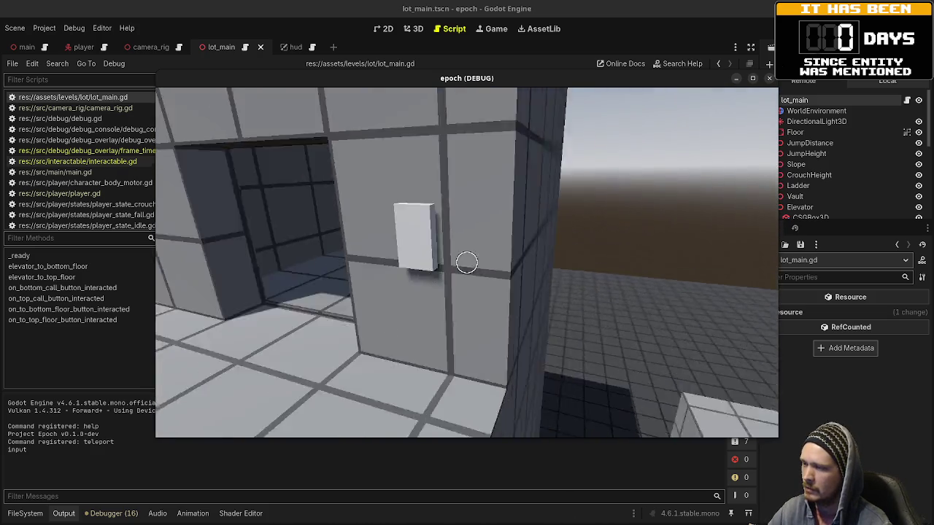
pyautogui.press('w')
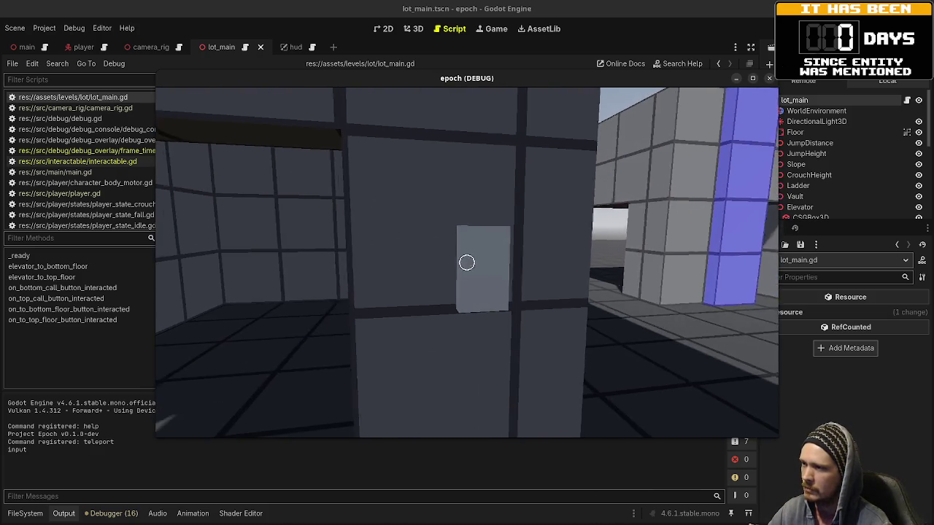
pyautogui.press('e')
pyautogui.press('s')
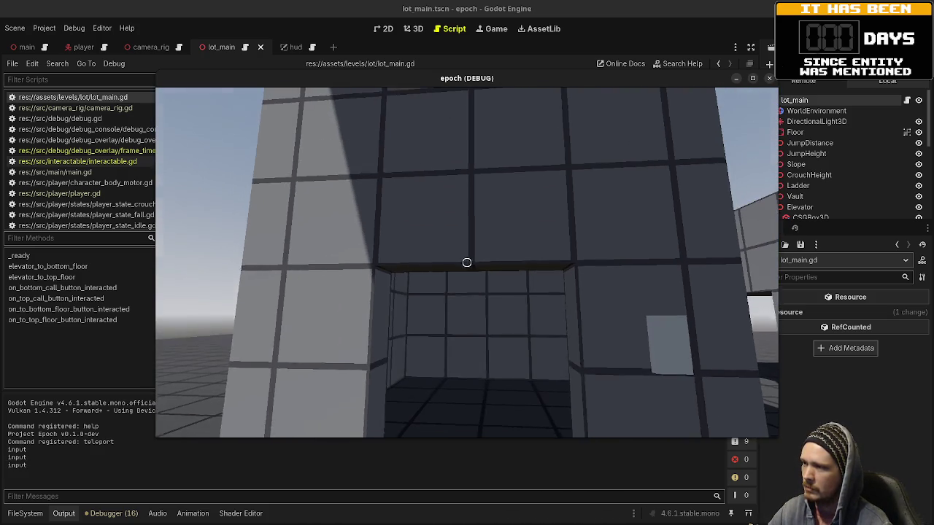
# Step: Walk back through the opened doorway into the elevator cabin
pyautogui.press('w')
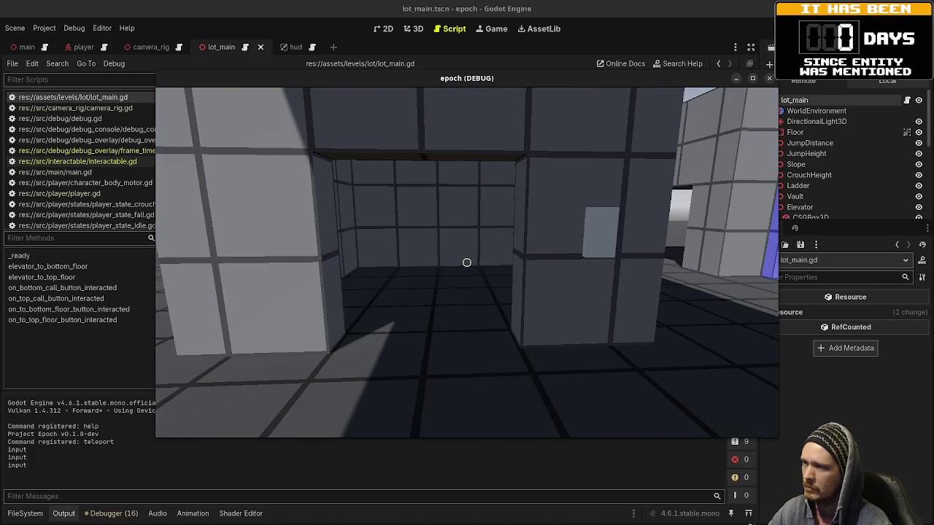
pyautogui.press('s')
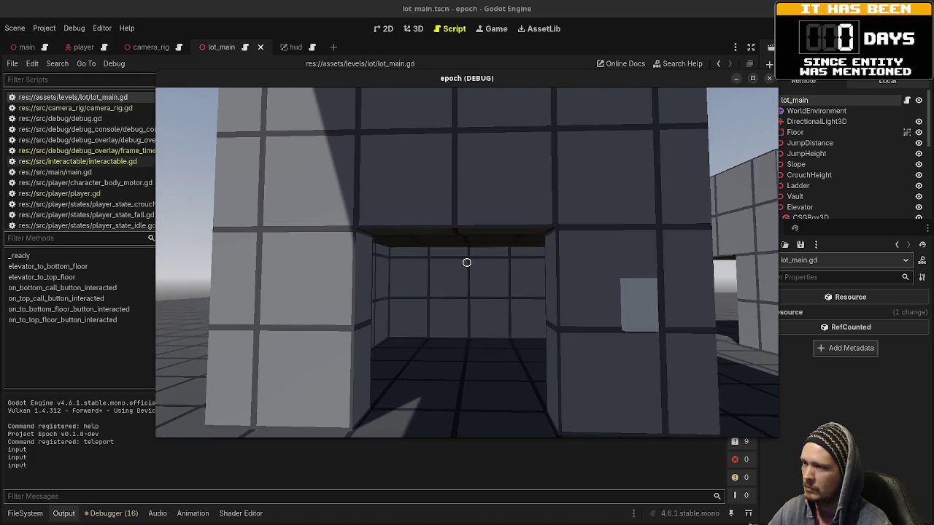
pyautogui.press('w')
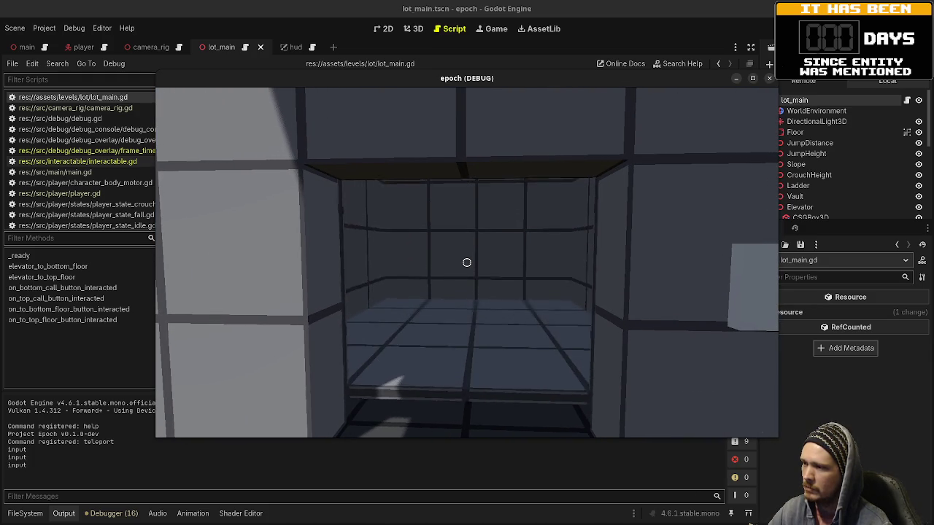
pyautogui.press('w')
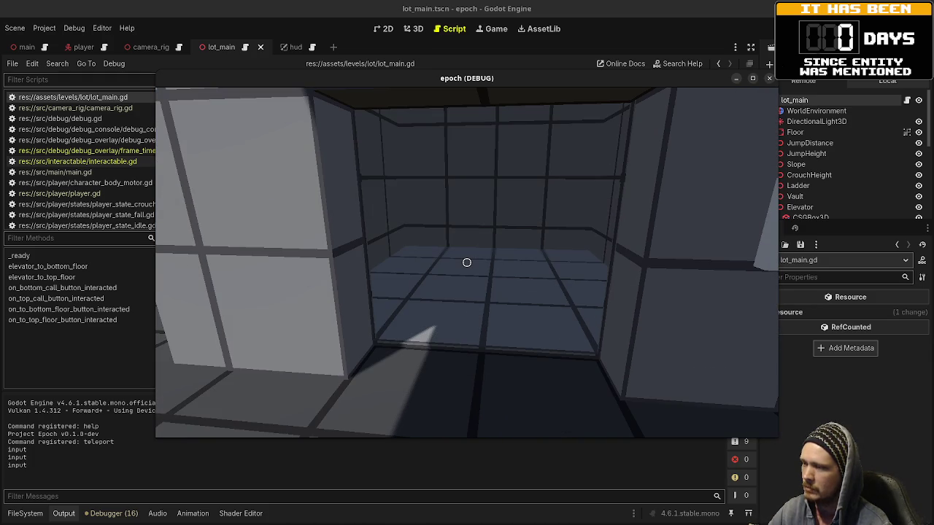
pyautogui.press('w')
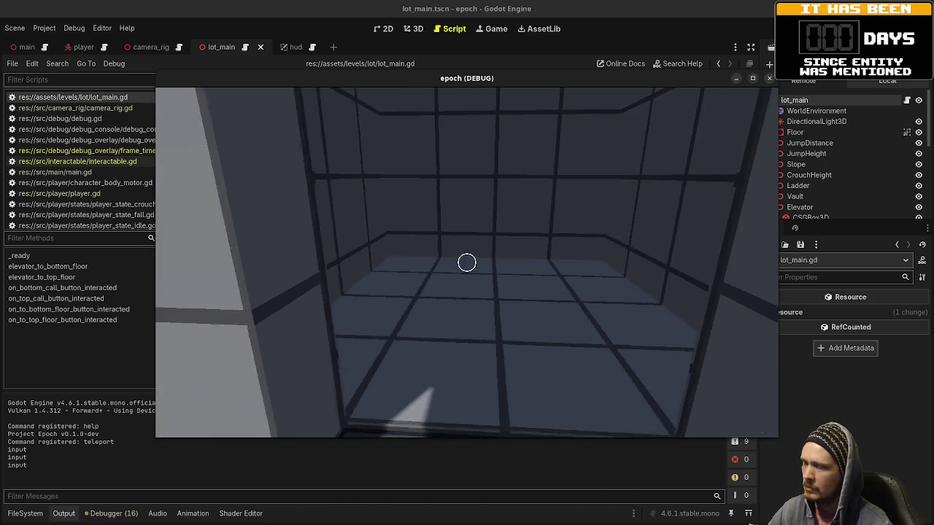
pyautogui.press('w')
pyautogui.press('w')
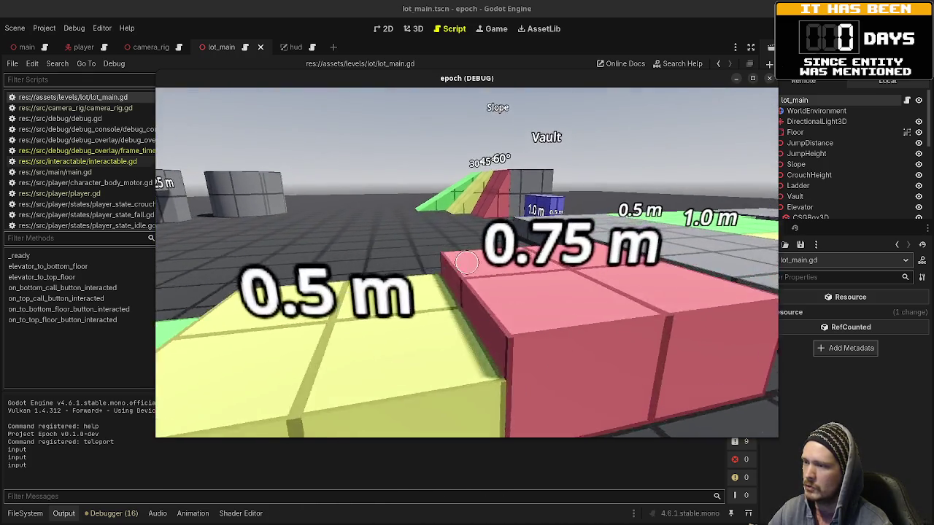
pyautogui.press('w')
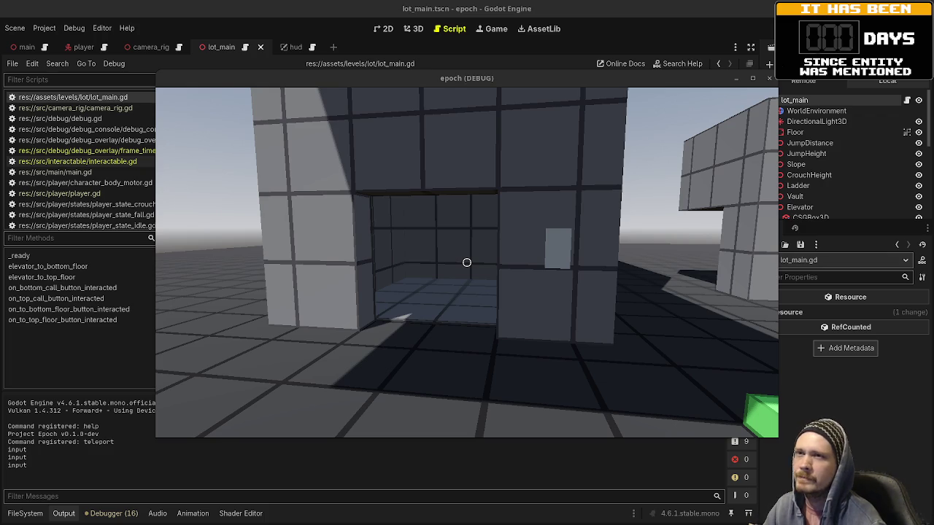
# Step: Stop the running game with F8
pyautogui.press('F8')
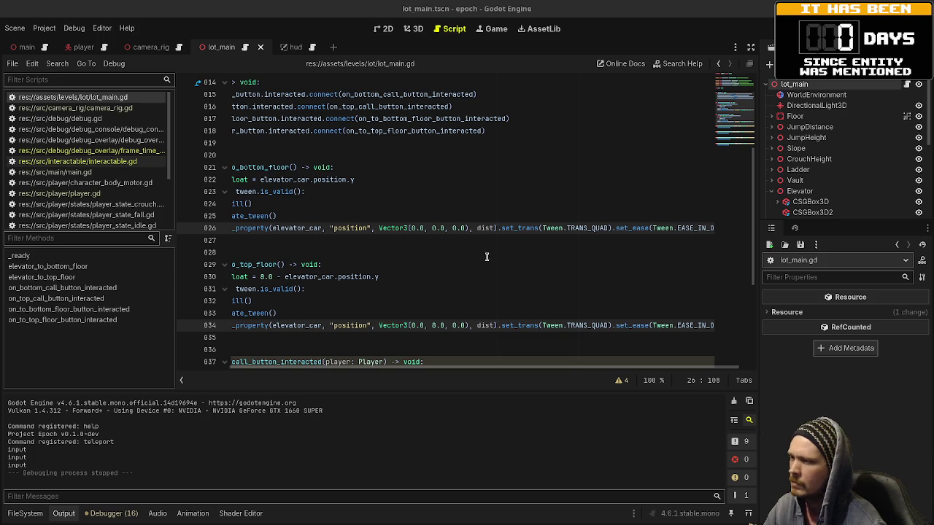
# Step: Select the ElevatorCar node in the 3D scene and open its AnimatableBody3D class documentation
pyautogui.click(407, 29)
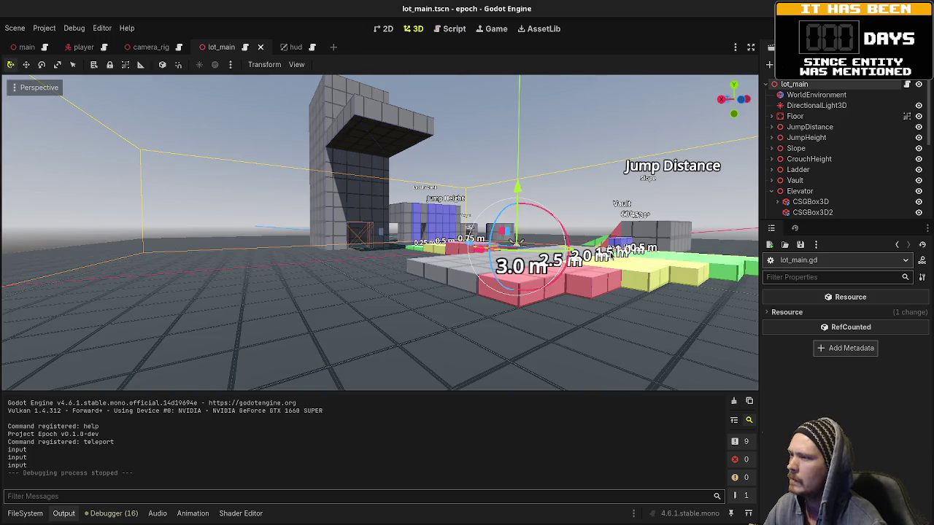
pyautogui.press('w')
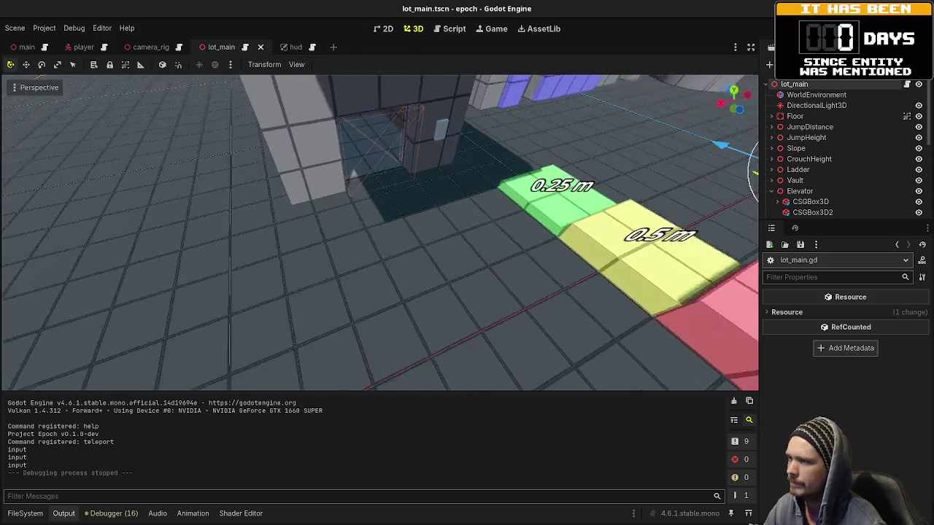
pyautogui.click(799, 191)
pyautogui.scroll(-3, 828, 203)
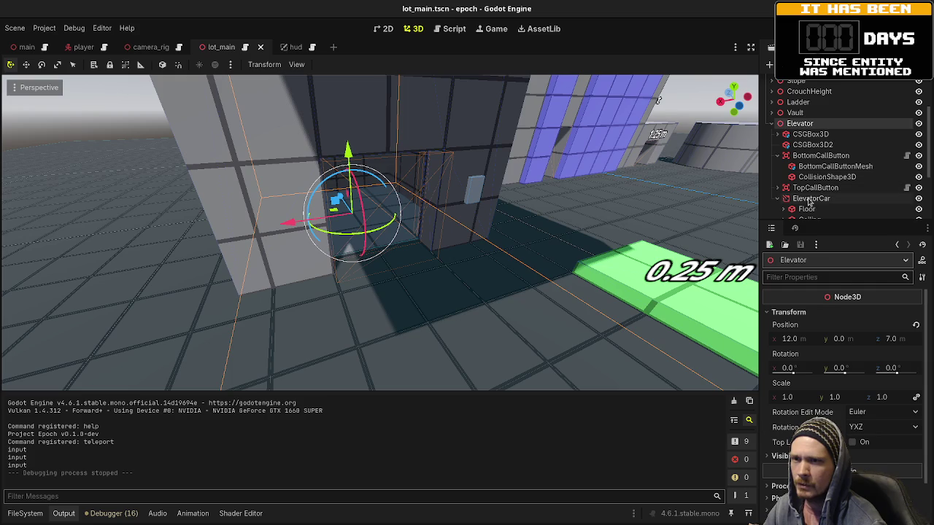
pyautogui.click(807, 199)
pyautogui.scroll(-2, 807, 200)
pyautogui.scroll(-3, 807, 201)
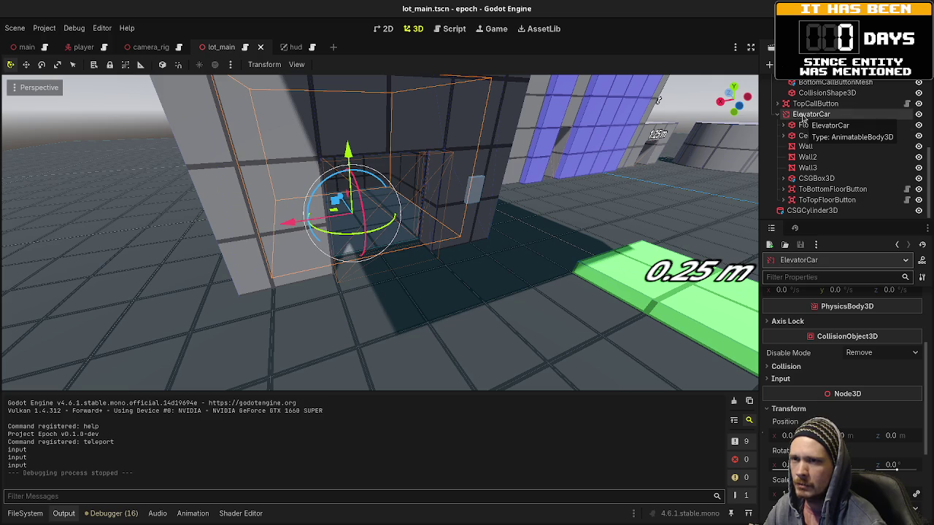
pyautogui.rightClick(804, 117)
pyautogui.click(823, 345)
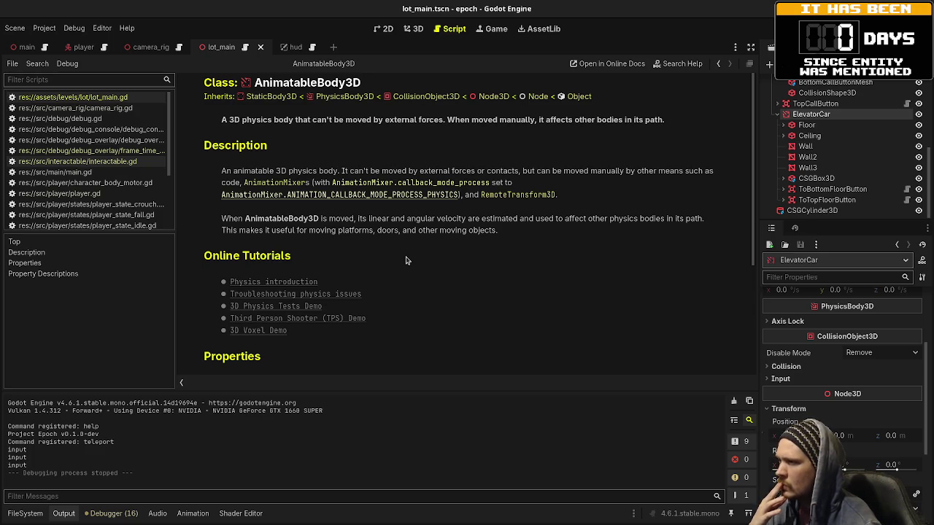
# Step: Close the AnimatableBody3D docs page and return to the 3D view of the elevator
pyautogui.scroll(-3, 407, 261)
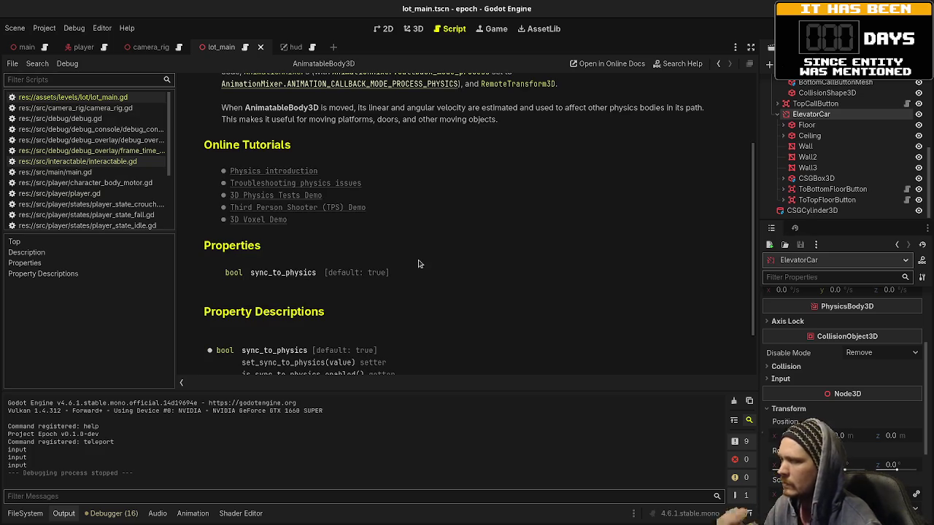
pyautogui.scroll(3, 418, 263)
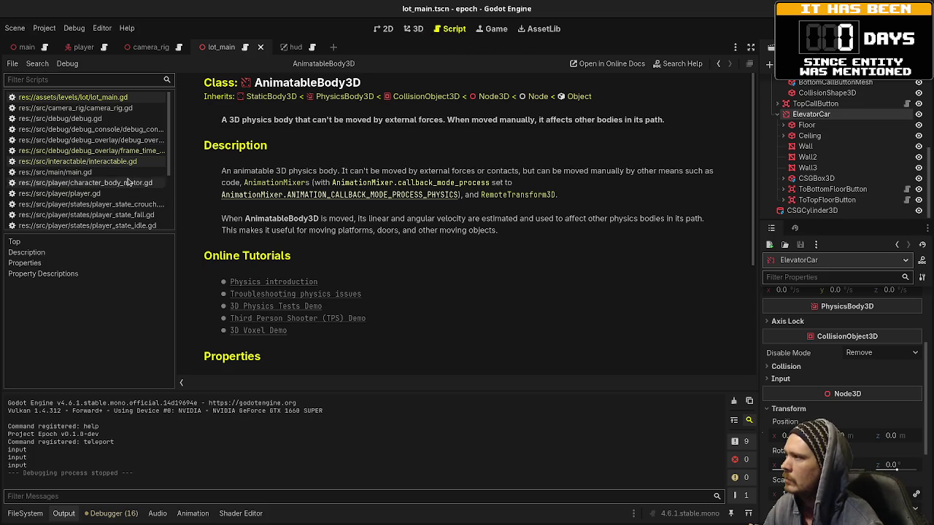
pyautogui.scroll(-3, 127, 182)
pyautogui.rightClick(71, 222)
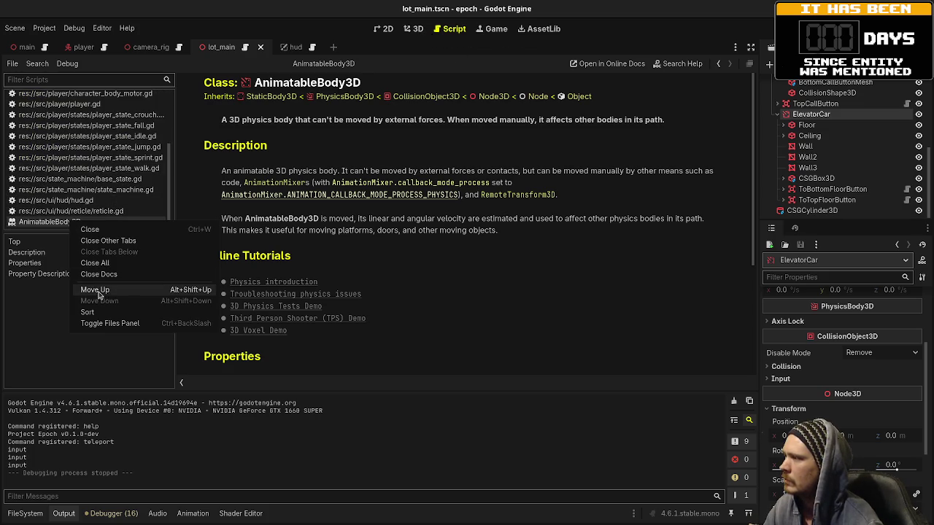
pyautogui.click(99, 275)
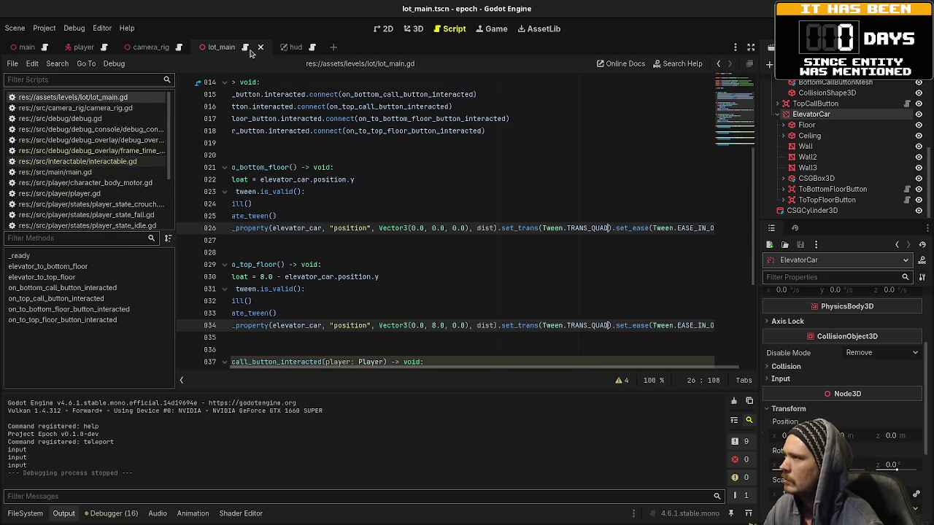
pyautogui.click(413, 29)
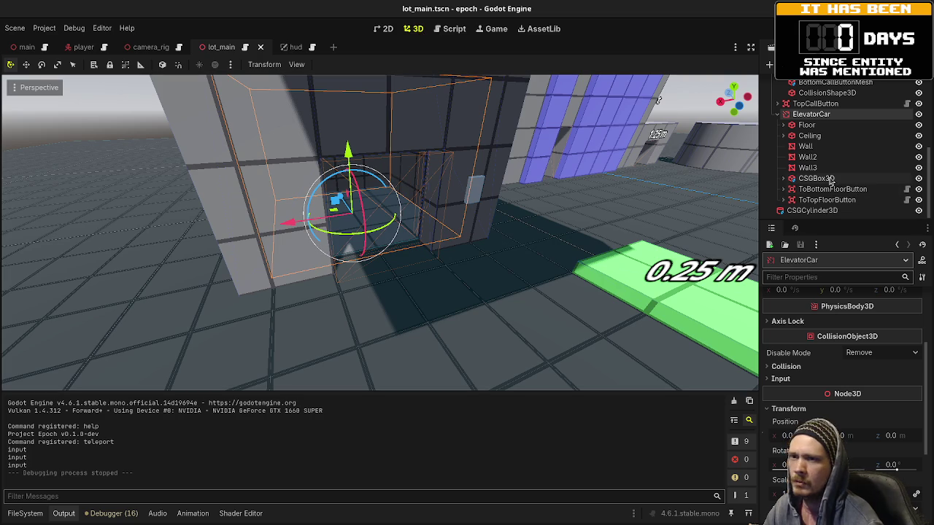
# Step: Add an AnimatableBody3D child node under ElevatorCar
pyautogui.click(806, 125)
pyautogui.click(812, 115)
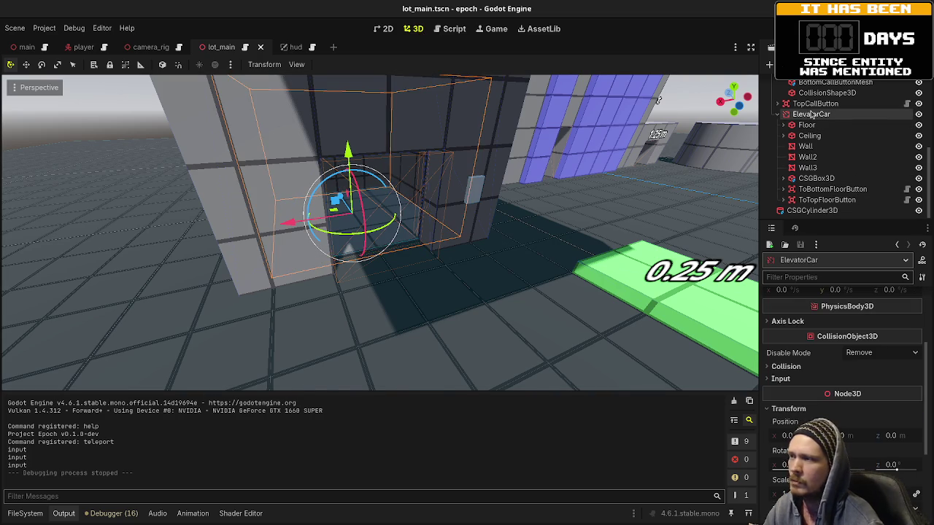
pyautogui.hotkey('ctrl', 'a')
pyautogui.write('animat')
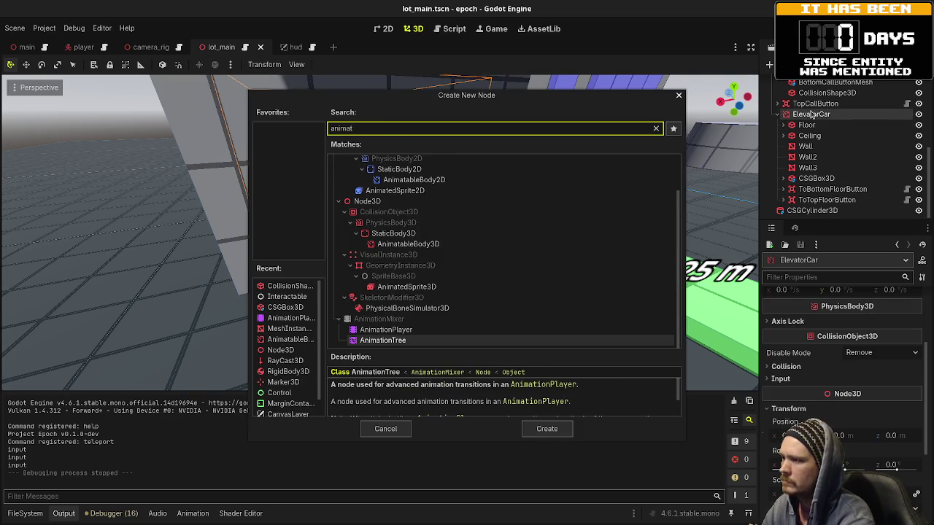
pyautogui.write('i')
pyautogui.press('BackSpace')
pyautogui.write('a')
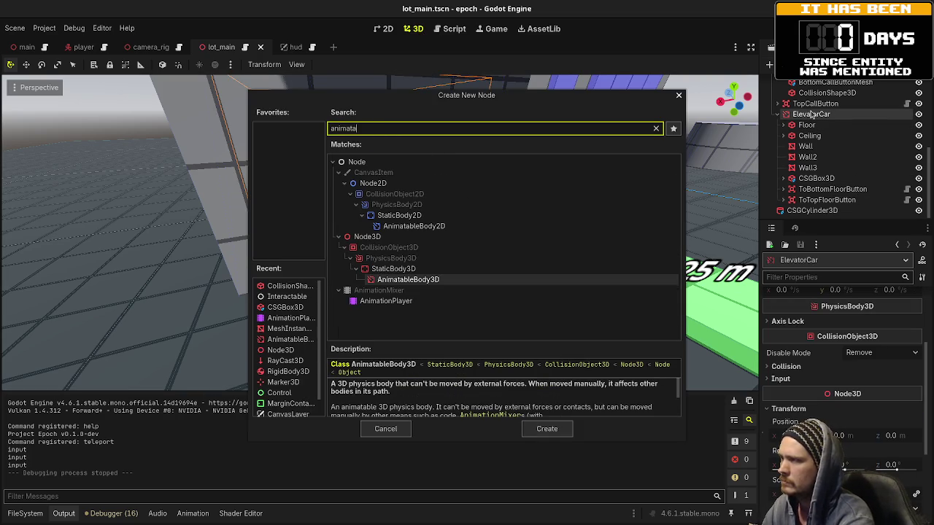
pyautogui.press('Return')
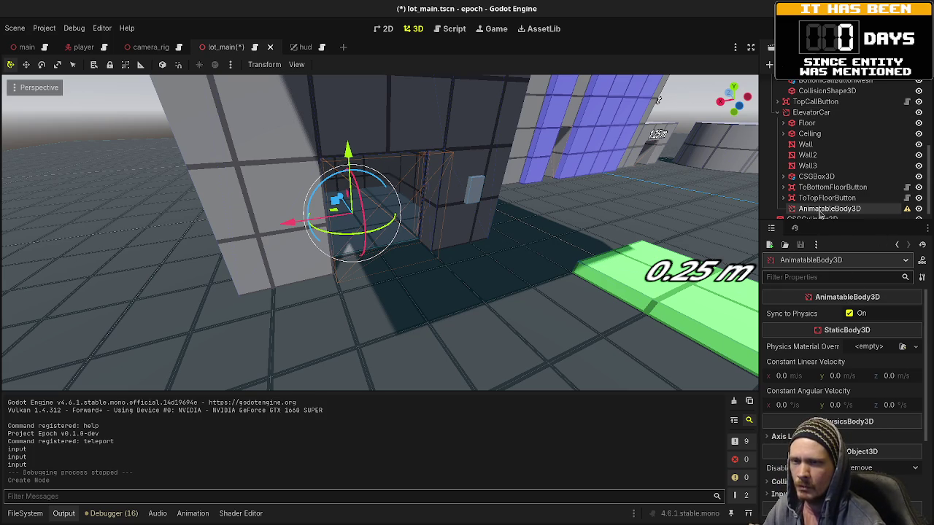
# Step: Add a CollisionShape3D and a MeshInstance3D as children of the AnimatableBody3D
pyautogui.hotkey('ctrl', 'a')
pyautogui.write('collisionsh')
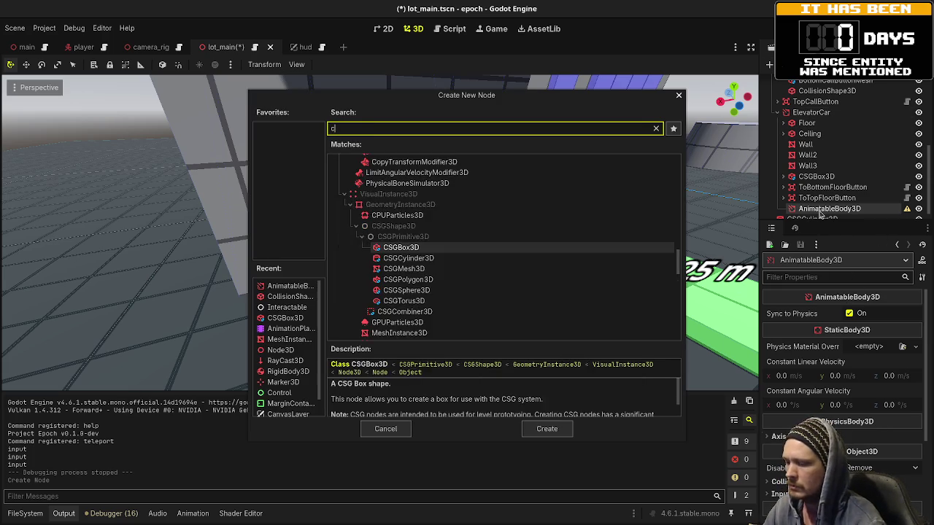
pyautogui.press('Return')
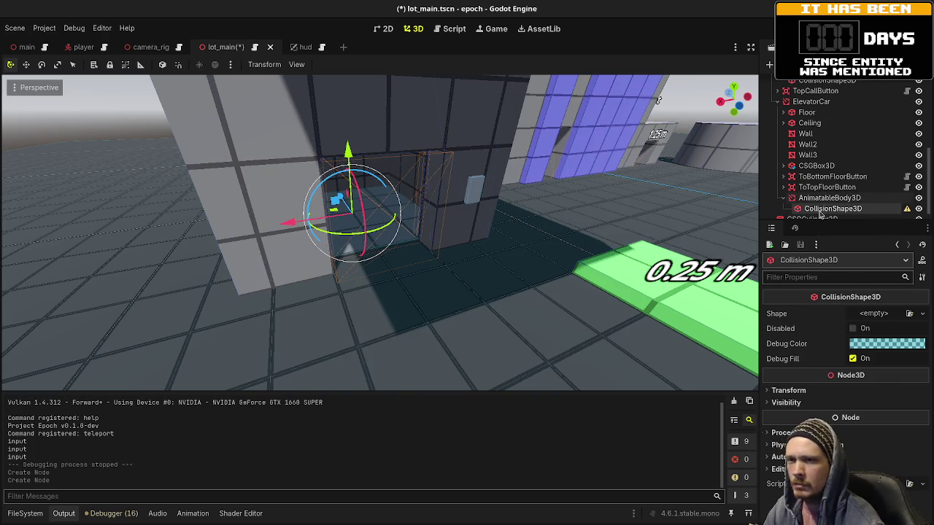
pyautogui.click(823, 198)
pyautogui.hotkey('ctrl', 'a')
pyautogui.write('mes')
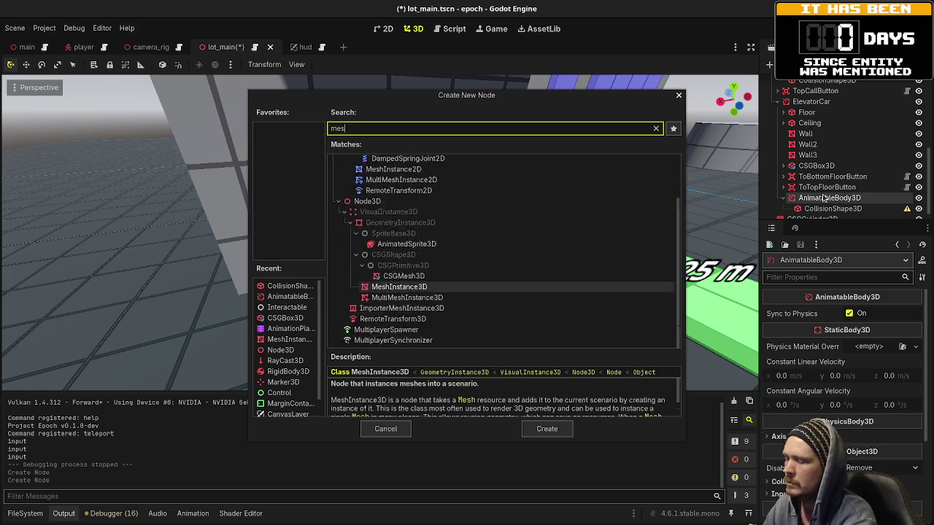
pyautogui.write('hinst')
pyautogui.press('Return')
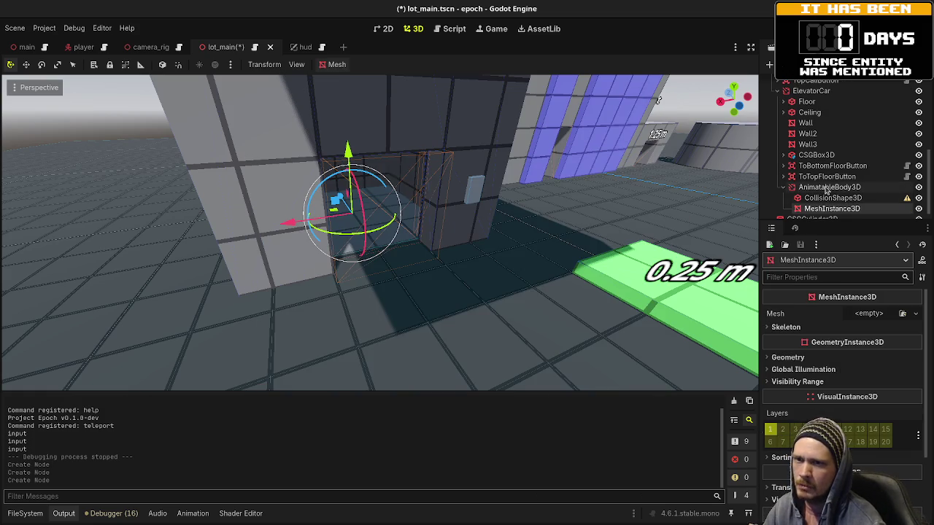
pyautogui.click(826, 187)
# Step: Assign a BoxShape3D to the CollisionShape3D and a BoxMesh to the MeshInstance3D
pyautogui.click(830, 198)
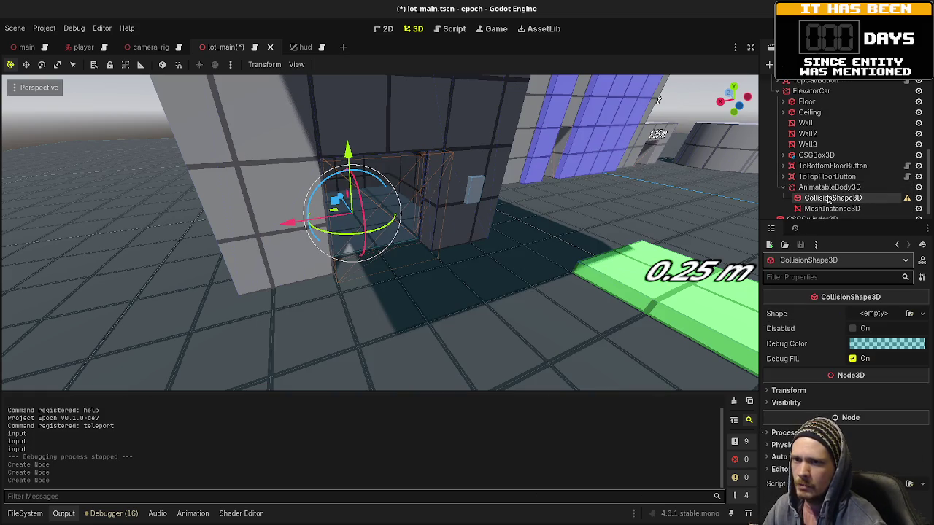
pyautogui.click(883, 314)
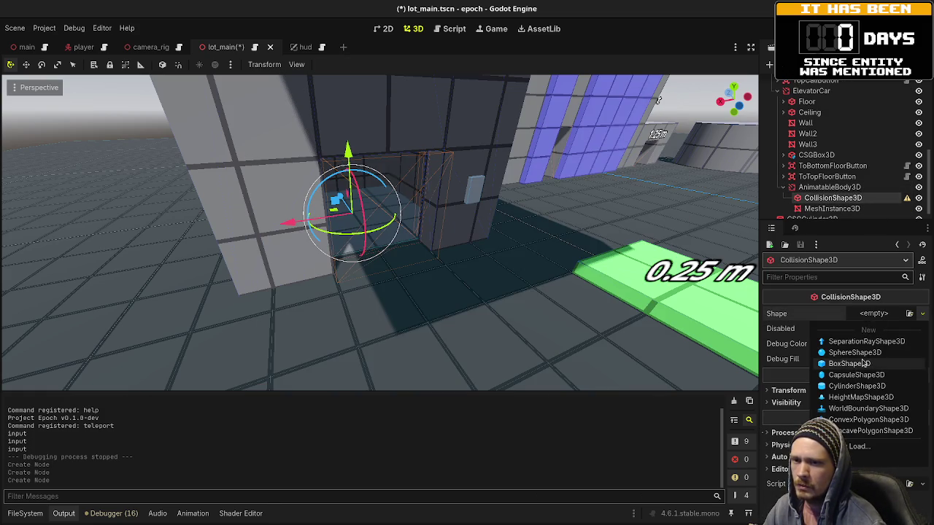
pyautogui.click(876, 364)
pyautogui.click(832, 209)
pyautogui.click(882, 321)
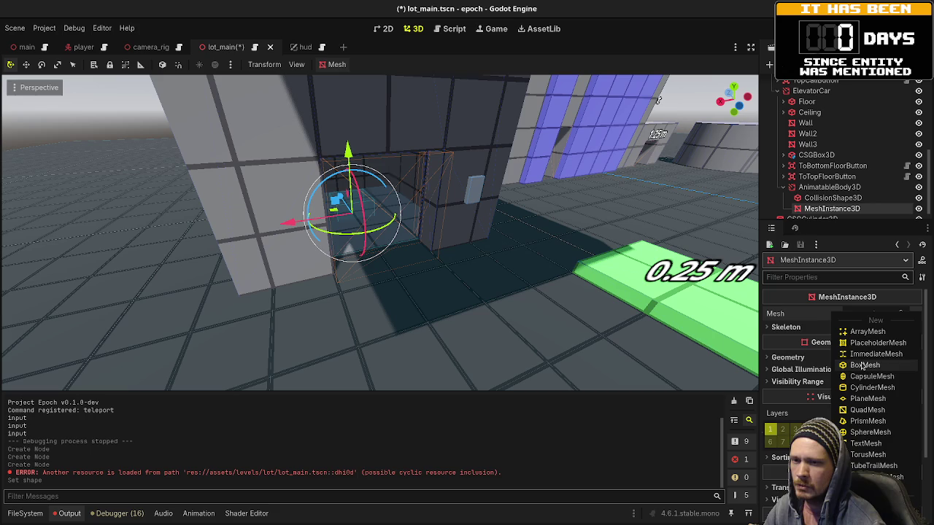
pyautogui.click(876, 367)
pyautogui.click(829, 187)
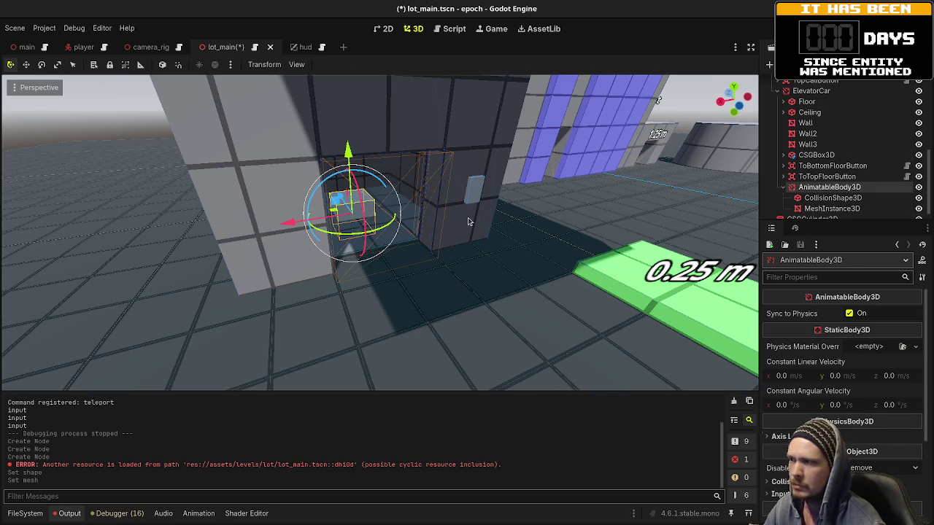
pyautogui.press('f')
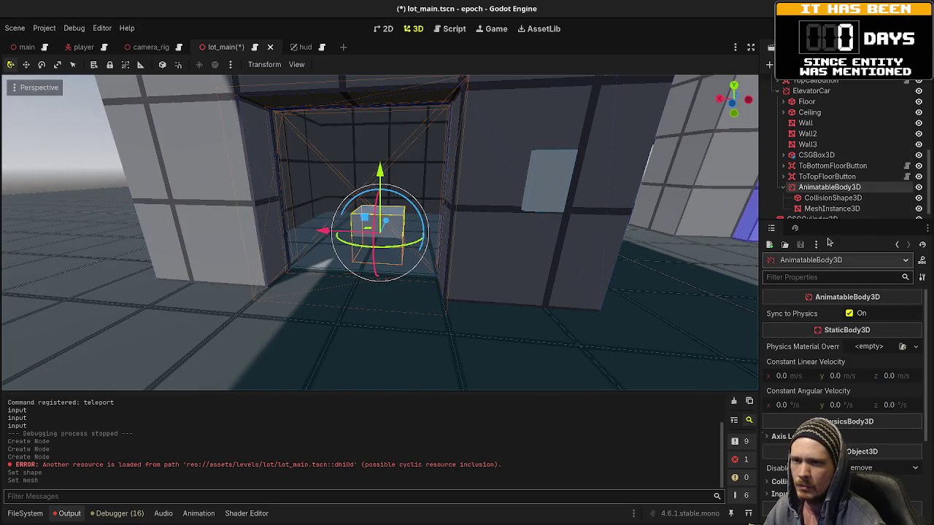
# Step: Size the box mesh 1 m wide and 0.25 m deep
pyautogui.click(831, 209)
pyautogui.click(881, 323)
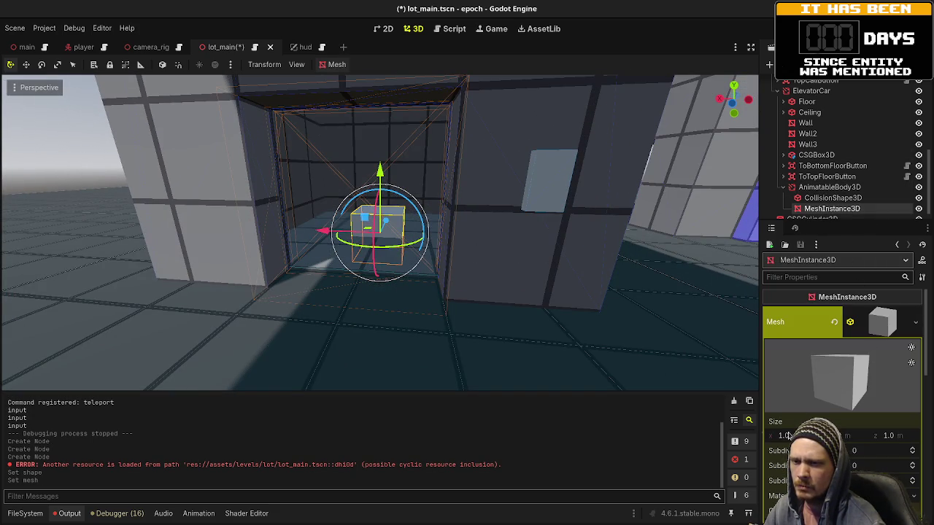
pyautogui.write('2')
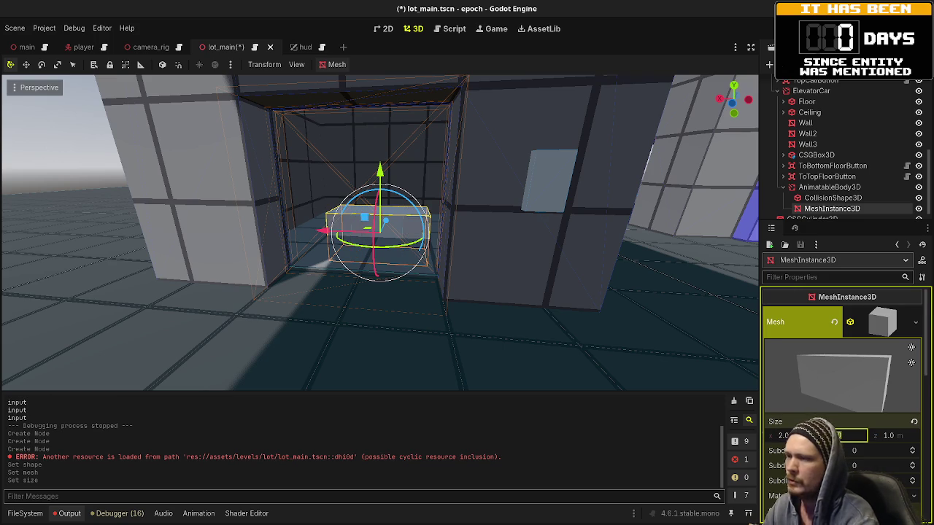
pyautogui.press('Tab')
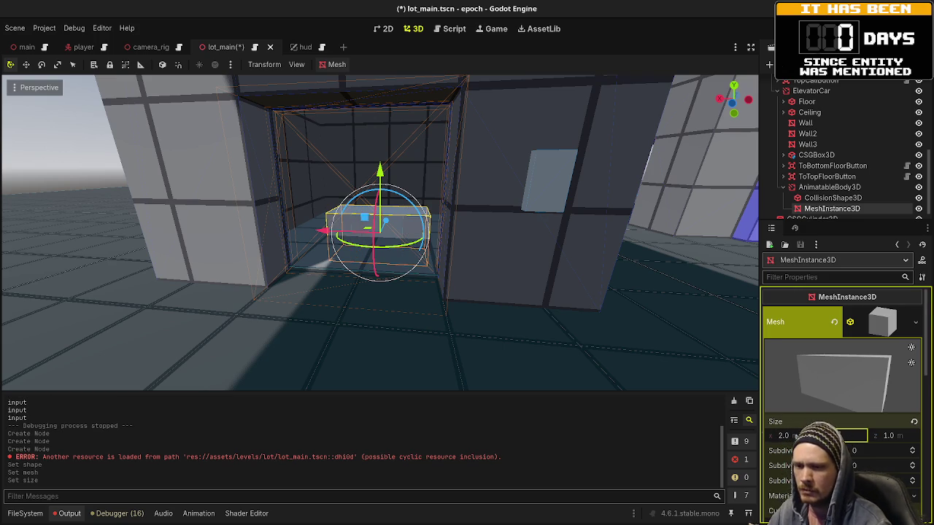
pyautogui.click(795, 438)
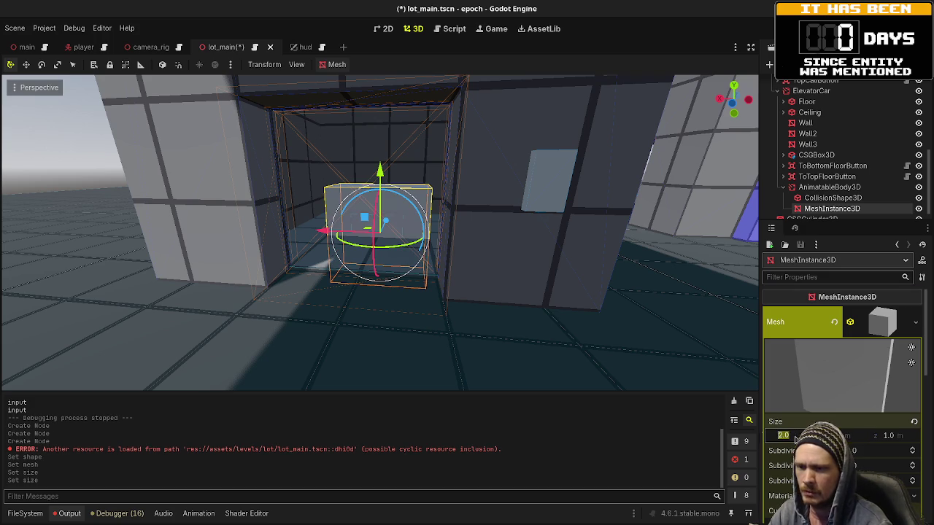
pyautogui.write('1')
pyautogui.press('Return')
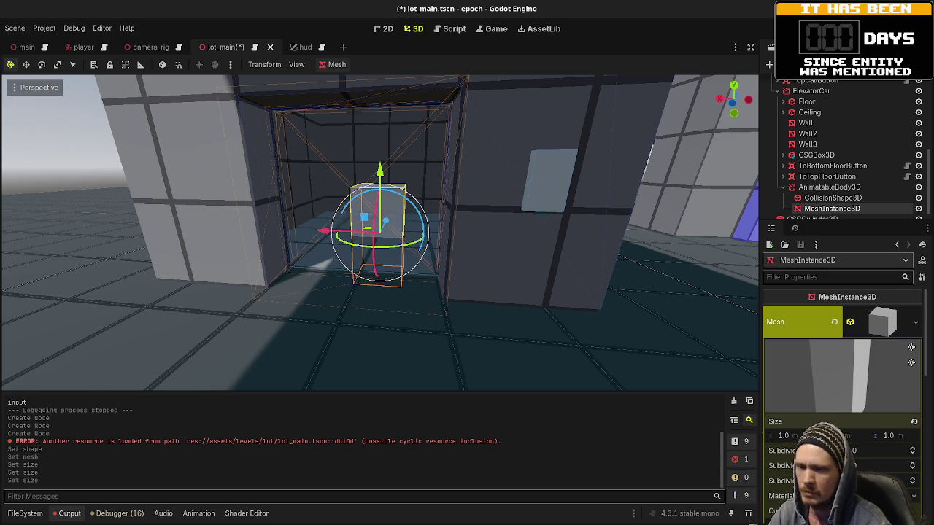
pyautogui.click(902, 436)
pyautogui.write('0.25')
pyautogui.press('Return')
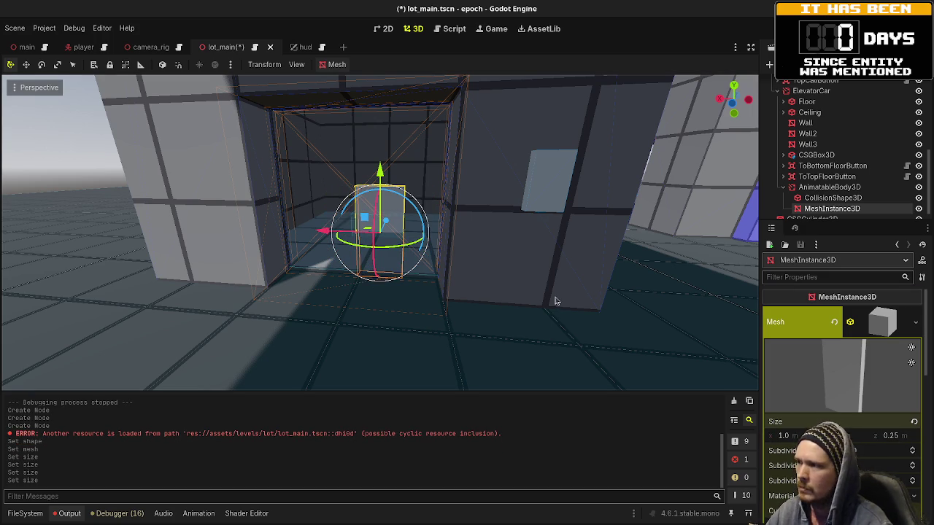
# Step: Raise the mesh's transform position to Y 1 m
pyautogui.scroll(-10, 810, 369)
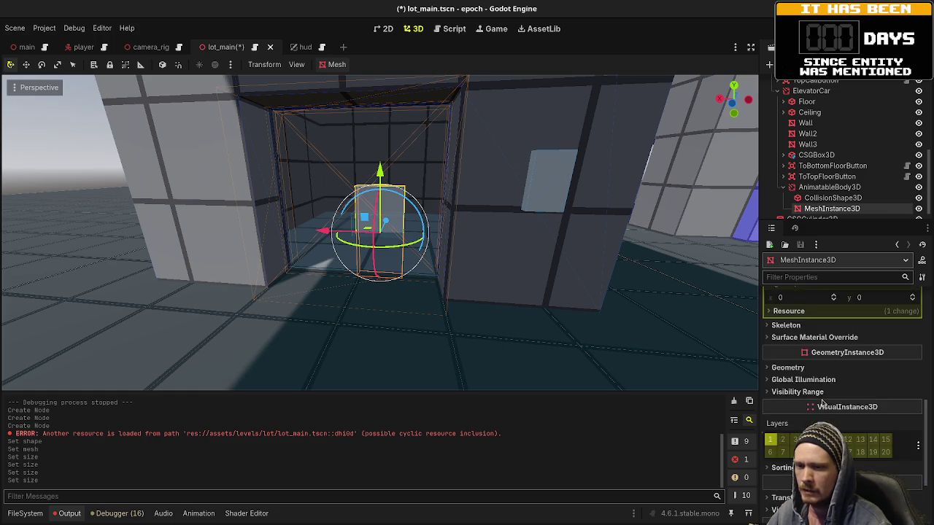
pyautogui.click(788, 398)
pyautogui.click(850, 425)
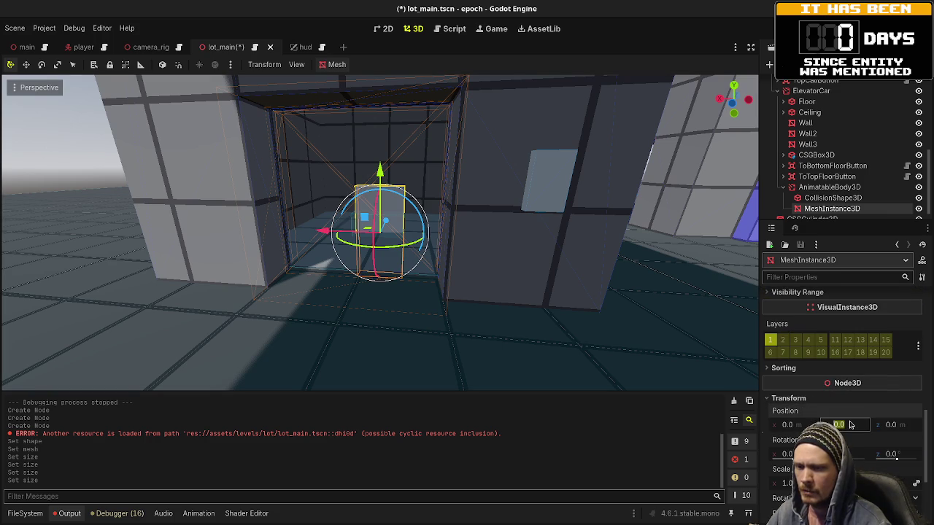
pyautogui.press('Return')
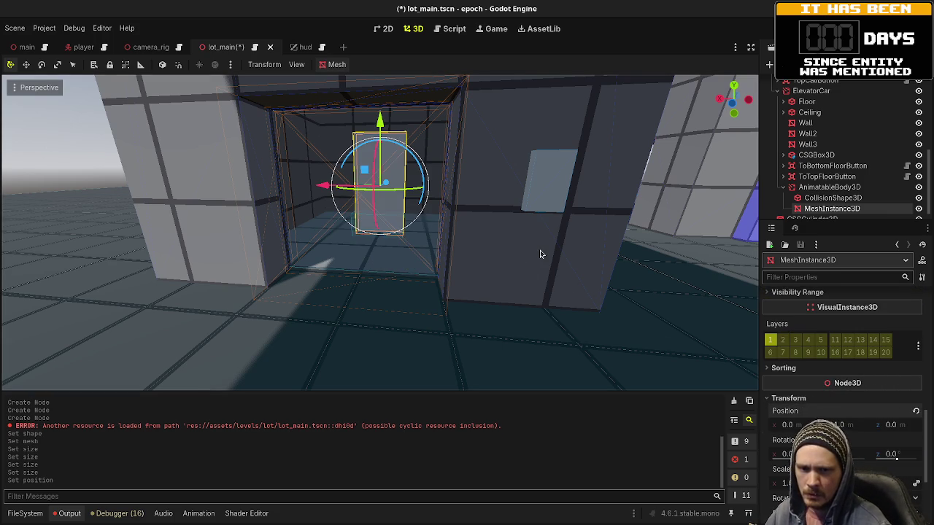
# Step: Move the mesh 2 m back along Z, save the scene, and undo the extra sideways move
pyautogui.moveTo(385, 267)
pyautogui.mouseDown()
pyautogui.moveTo(429, 278)
pyautogui.moveTo(439, 265)
pyautogui.moveTo(325, 186)
pyautogui.mouseUp()
pyautogui.press('g')
pyautogui.press('z')
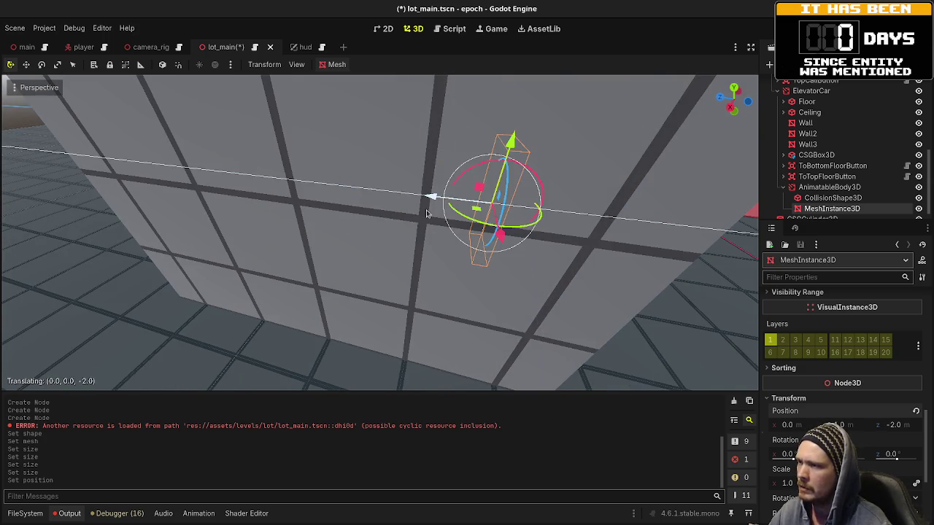
pyautogui.click(427, 213)
pyautogui.moveTo(427, 212)
pyautogui.mouseDown()
pyautogui.moveTo(577, 277)
pyautogui.moveTo(468, 271)
pyautogui.moveTo(478, 274)
pyautogui.mouseUp()
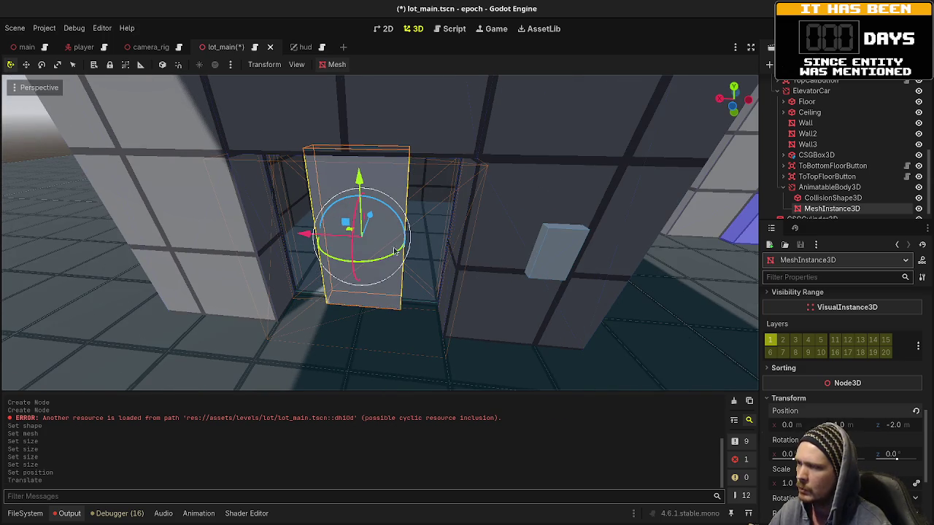
pyautogui.moveTo(305, 234); pyautogui.dragTo(272, 232)
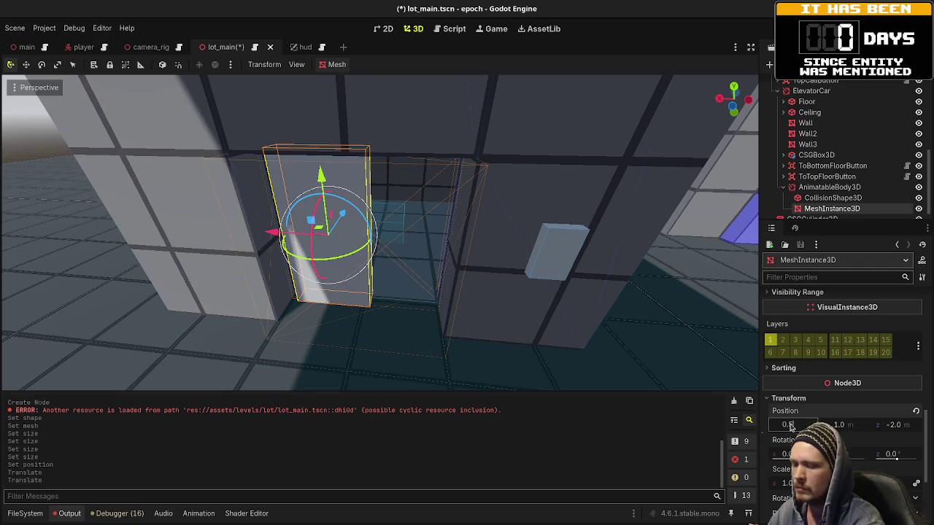
pyautogui.press('Return')
pyautogui.hotkey('ctrl', 's')
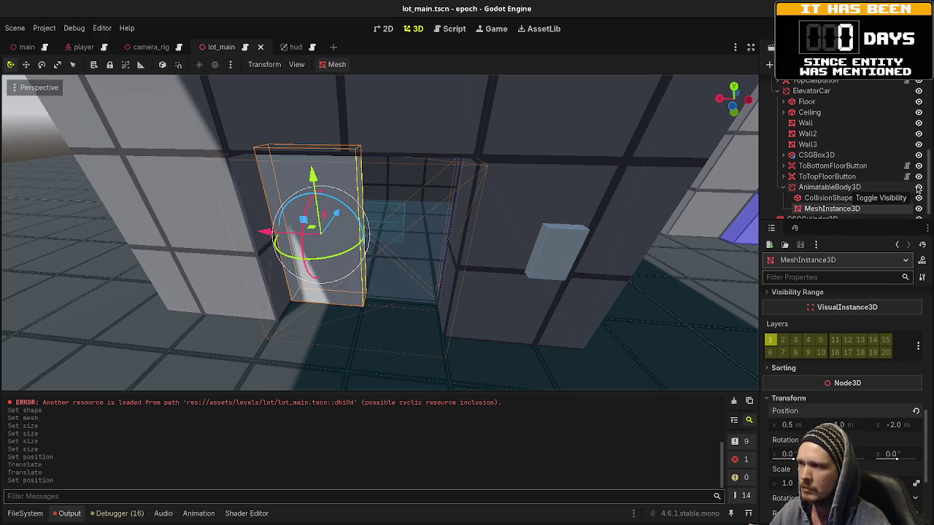
pyautogui.hotkey('ctrl', 'z')
pyautogui.hotkey('ctrl', 'z')
pyautogui.hotkey('ctrl', 'z')
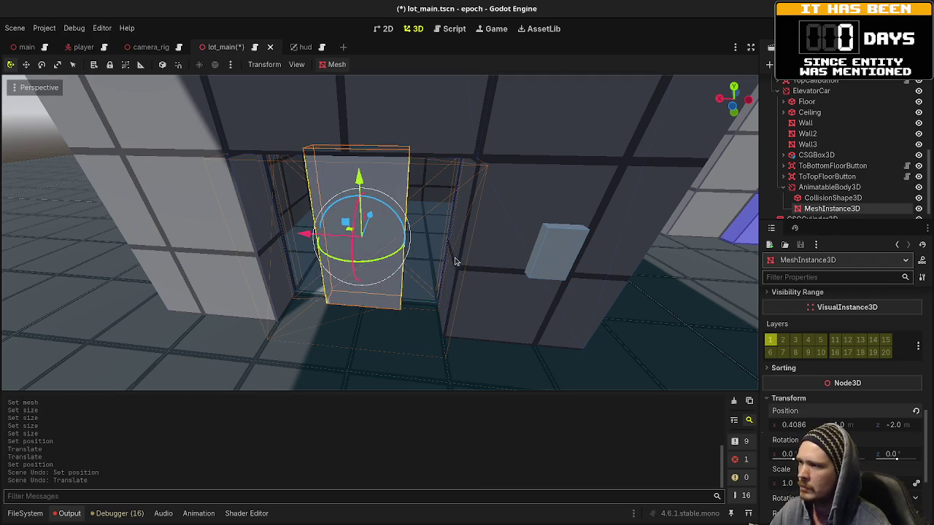
# Step: Set the collision box size to 2 m tall and 0.25 m deep
pyautogui.click(831, 198)
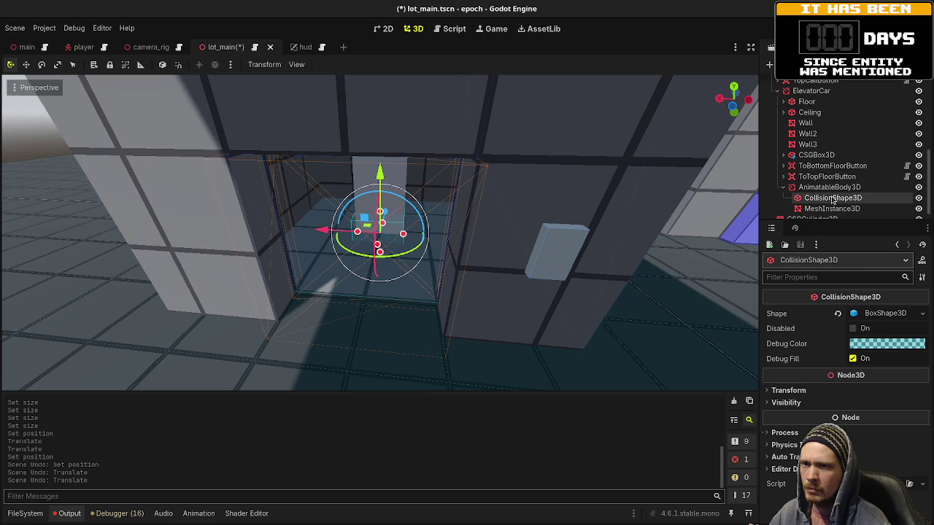
pyautogui.click(871, 313)
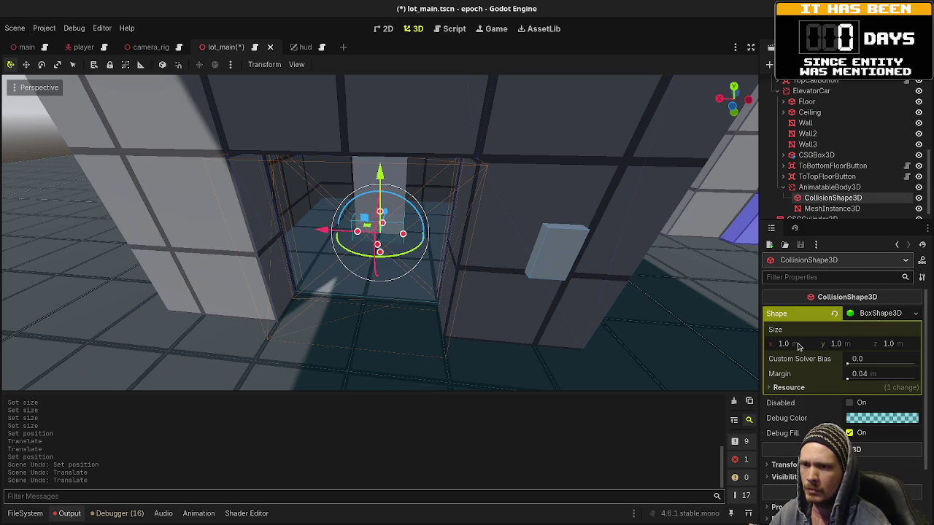
pyautogui.click(840, 344)
pyautogui.write('2')
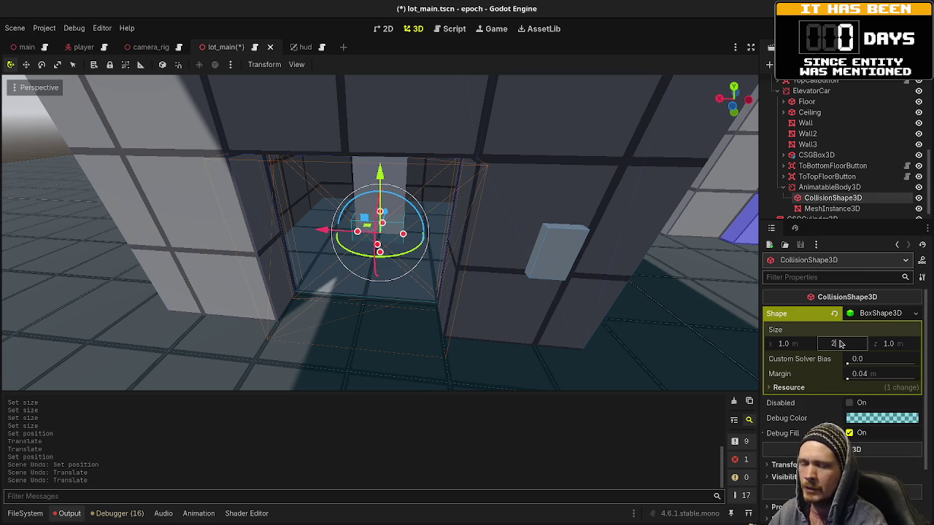
pyautogui.press('Return')
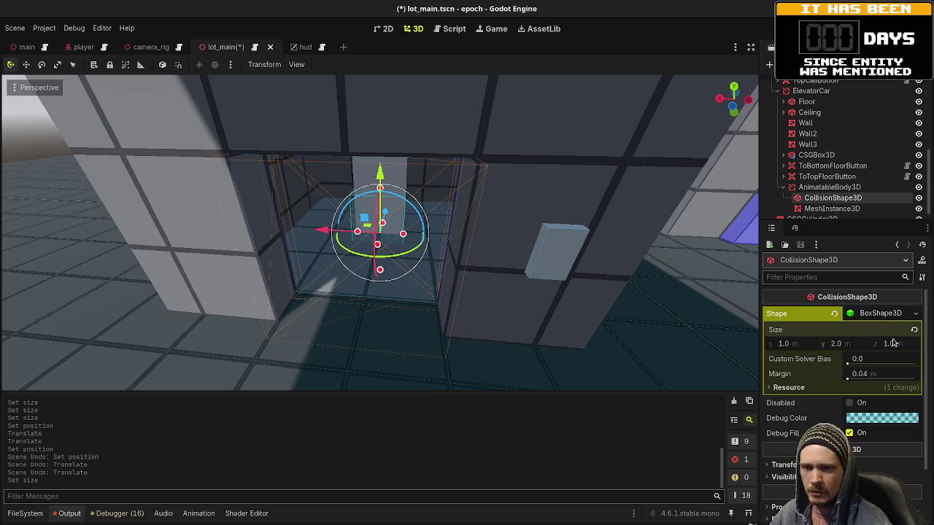
pyautogui.click(893, 344)
pyautogui.write('0.2')
pyautogui.press('Return')
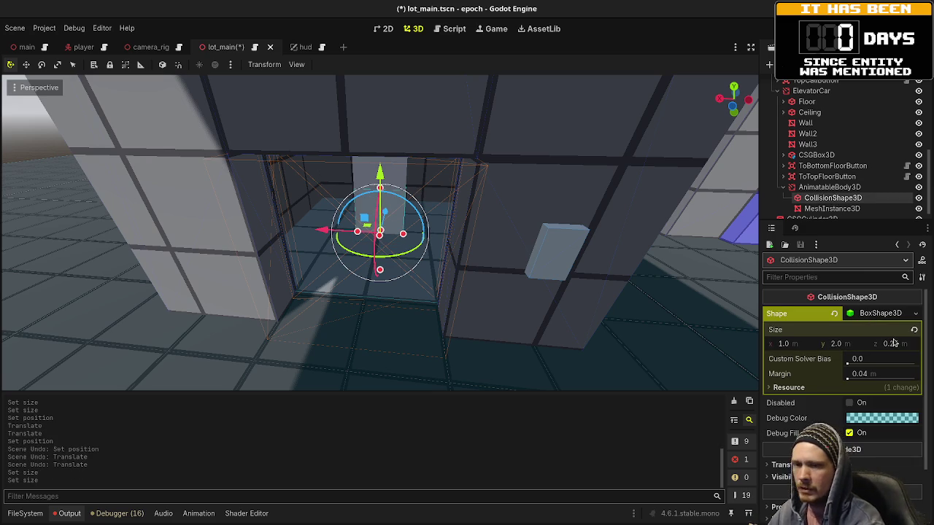
# Step: Reset the panel mesh's Y position back to 0
pyautogui.moveTo(452, 219); pyautogui.dragTo(503, 226)
pyautogui.click(832, 209)
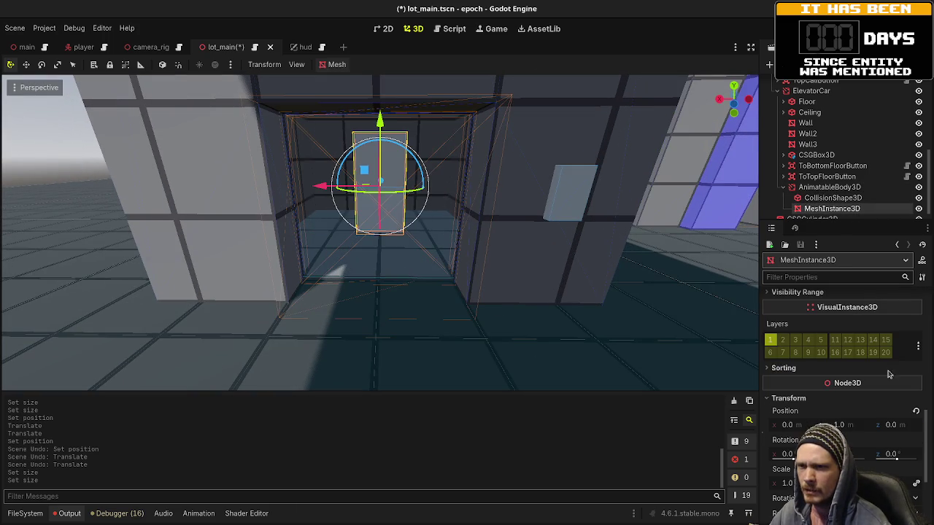
pyautogui.click(916, 411)
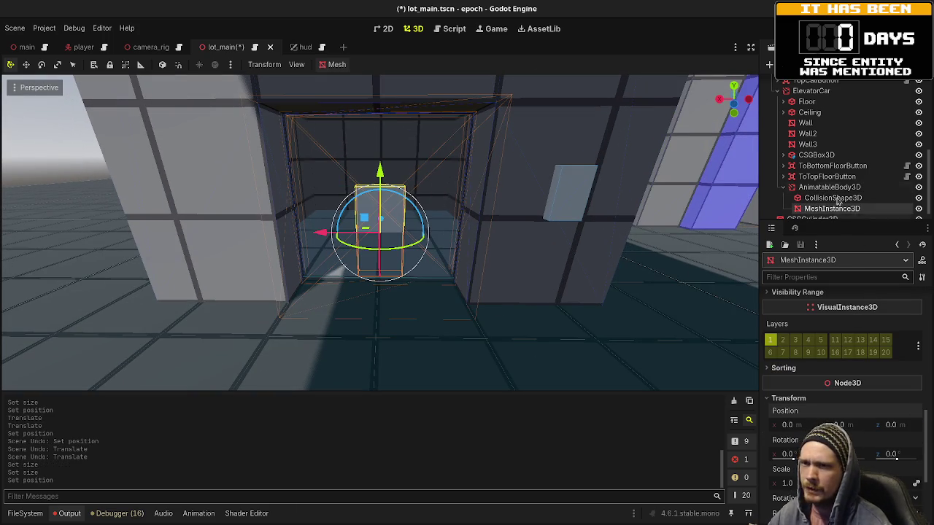
pyautogui.click(829, 188)
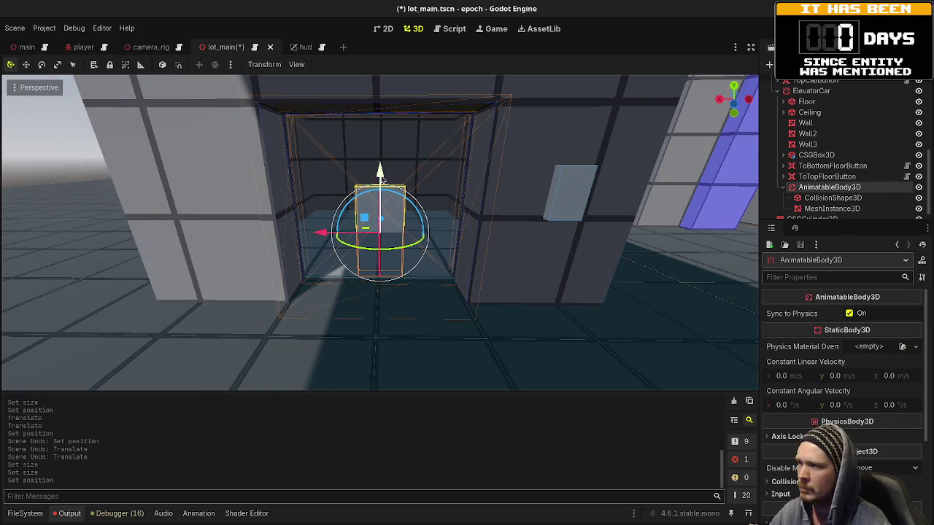
# Step: Raise the door panel 1 m and set its X position to 0.5
pyautogui.moveTo(380, 181); pyautogui.dragTo(379, 134)
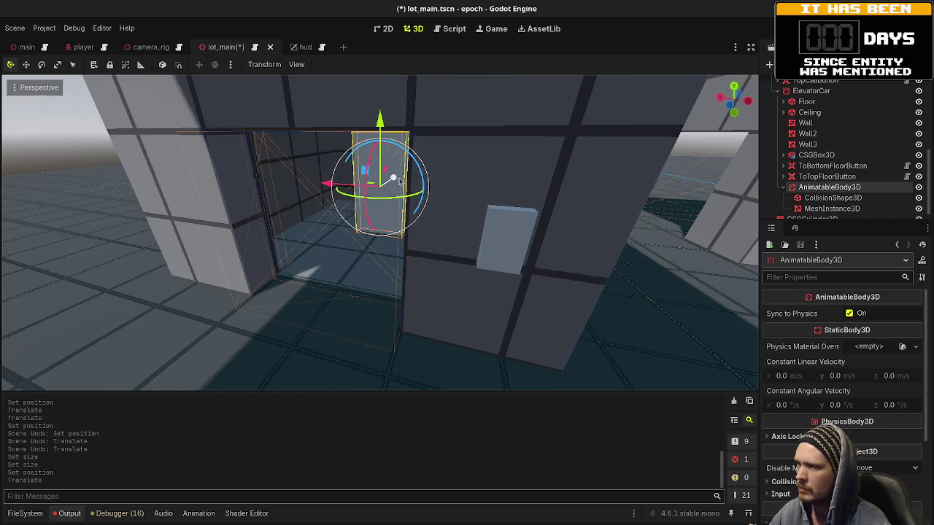
pyautogui.moveTo(394, 179); pyautogui.dragTo(343, 203)
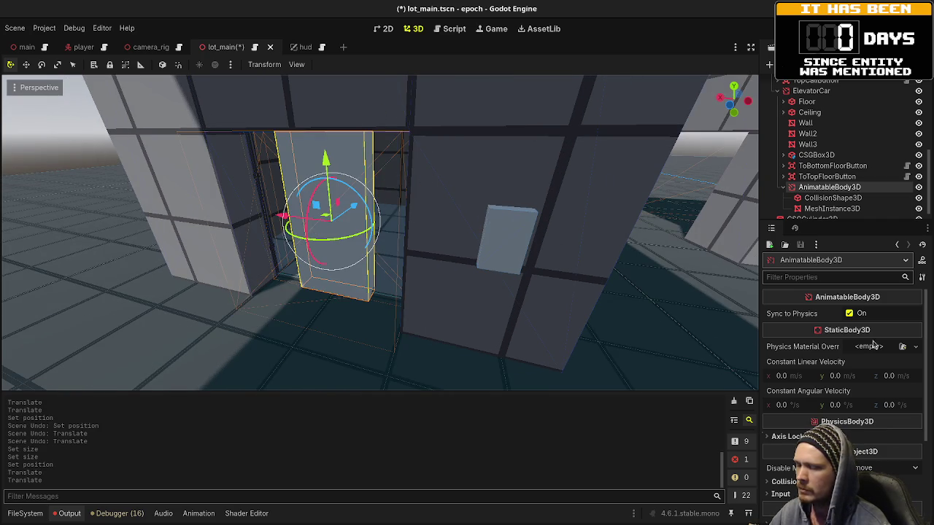
pyautogui.scroll(-3, 830, 328)
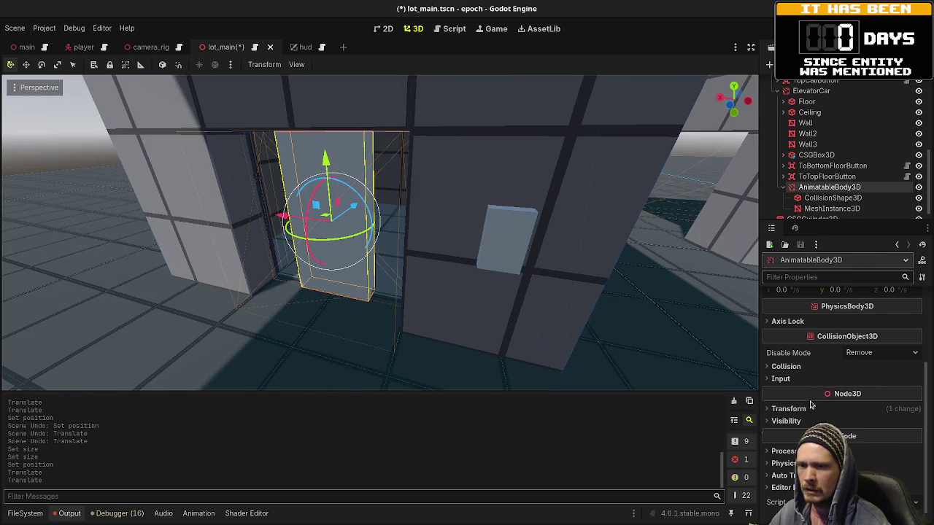
pyautogui.click(788, 435)
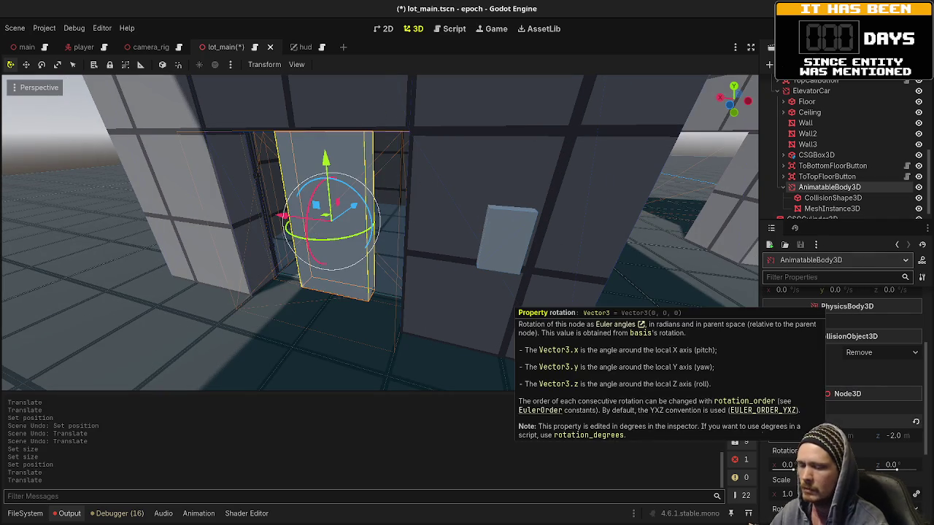
pyautogui.write('0.5')
pyautogui.press('Return')
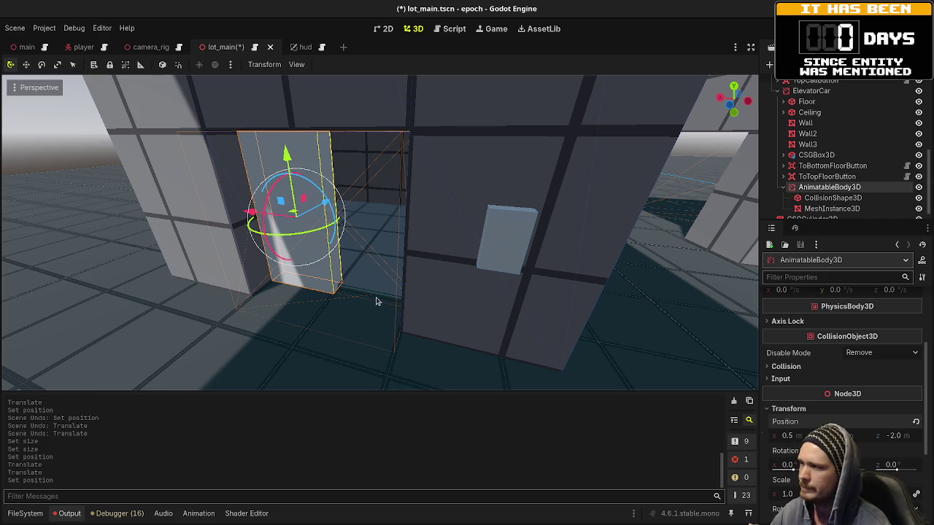
# Step: Nudge the door panel back along Z toward -2.1242, undoing the last move
pyautogui.scroll(5, 375, 302)
pyautogui.moveTo(194, 272)
pyautogui.mouseDown()
pyautogui.moveTo(279, 284)
pyautogui.moveTo(297, 253)
pyautogui.moveTo(405, 292)
pyautogui.moveTo(374, 266)
pyautogui.mouseUp()
pyautogui.moveTo(499, 326)
pyautogui.mouseDown()
pyautogui.moveTo(438, 321)
pyautogui.moveTo(488, 330)
pyautogui.moveTo(526, 275)
pyautogui.moveTo(510, 243)
pyautogui.moveTo(506, 287)
pyautogui.mouseUp()
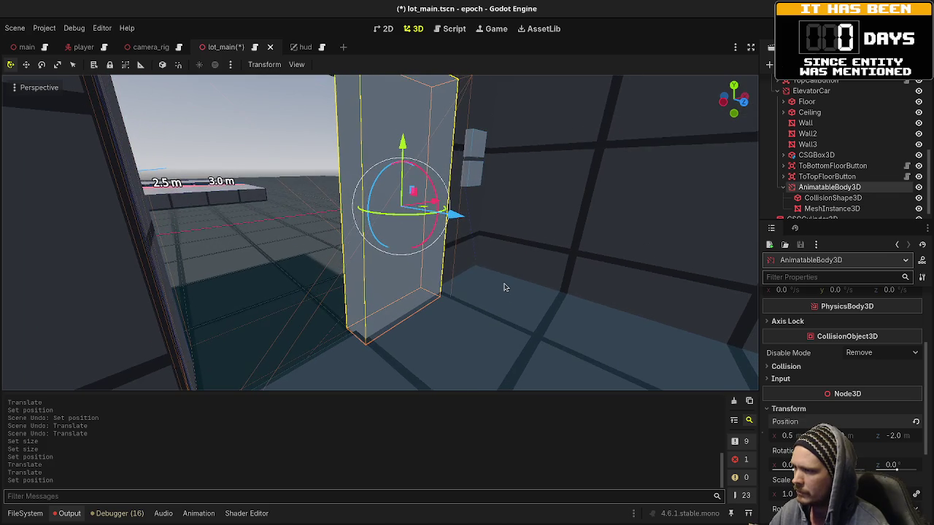
pyautogui.moveTo(453, 213)
pyautogui.mouseDown()
pyautogui.moveTo(440, 214)
pyautogui.moveTo(424, 246)
pyautogui.moveTo(427, 226)
pyautogui.mouseUp()
pyautogui.scroll(3, 428, 225)
pyautogui.moveTo(509, 304)
pyautogui.mouseDown()
pyautogui.moveTo(478, 256)
pyautogui.moveTo(430, 263)
pyautogui.moveTo(551, 227)
pyautogui.moveTo(475, 300)
pyautogui.moveTo(475, 271)
pyautogui.moveTo(467, 304)
pyautogui.moveTo(481, 308)
pyautogui.moveTo(396, 318)
pyautogui.moveTo(510, 292)
pyautogui.moveTo(371, 278)
pyautogui.mouseUp()
pyautogui.scroll(-2, 474, 300)
pyautogui.scroll(-3, 449, 322)
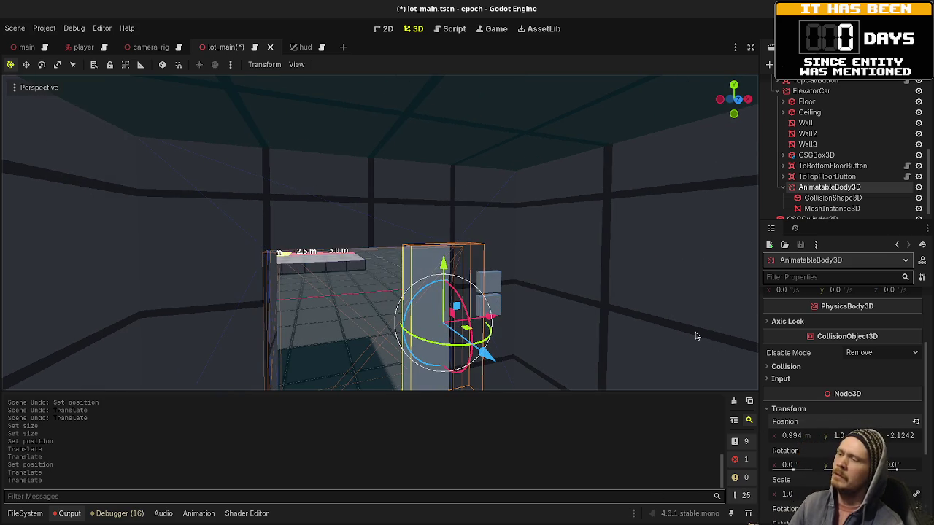
pyautogui.hotkey('ctrl', 'z')
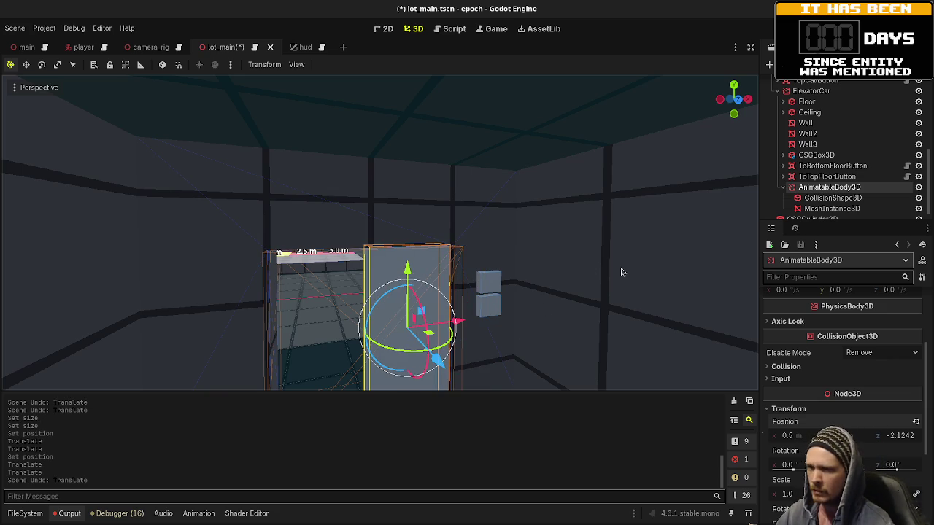
# Step: Adjust the ElevatorCar's height, then reselect the door panel and inspect it from above
pyautogui.click(811, 91)
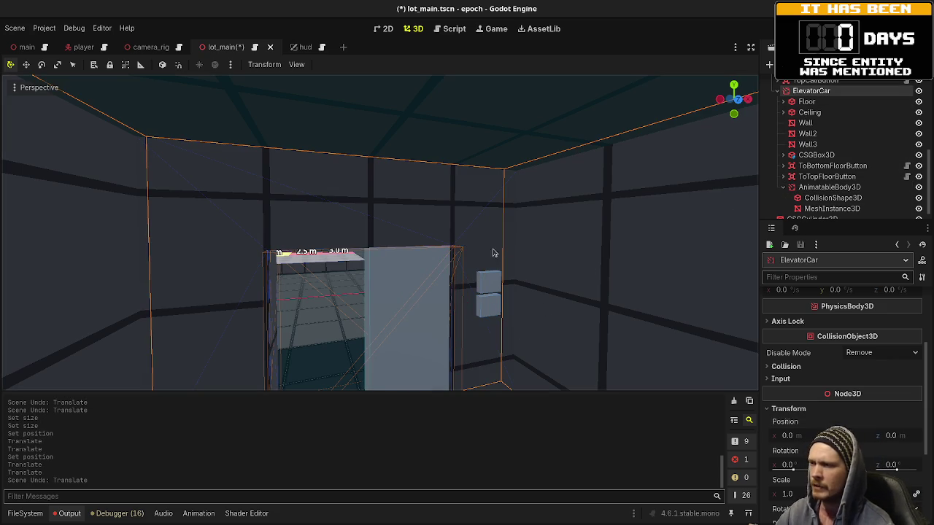
pyautogui.moveTo(839, 436)
pyautogui.mouseDown()
pyautogui.moveTo(791, 435)
pyautogui.moveTo(832, 436)
pyautogui.mouseUp()
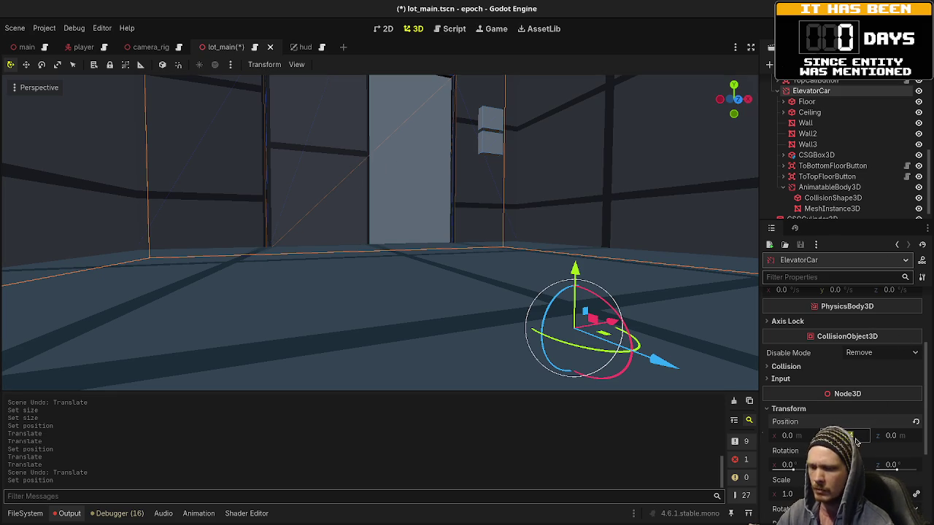
pyautogui.moveTo(860, 441); pyautogui.dragTo(832, 442)
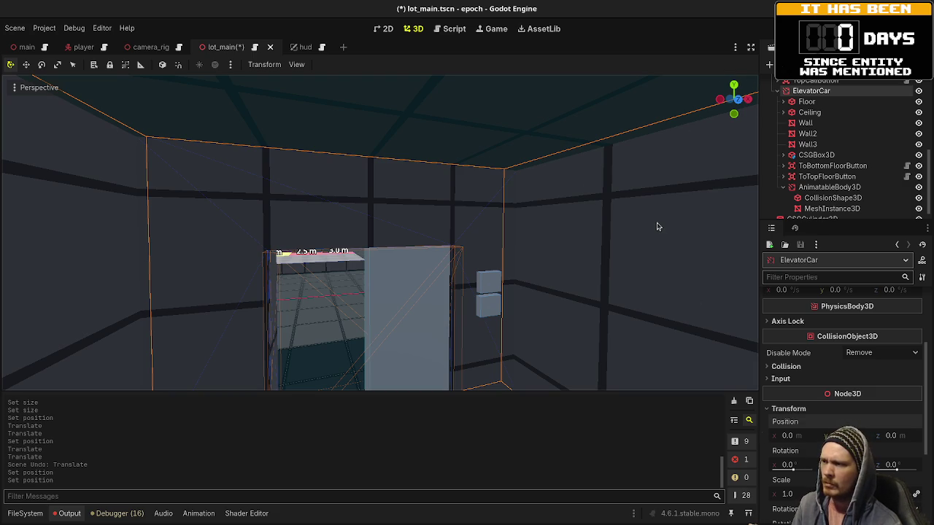
pyautogui.click(818, 189)
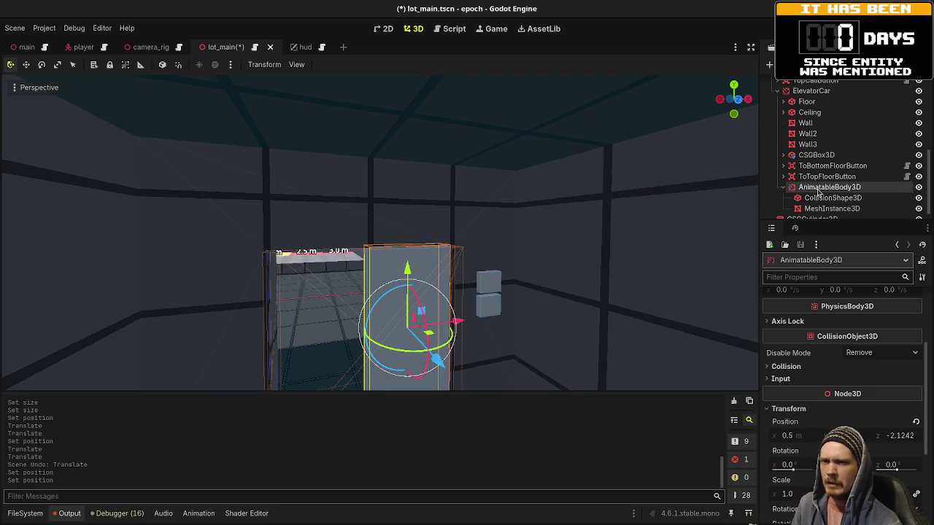
pyautogui.scroll(-1, 819, 191)
pyautogui.moveTo(586, 236); pyautogui.dragTo(419, 258)
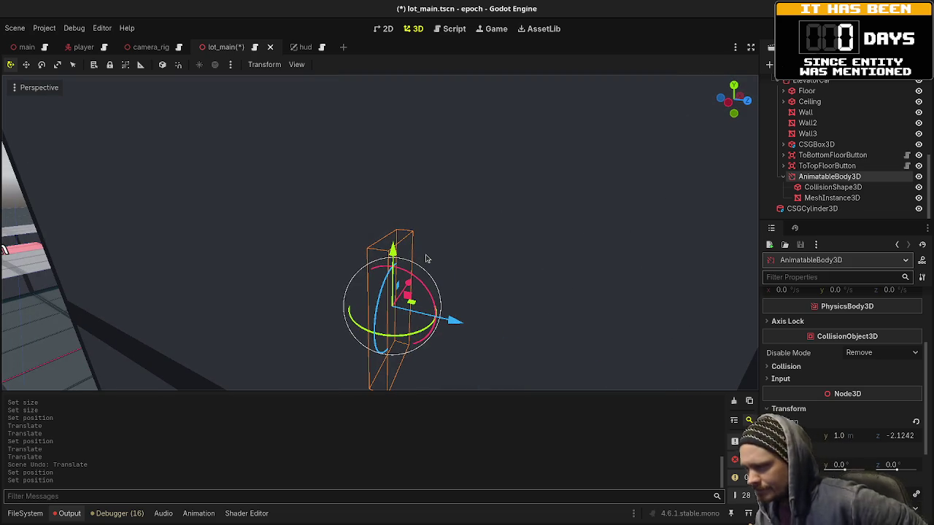
pyautogui.scroll(5, 426, 259)
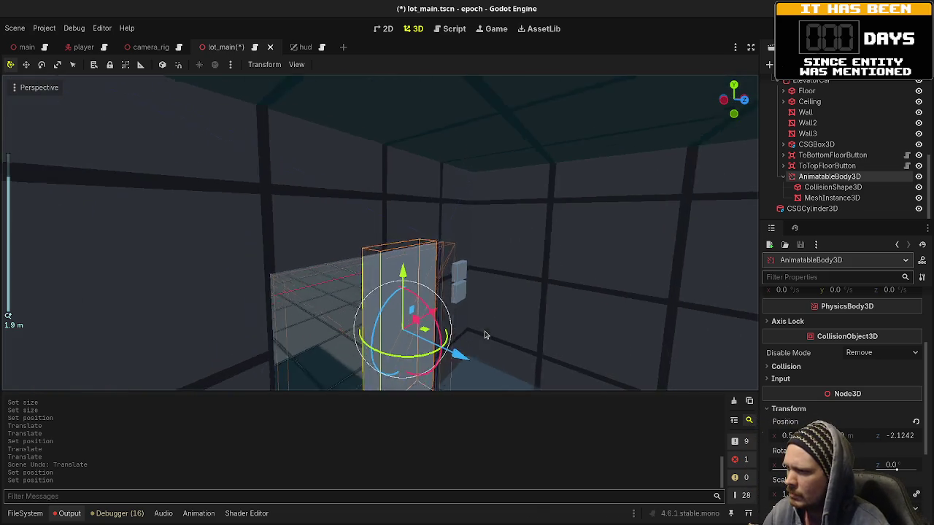
pyautogui.moveTo(485, 335)
pyautogui.mouseDown()
pyautogui.moveTo(494, 266)
pyautogui.moveTo(488, 281)
pyautogui.moveTo(456, 266)
pyautogui.mouseUp()
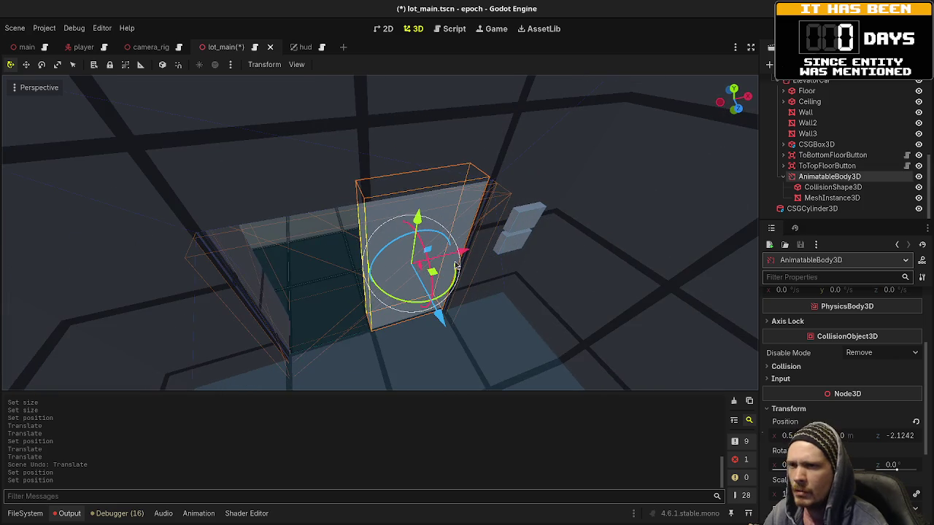
# Step: Rename the AnimatableBody3D door panel to DoorRight
pyautogui.click(837, 181)
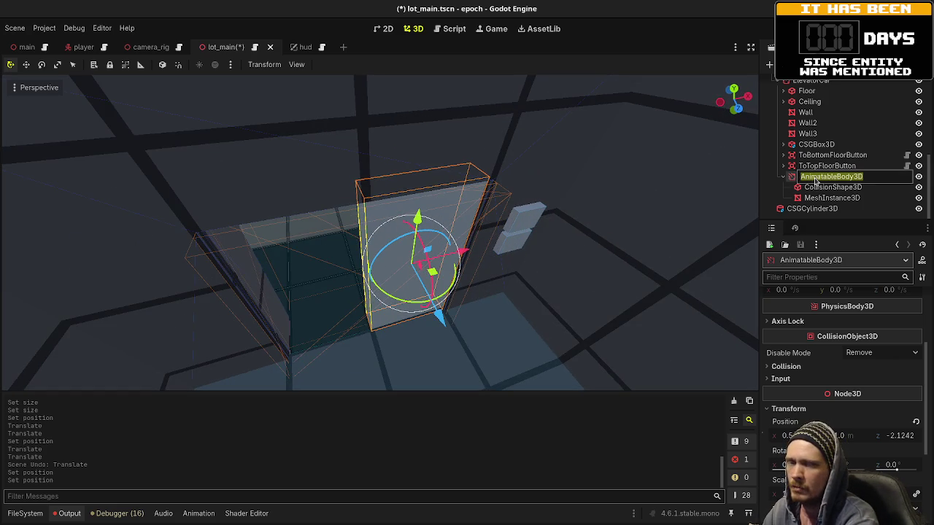
pyautogui.write('E')
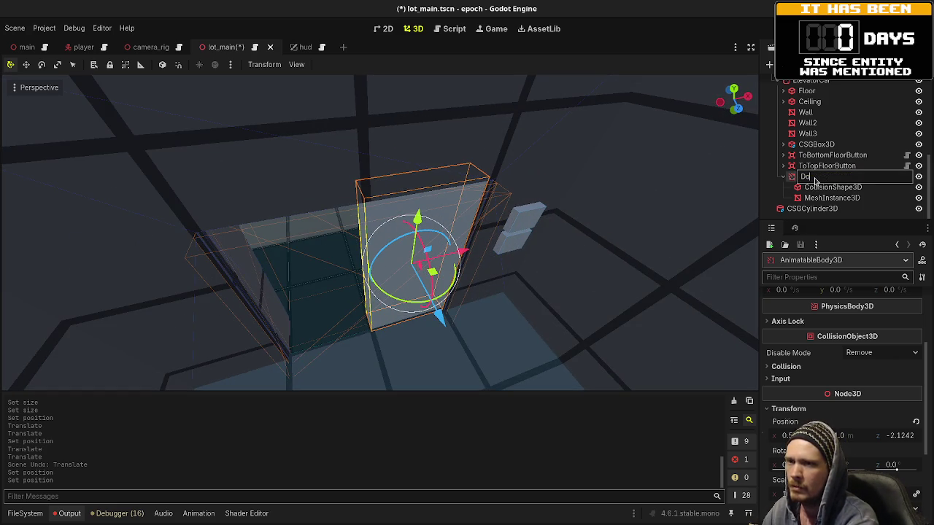
pyautogui.write('or')
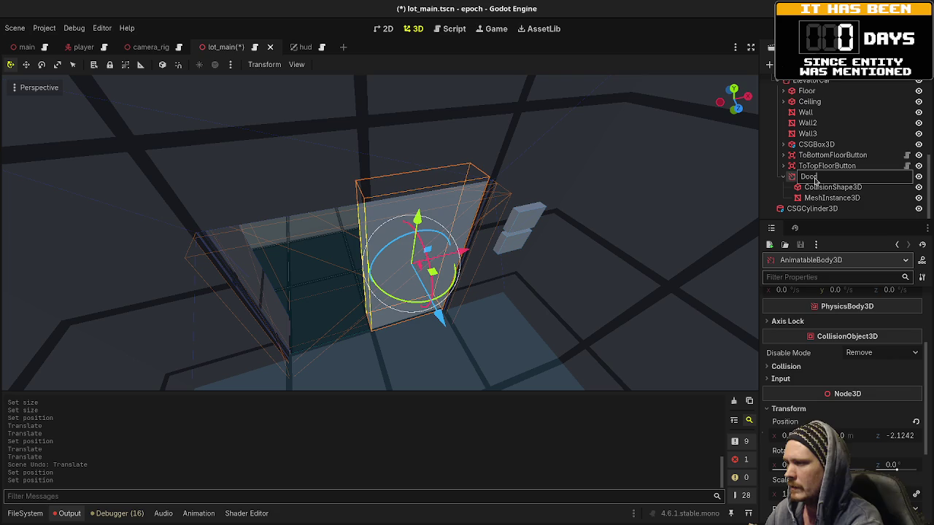
pyautogui.write('Right')
pyautogui.press('Return')
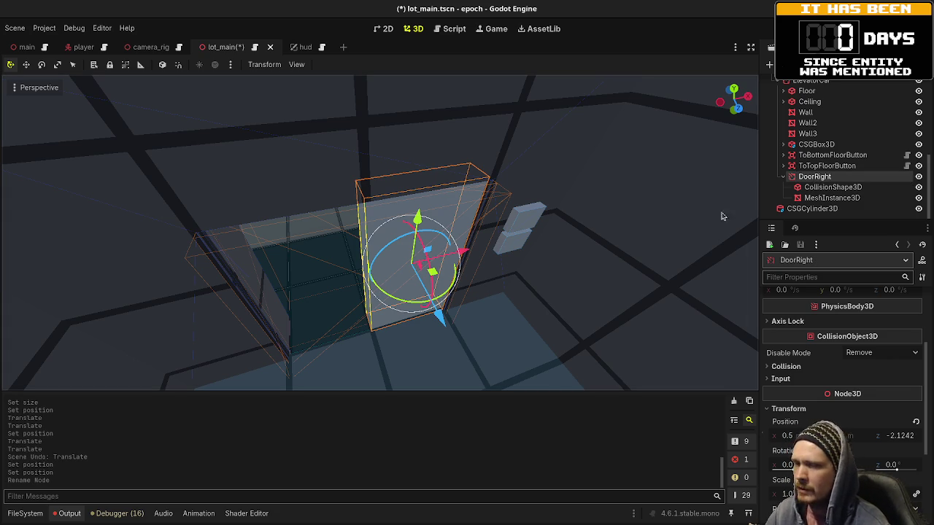
# Step: Duplicate DoorRight, shift the copy 1 m left on X, and name it DoorLeft
pyautogui.hotkey('ctrl', 'd')
pyautogui.moveTo(461, 252); pyautogui.dragTo(361, 281)
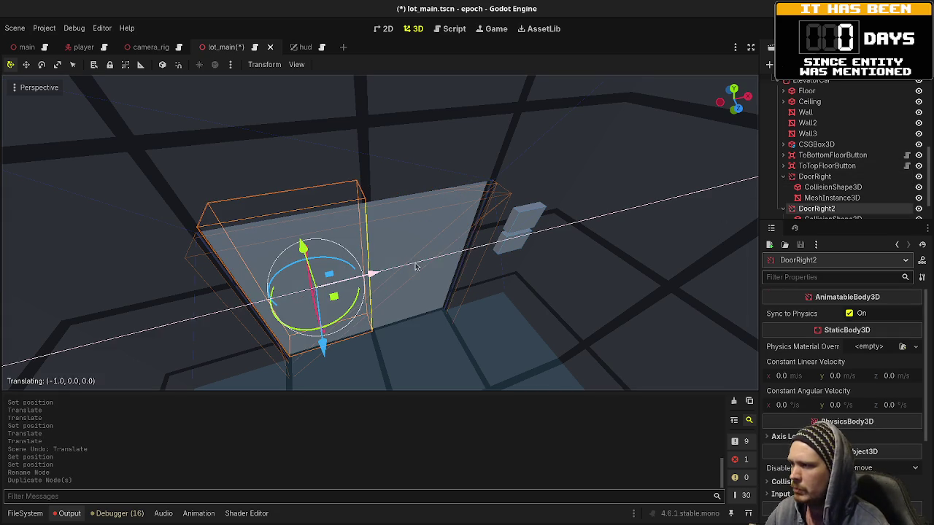
pyautogui.doubleClick(838, 209)
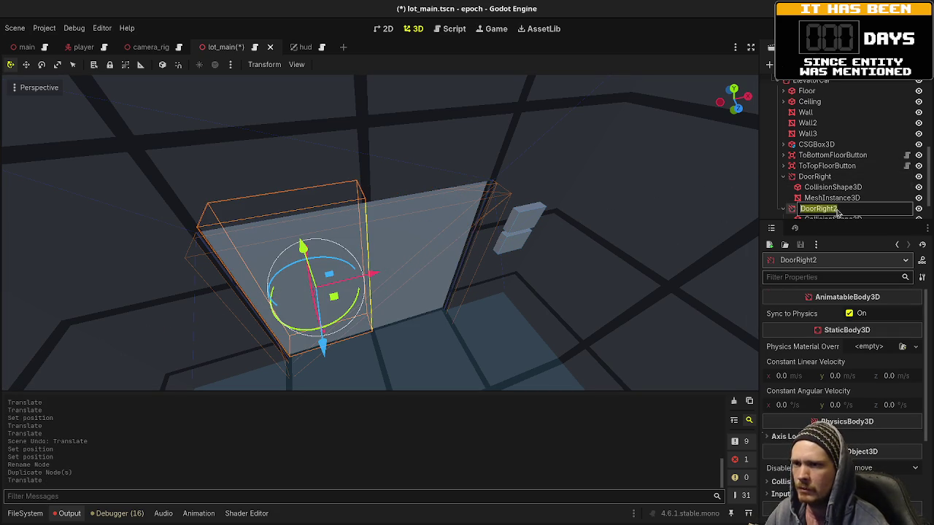
pyautogui.write('DoorLeft')
pyautogui.press('Return')
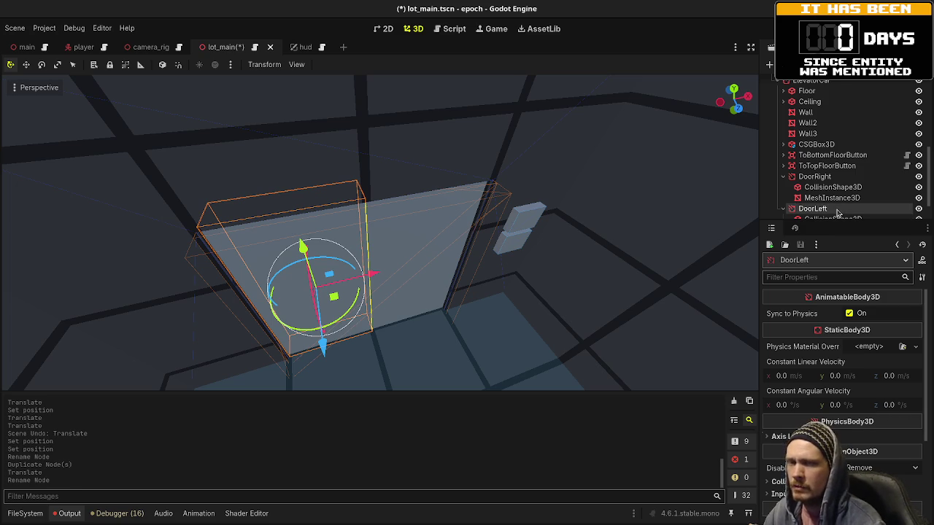
# Step: Collapse both door nodes in the scene tree and save the scene
pyautogui.click(783, 177)
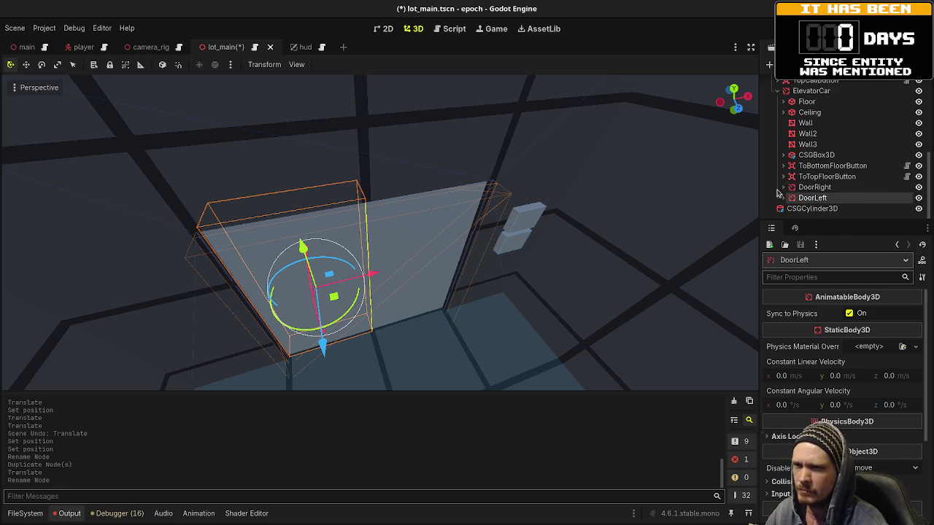
pyautogui.click(783, 188)
pyautogui.hotkey('ctrl', 's')
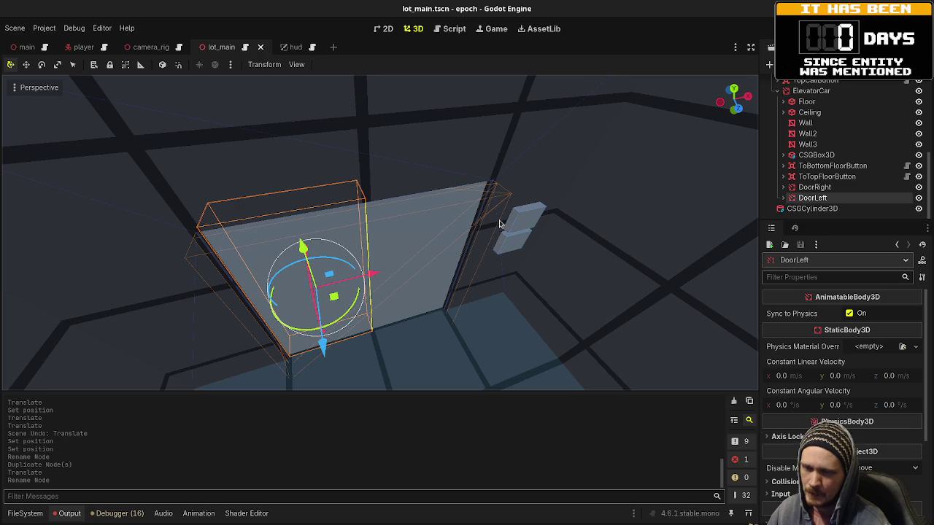
# Step: Drag DoorLeft about 0.94 m along X so it sits beside DoorRight in the doorway
pyautogui.press('w')
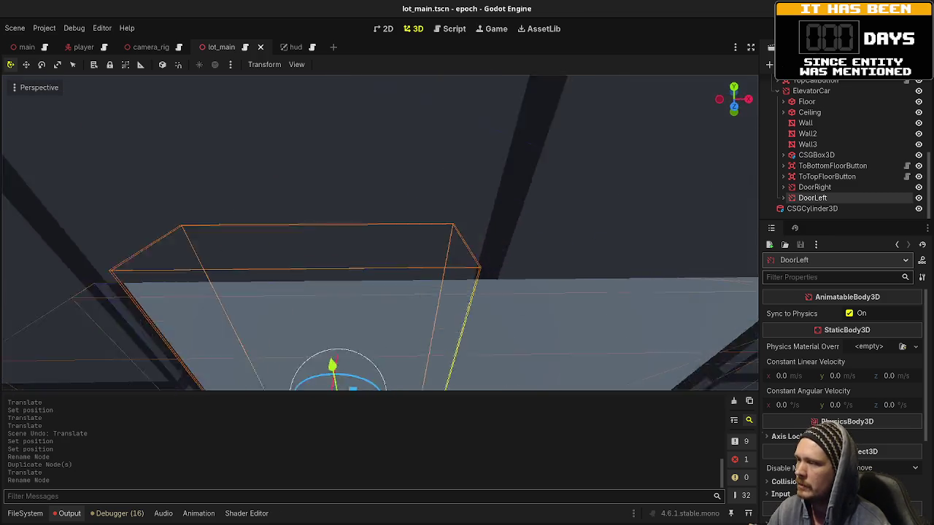
pyautogui.press('s')
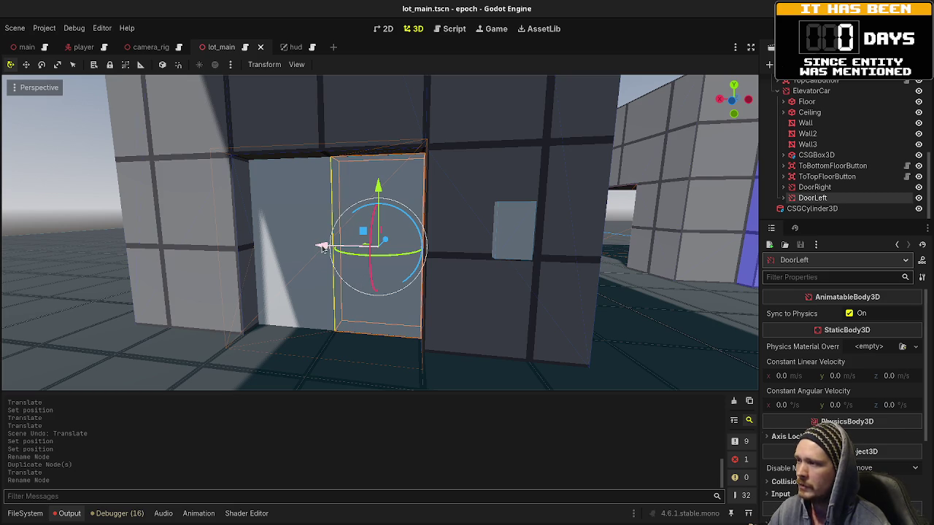
pyautogui.moveTo(323, 246); pyautogui.dragTo(399, 255)
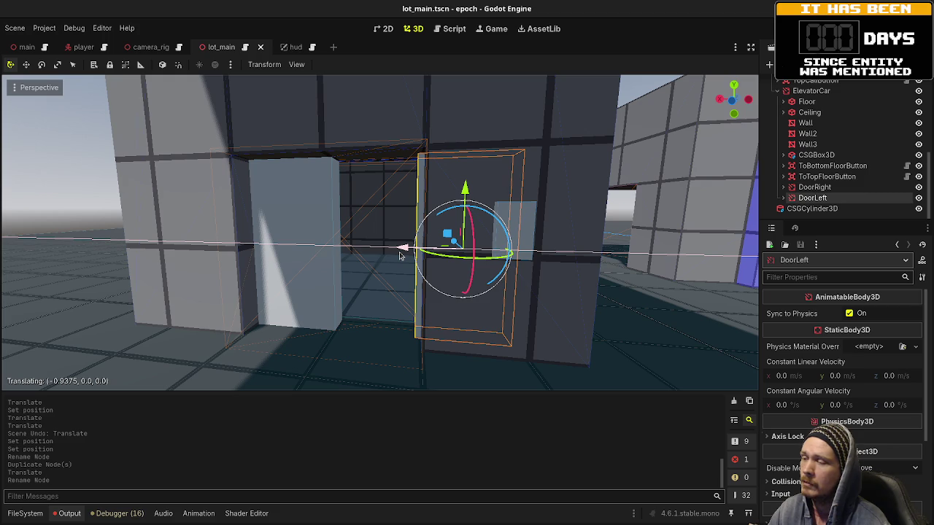
pyautogui.moveTo(399, 256); pyautogui.dragTo(399, 256)
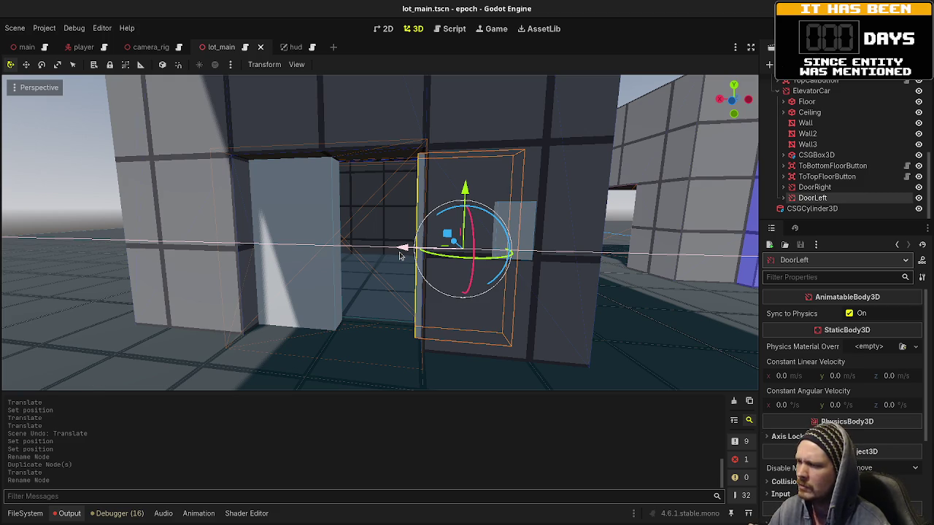
pyautogui.moveTo(399, 255); pyautogui.dragTo(324, 260)
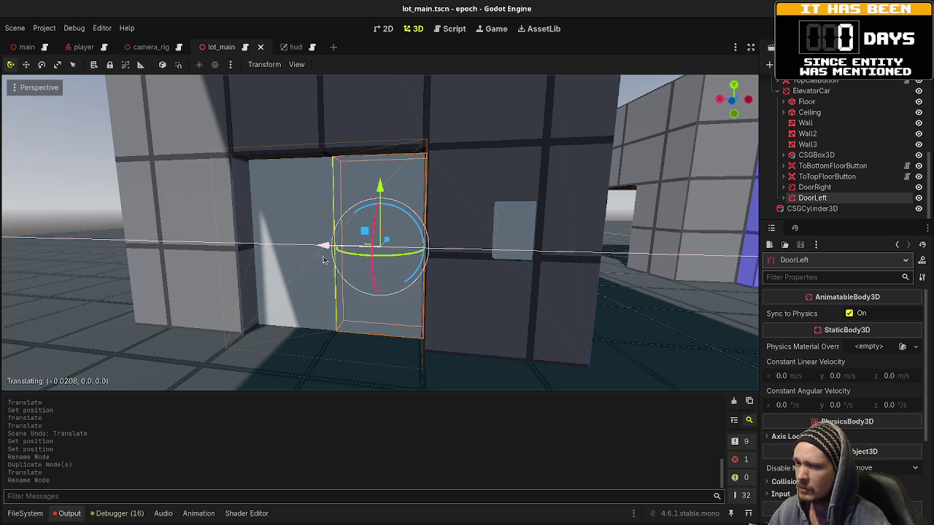
pyautogui.moveTo(324, 260); pyautogui.dragTo(399, 261)
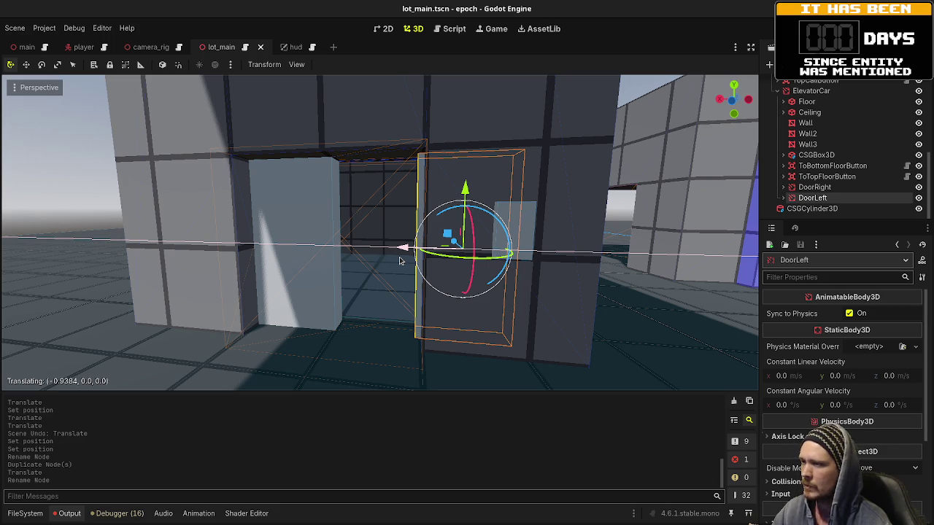
pyautogui.moveTo(399, 260); pyautogui.dragTo(399, 261)
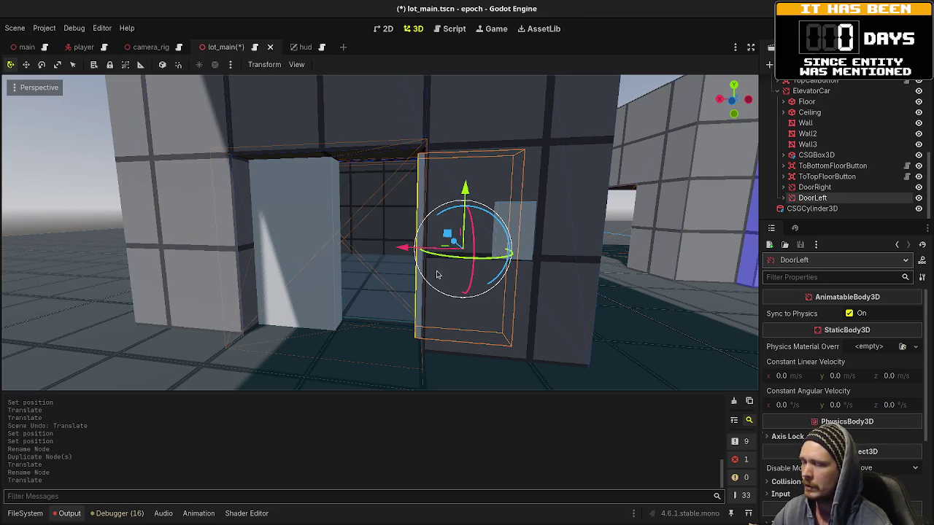
pyautogui.moveTo(437, 275)
pyautogui.mouseDown()
pyautogui.moveTo(409, 263)
pyautogui.moveTo(394, 241)
pyautogui.moveTo(380, 270)
pyautogui.mouseUp()
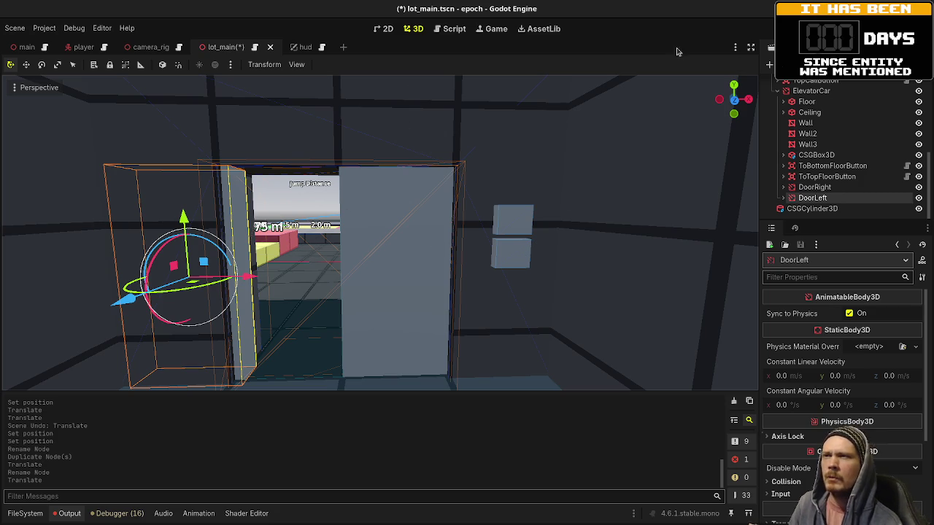
# Step: Switch to the Script workspace to edit lot_main.gd
pyautogui.click(452, 28)
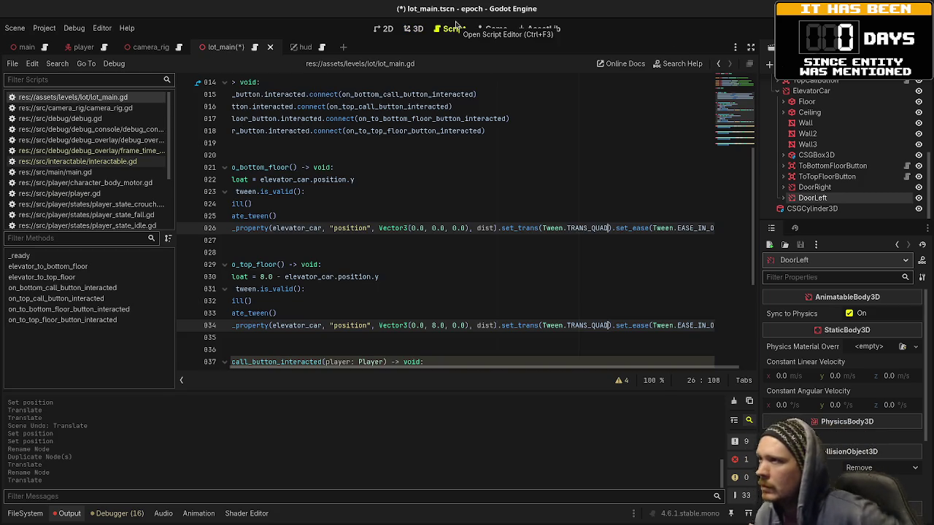
# Step: Move the 'var tween: Tween' declaration to line 4 below class_name and save
pyautogui.hotkey('ctrl', 's')
pyautogui.moveTo(814, 186)
pyautogui.mouseDown()
pyautogui.moveTo(518, 187)
pyautogui.moveTo(436, 204)
pyautogui.mouseUp()
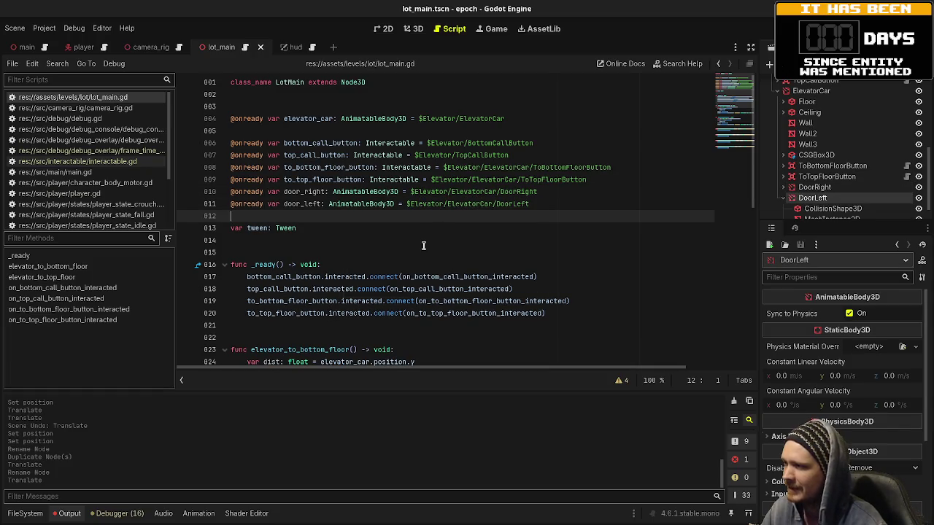
pyautogui.press('Return')
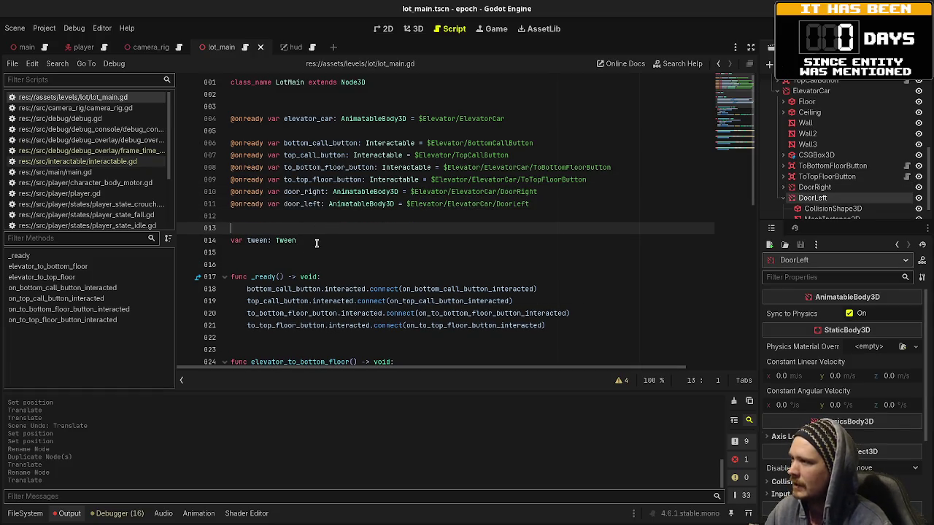
pyautogui.moveTo(300, 240); pyautogui.dragTo(231, 240)
pyautogui.hotkey('ctrl', 'c')
pyautogui.press('BackSpace')
pyautogui.click(246, 107)
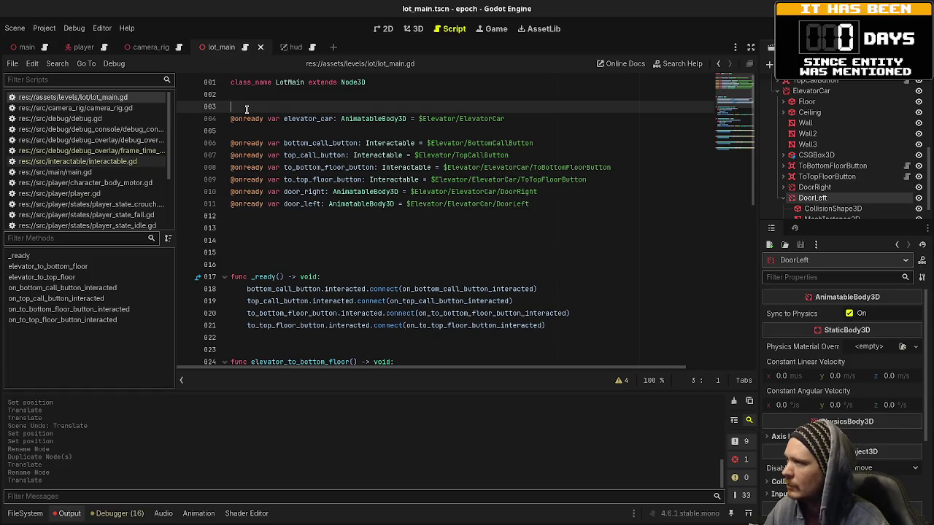
pyautogui.press('Return')
pyautogui.hotkey('ctrl', 'v')
pyautogui.press('Return')
pyautogui.press('Return')
pyautogui.hotkey('ctrl', 's')
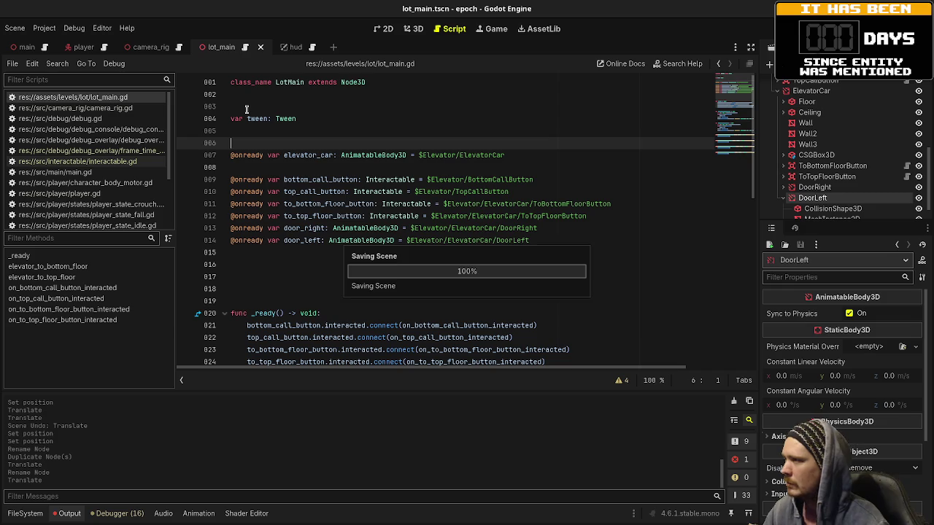
# Step: Delete the extra blank lines after the door references and save the script
pyautogui.click(270, 261)
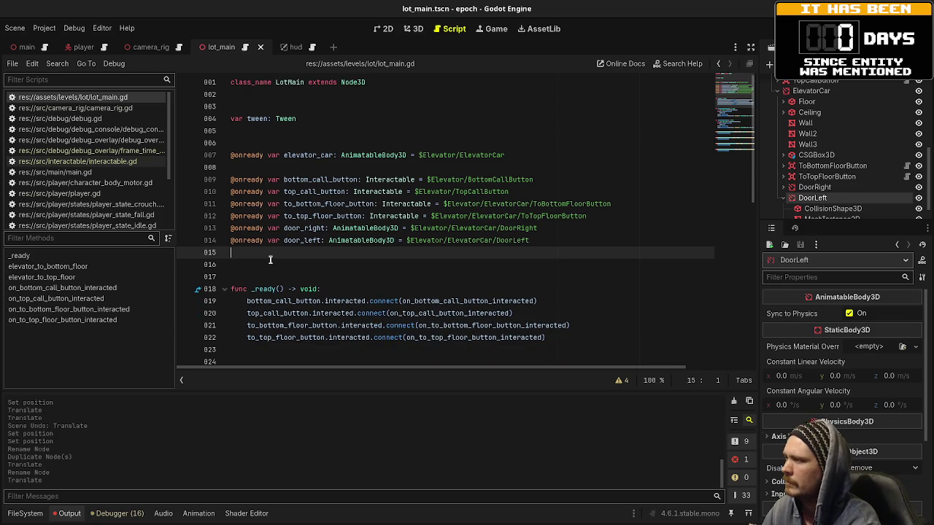
pyautogui.press('BackSpace')
pyautogui.press('BackSpace')
pyautogui.press('Delete')
pyautogui.hotkey('ctrl', 's')
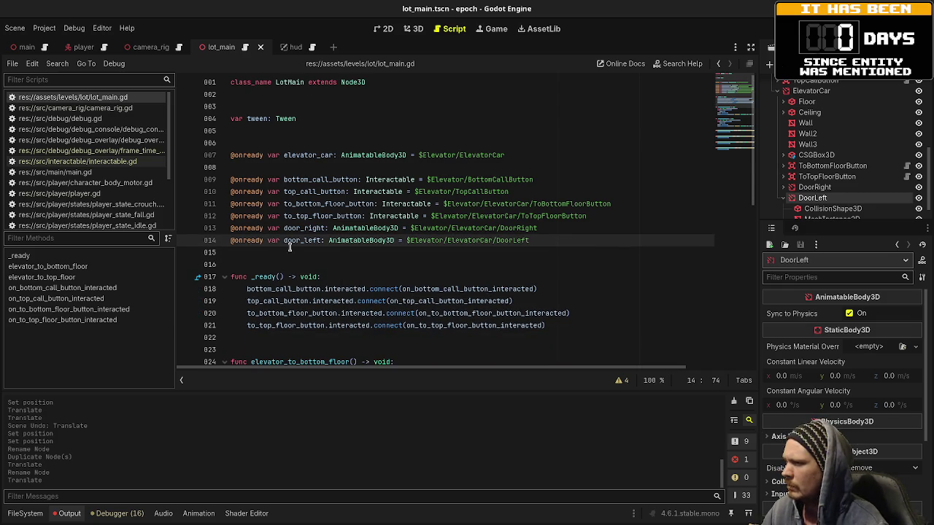
pyautogui.scroll(-3, 328, 249)
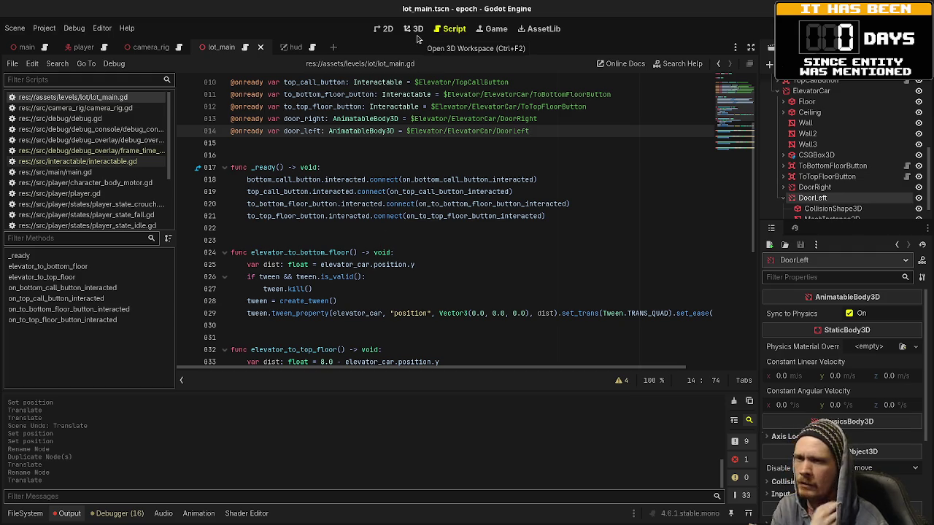
pyautogui.scroll(-7, 376, 191)
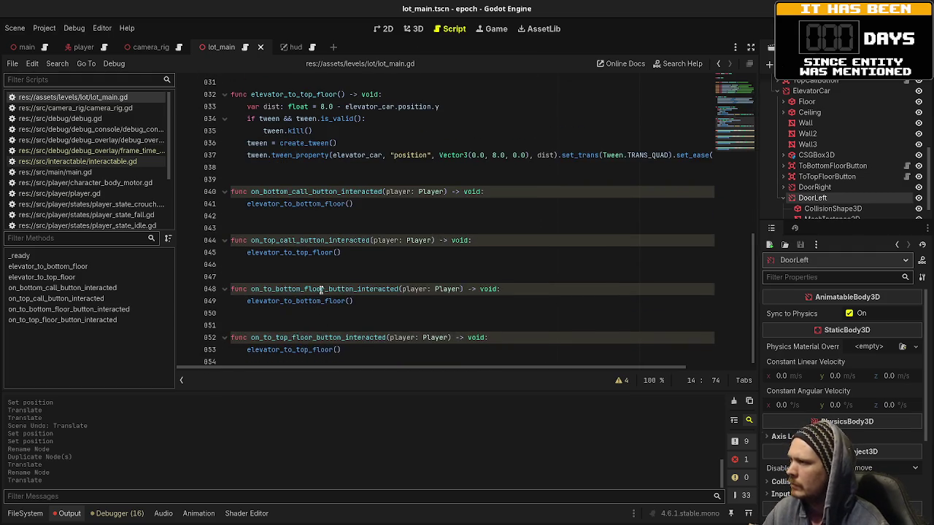
pyautogui.scroll(4, 319, 286)
pyautogui.scroll(2, 319, 286)
pyautogui.click(296, 207)
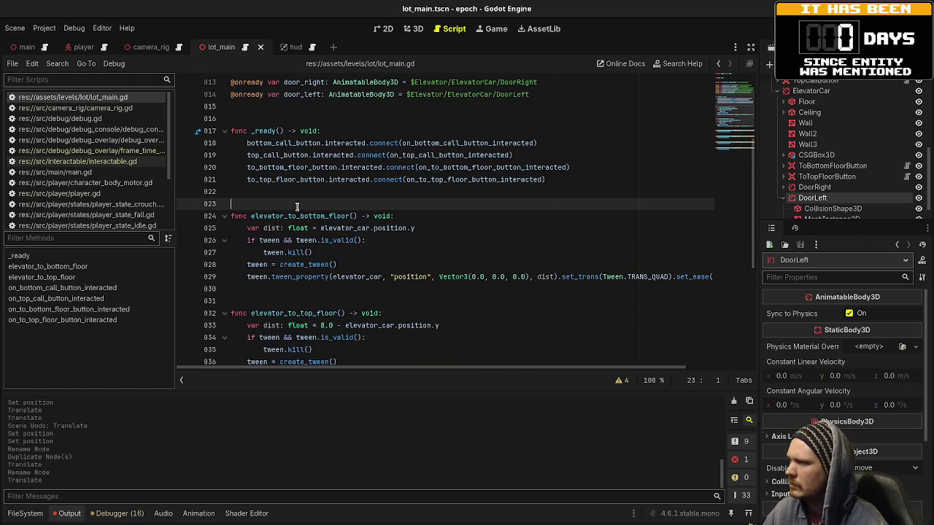
# Step: Add an open_doors() -> void function containing pass below elevator_to_top_floor
pyautogui.scroll(-2, 302, 207)
pyautogui.click(287, 327)
pyautogui.press('Return')
pyautogui.write('func e')
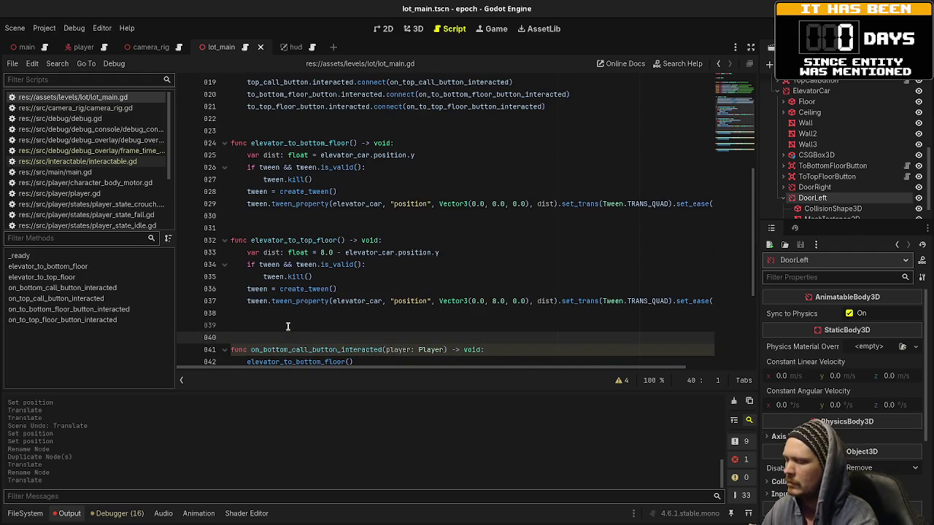
pyautogui.press('BackSpace')
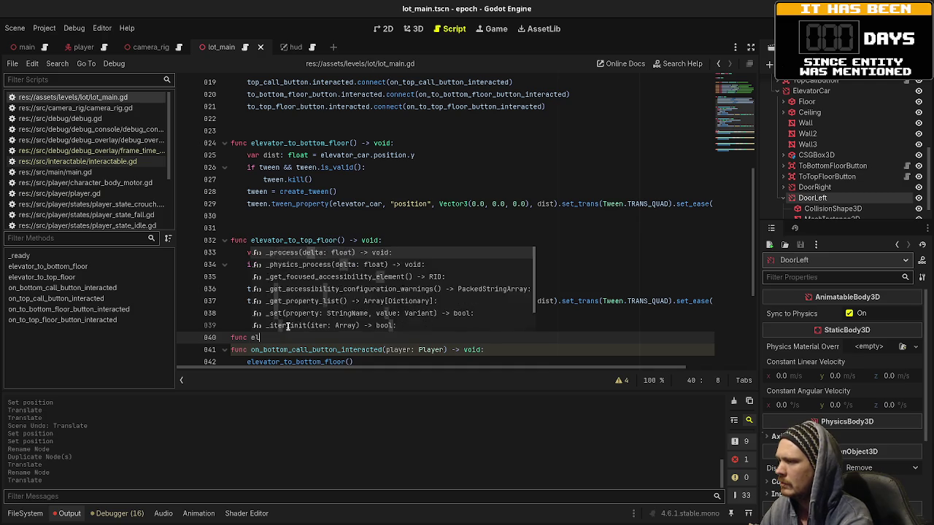
pyautogui.write('open_doors() -> v')
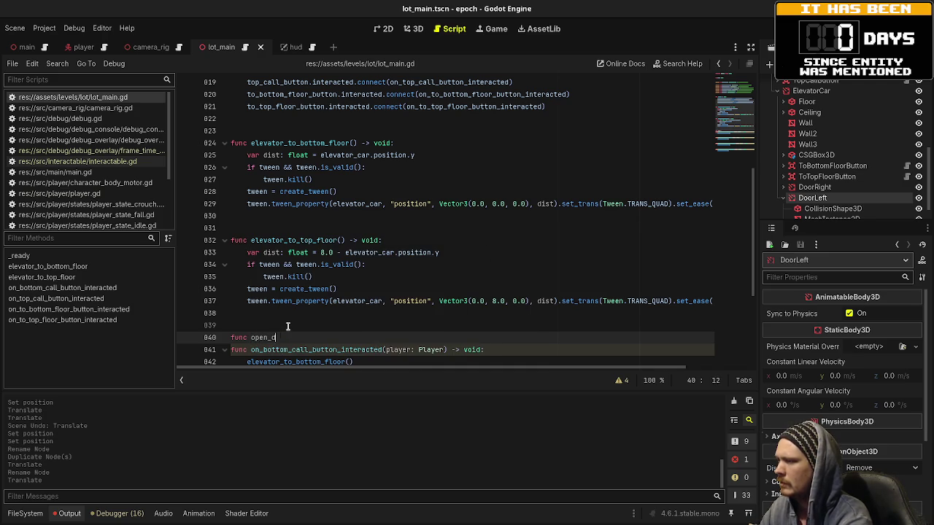
pyautogui.write('oid:')
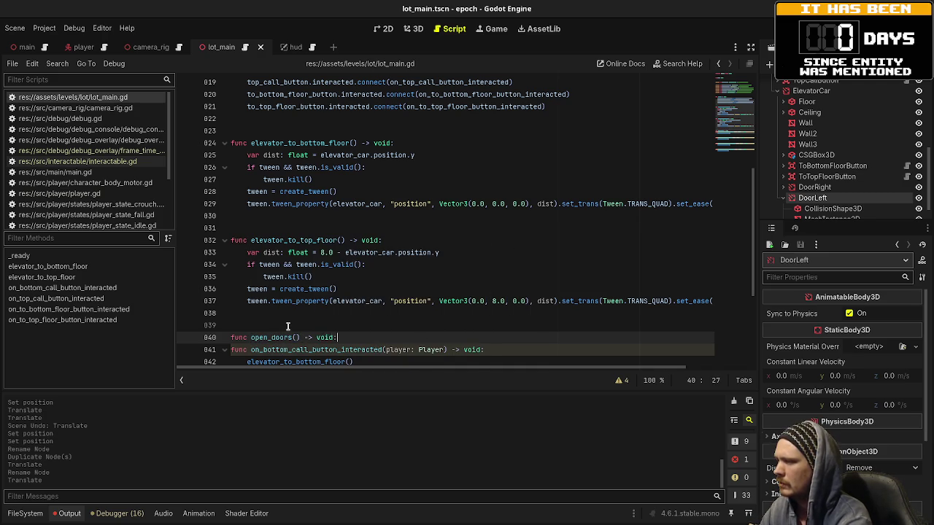
pyautogui.press('Return')
pyautogui.write('pass')
# Step: Add a close_doors() -> void stub containing pass and save the script
pyautogui.press('Return')
pyautogui.press('Return')
pyautogui.press('Return')
pyautogui.write('func ')
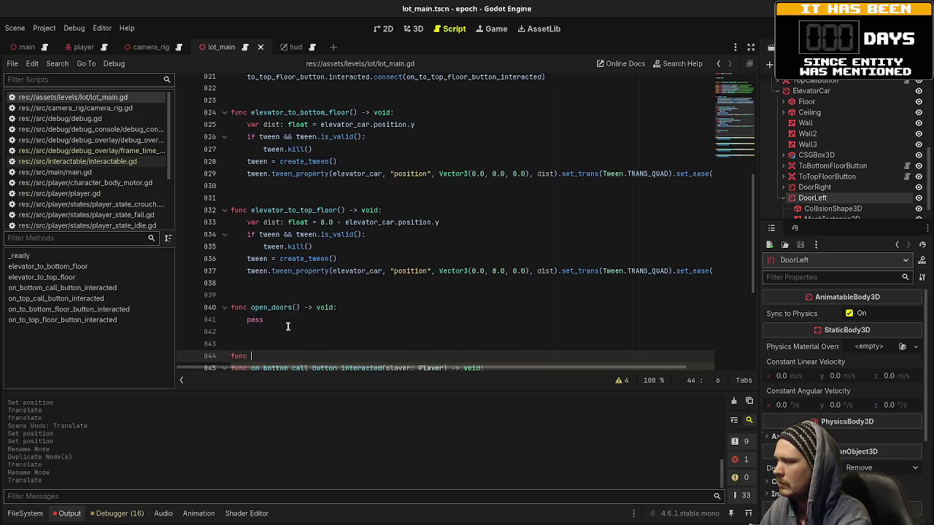
pyautogui.write('close_d() -> void:')
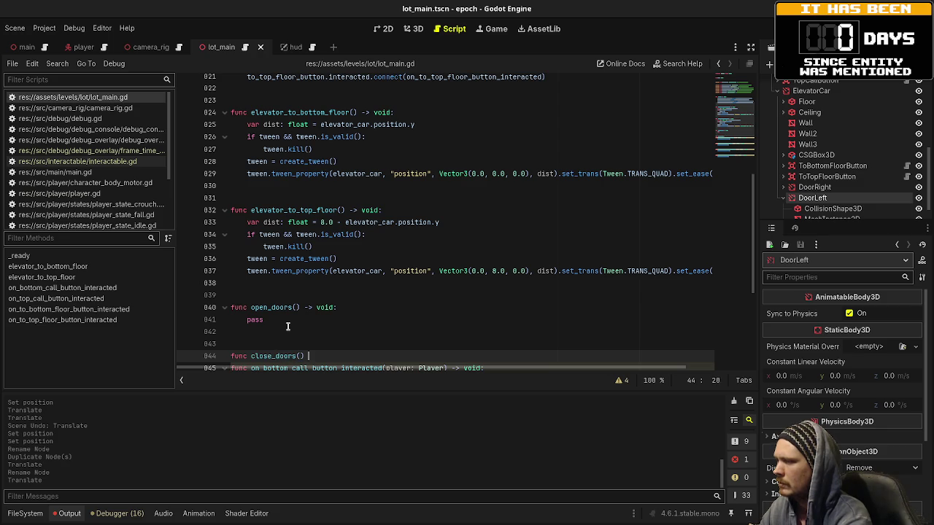
pyautogui.press('Return')
pyautogui.write('pa')
pyautogui.press('Return')
pyautogui.press('Return')
pyautogui.press('Return')
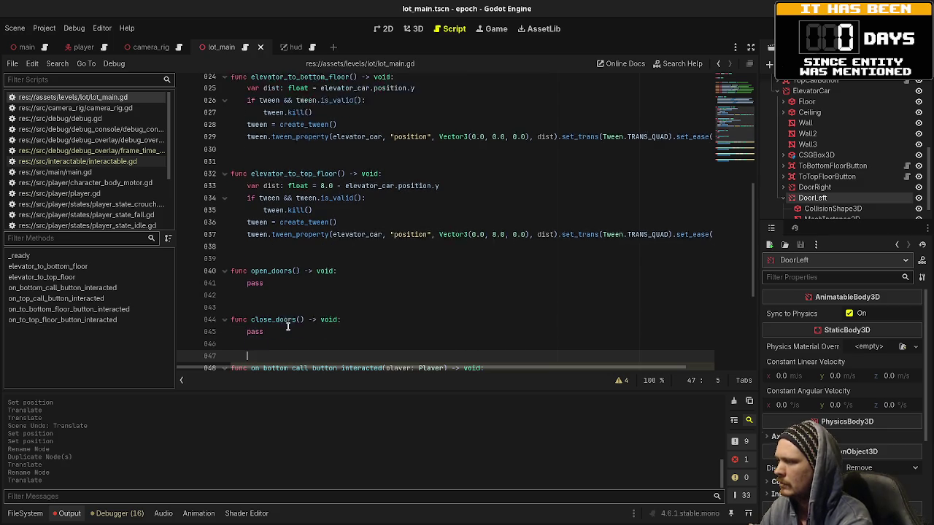
pyautogui.hotkey('ctrl', 's')
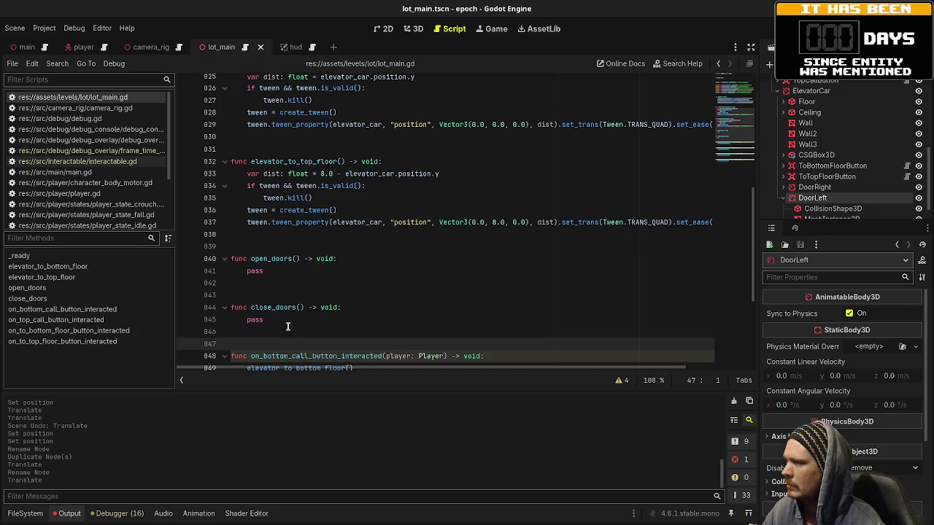
pyautogui.doubleClick(255, 270)
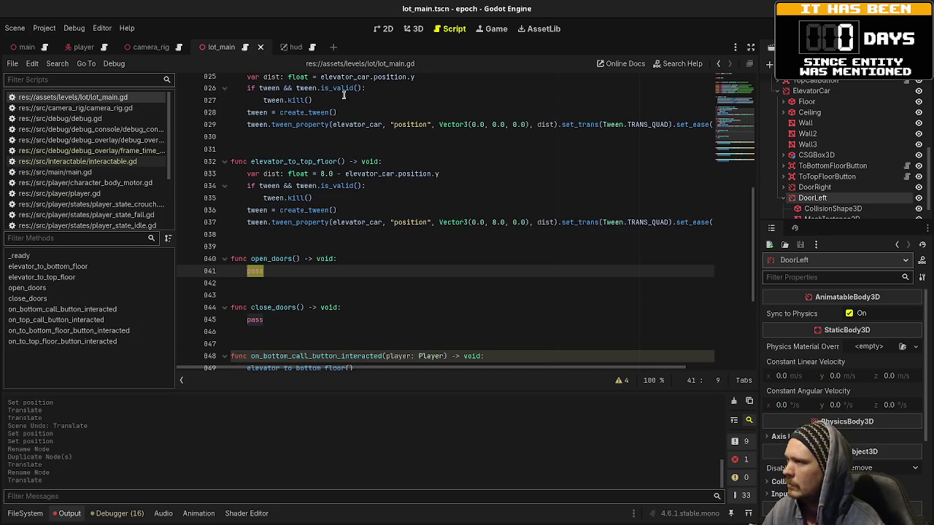
# Step: Check DoorLeft's closed position via undo, then set its Position X to -1.446
pyautogui.click(410, 30)
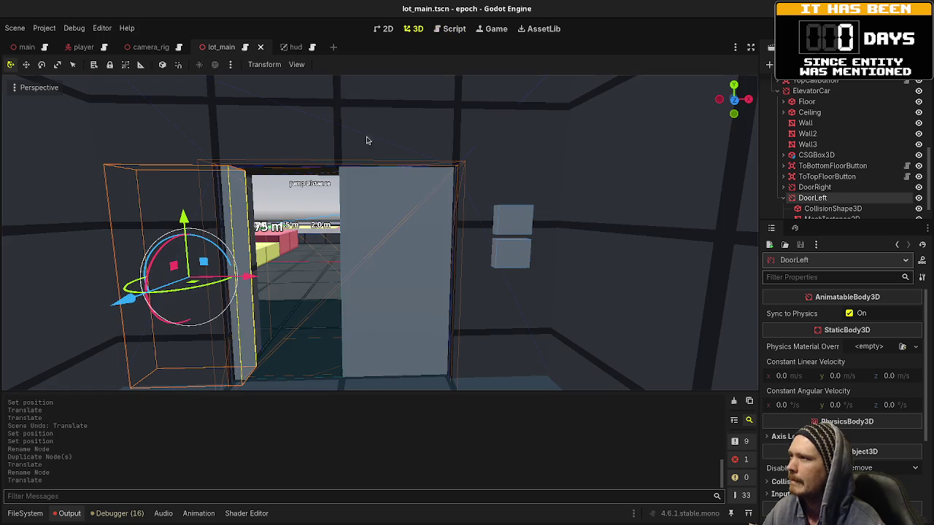
pyautogui.click(815, 187)
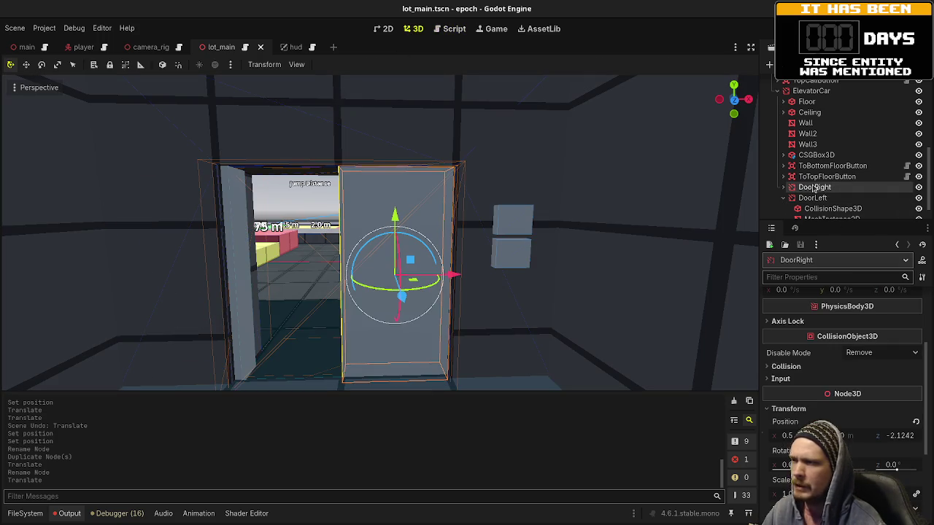
pyautogui.click(815, 199)
pyautogui.scroll(-5, 846, 443)
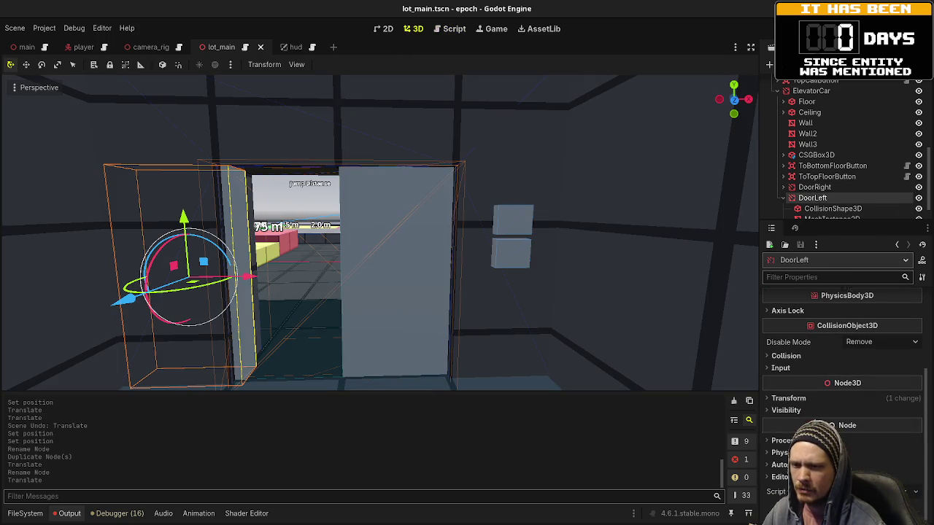
pyautogui.click(788, 398)
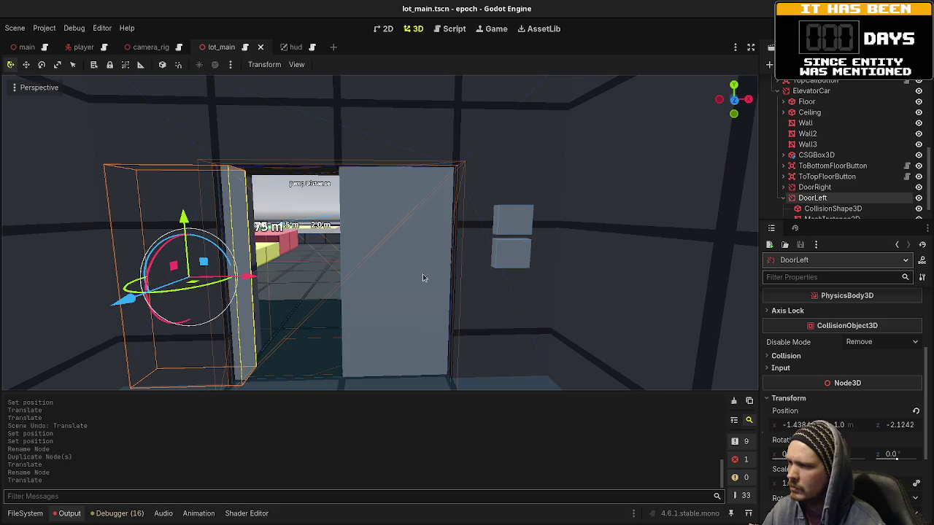
pyautogui.hotkey('ctrl', 'z')
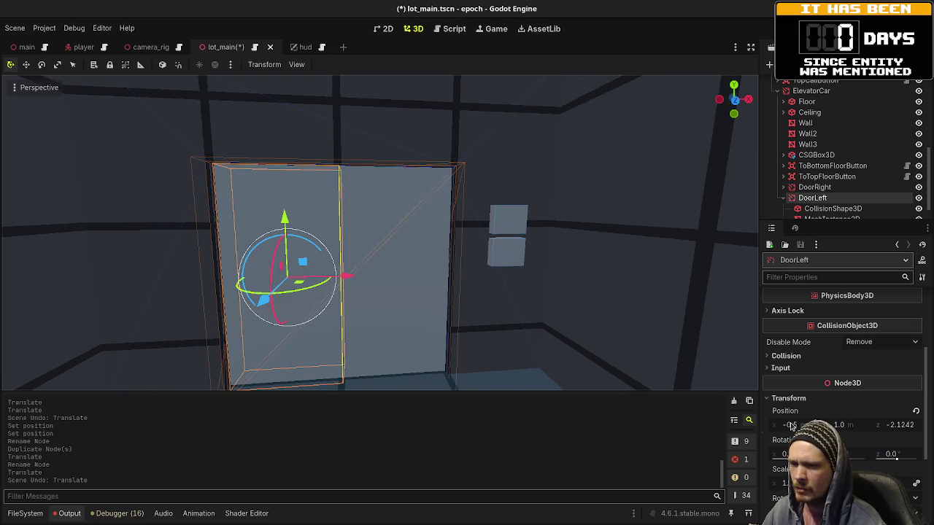
pyautogui.moveTo(798, 424); pyautogui.dragTo(735, 424)
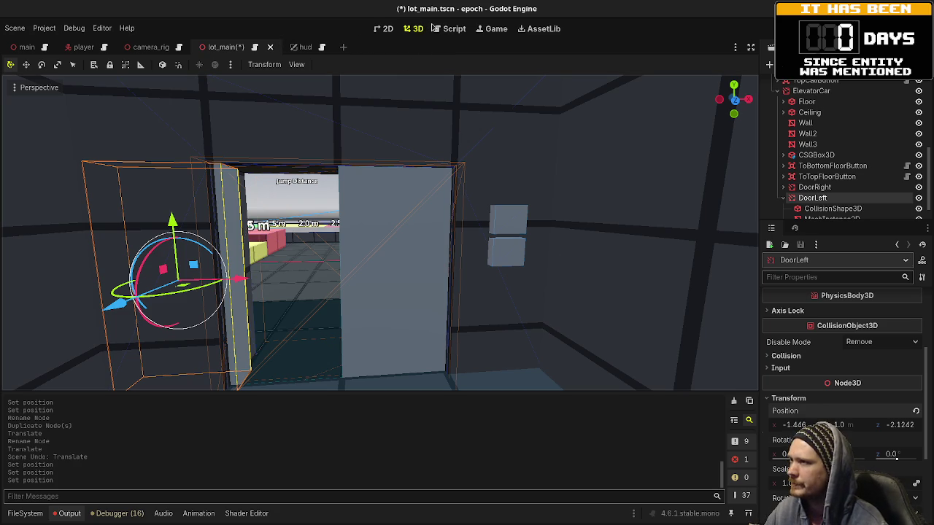
pyautogui.click(454, 29)
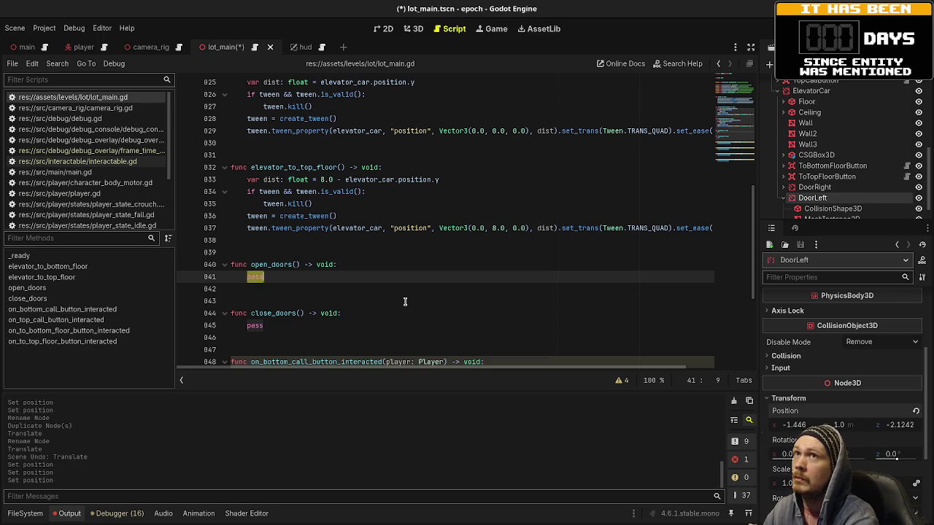
# Step: Declare 'var left_door_tween: Tween' below the tween declaration and save
pyautogui.scroll(5, 405, 302)
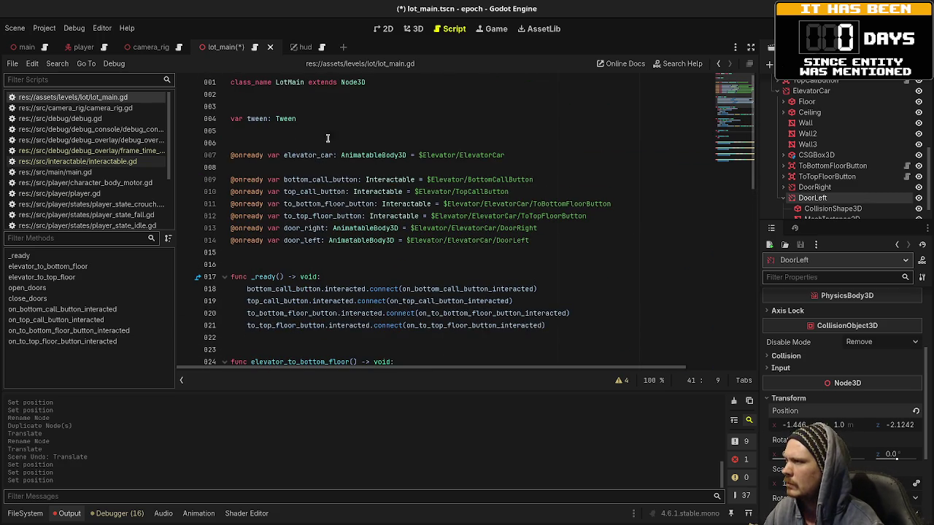
pyautogui.click(304, 118)
pyautogui.press('Return')
pyautogui.write('var left')
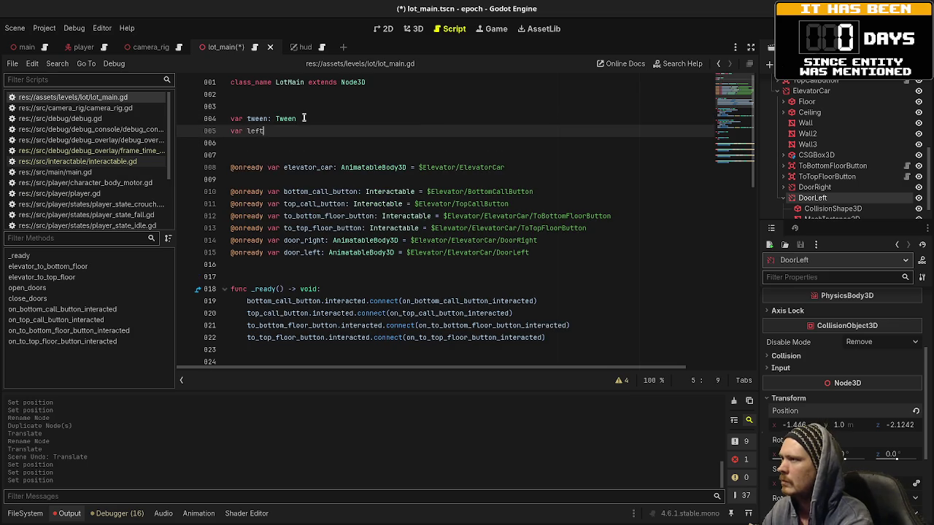
pyautogui.write('_door_tween: Tween')
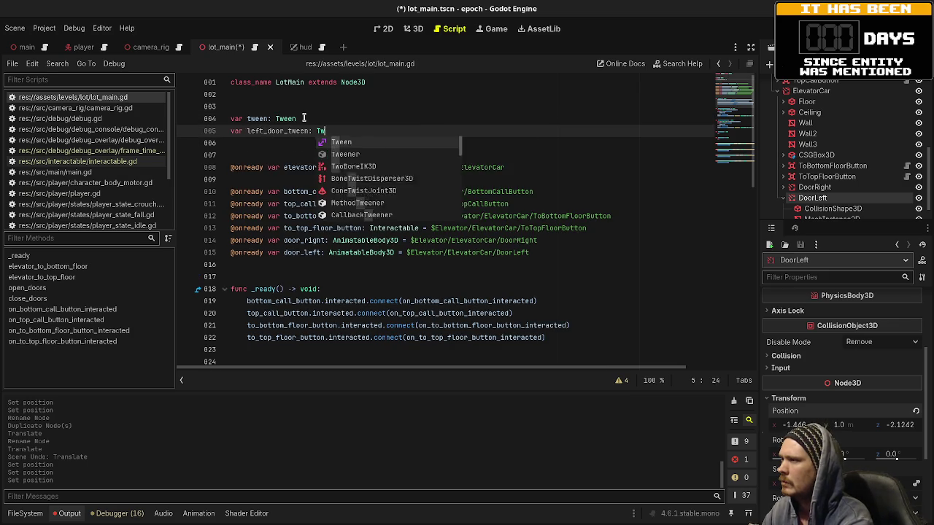
pyautogui.press('BackSpace')
pyautogui.hotkey('ctrl', 's')
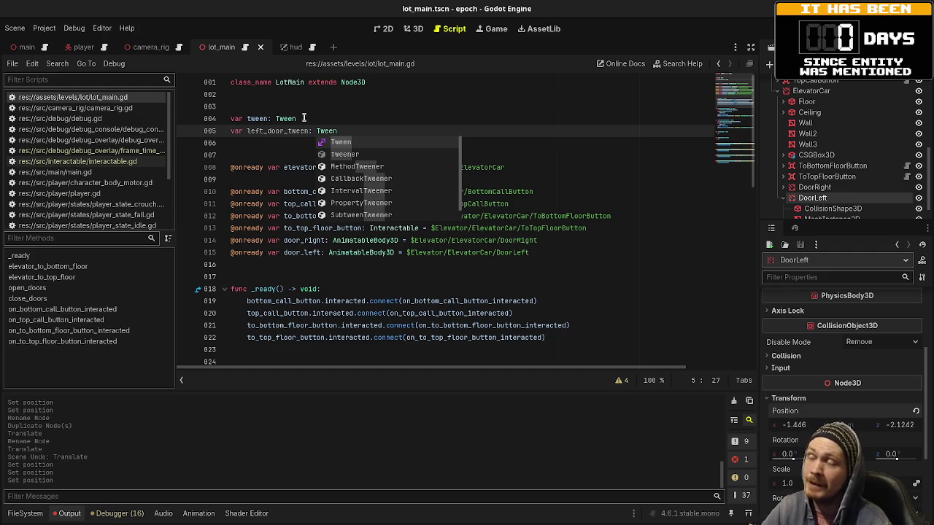
pyautogui.click(508, 170)
# Step: Duplicate the left_door_tween line, rename the copy to right_door_tween, and save
pyautogui.moveTo(337, 131); pyautogui.dragTo(227, 132)
pyautogui.hotkey('ctrl', 'c')
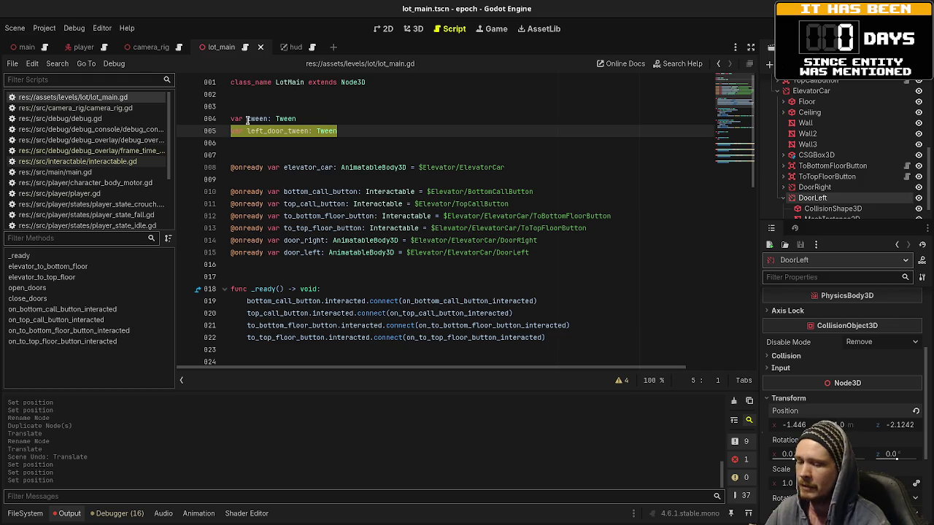
pyautogui.press('End')
pyautogui.press('Return')
pyautogui.hotkey('ctrl', 'v')
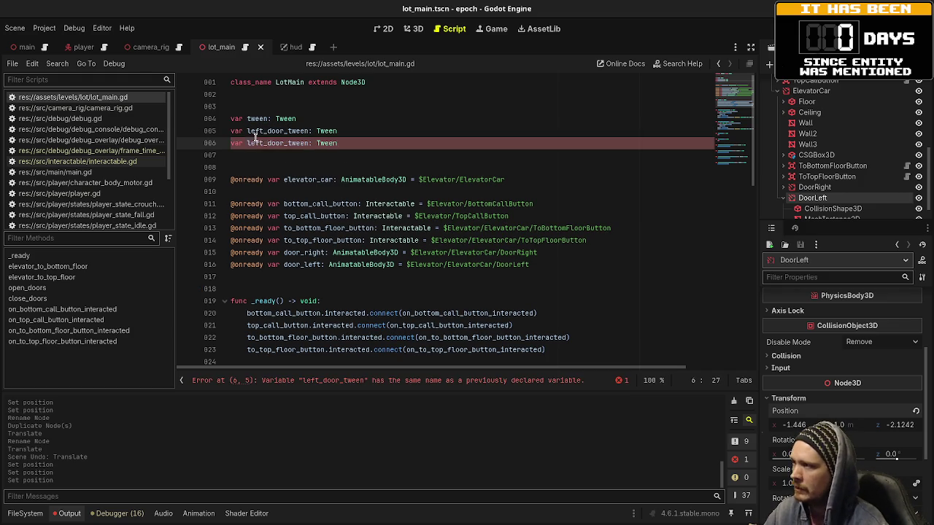
pyautogui.click(261, 143)
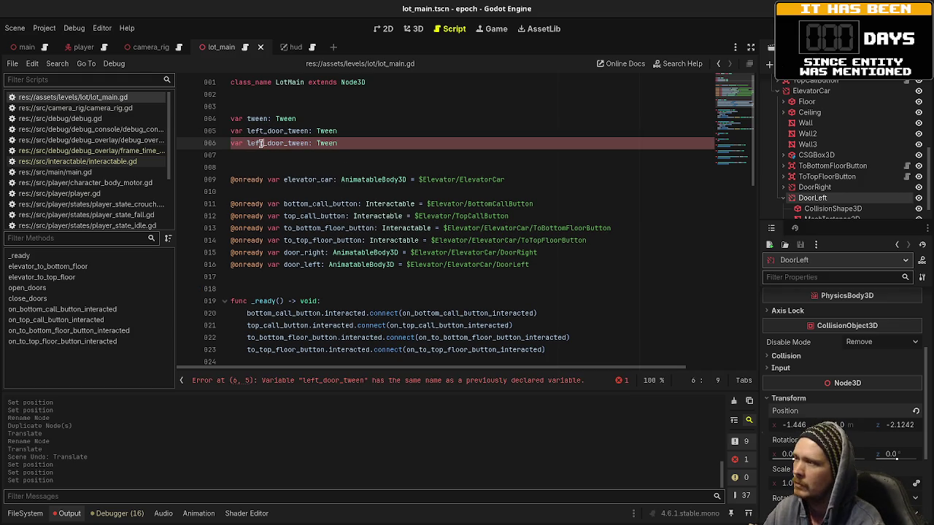
pyautogui.moveTo(262, 143); pyautogui.dragTo(251, 143)
pyautogui.write('right')
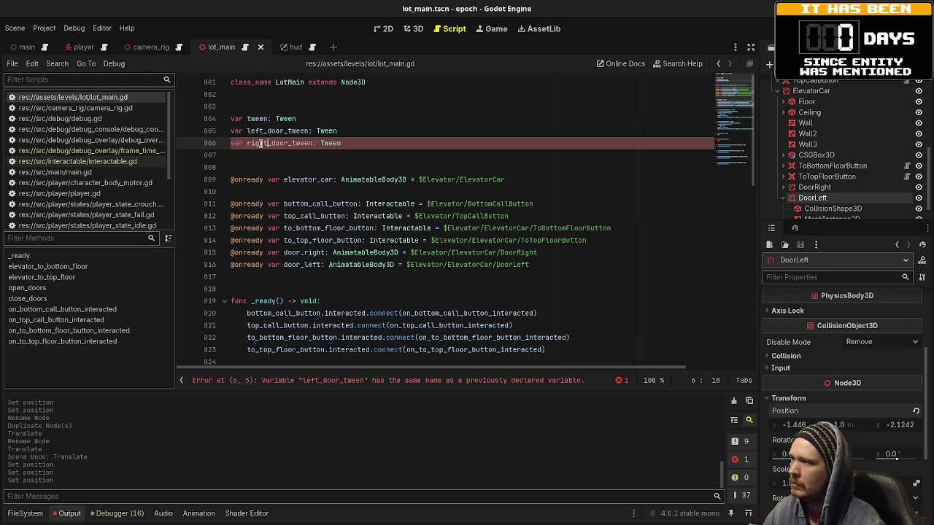
pyautogui.scroll(-1, 356, 173)
pyautogui.scroll(-7, 380, 189)
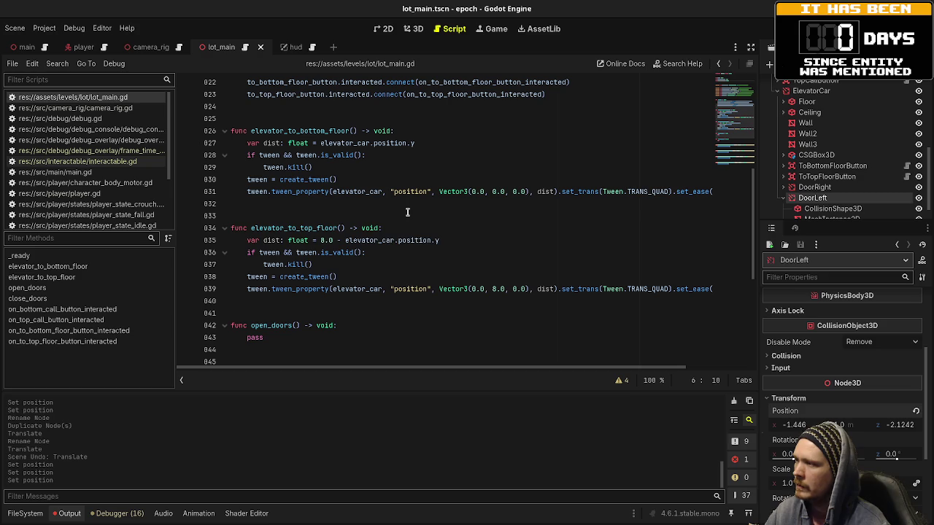
pyautogui.click(407, 213)
pyautogui.hotkey('ctrl', 's')
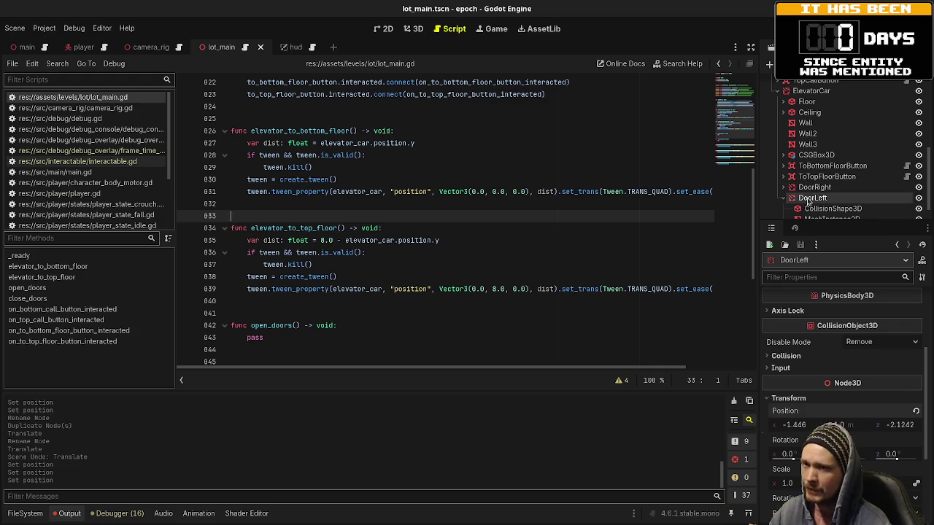
# Step: Review the script and select the left_door_tween name on line 5
pyautogui.moveTo(363, 251)
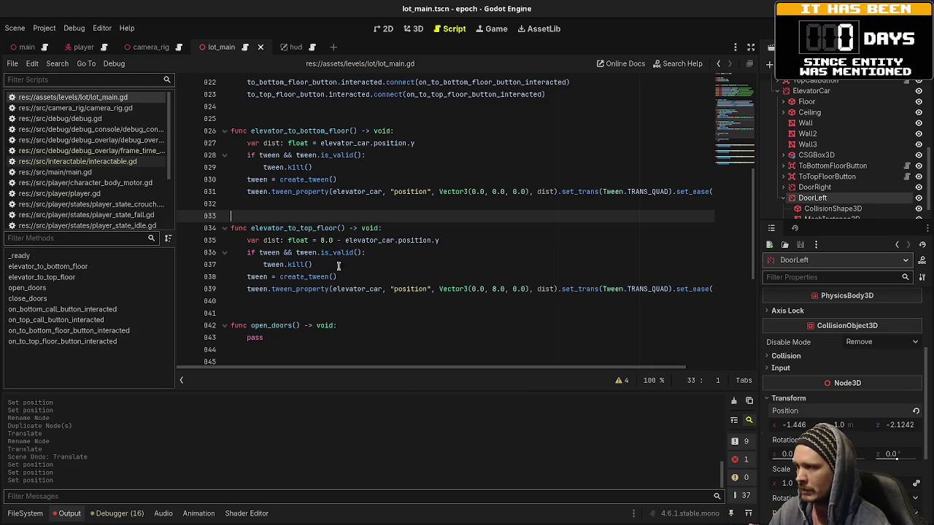
pyautogui.scroll(-6, 376, 270)
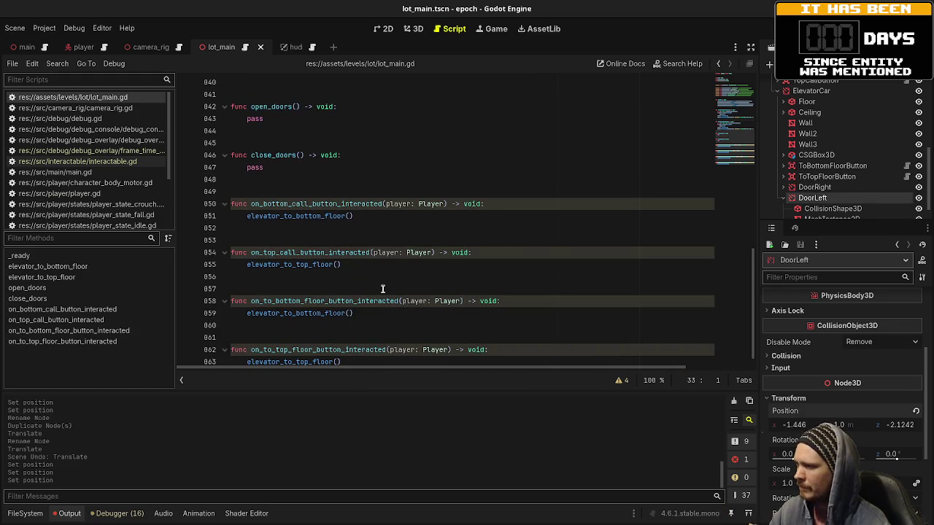
pyautogui.scroll(13, 382, 289)
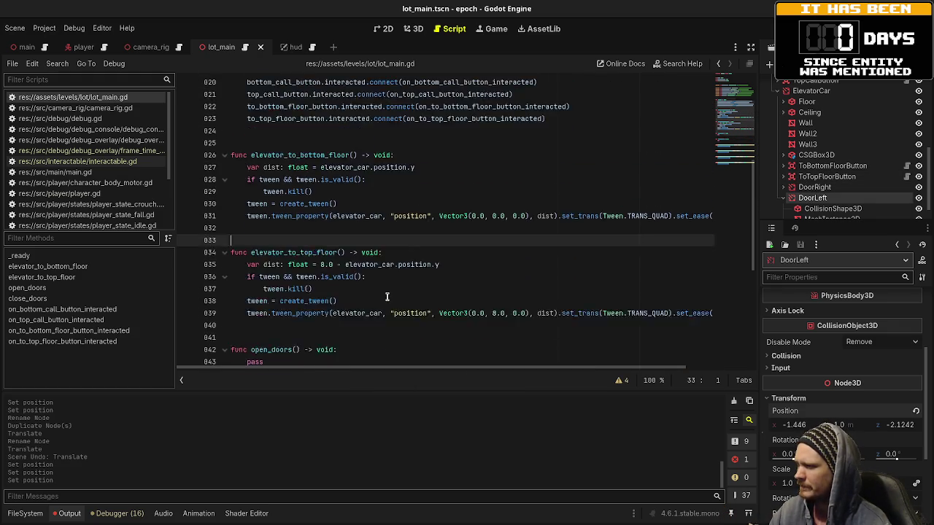
pyautogui.doubleClick(266, 131)
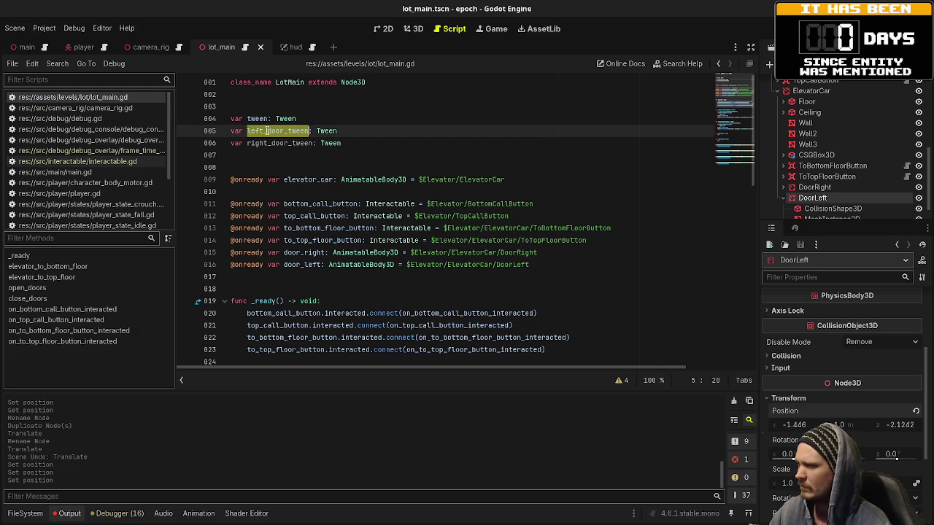
pyautogui.scroll(-6, 417, 226)
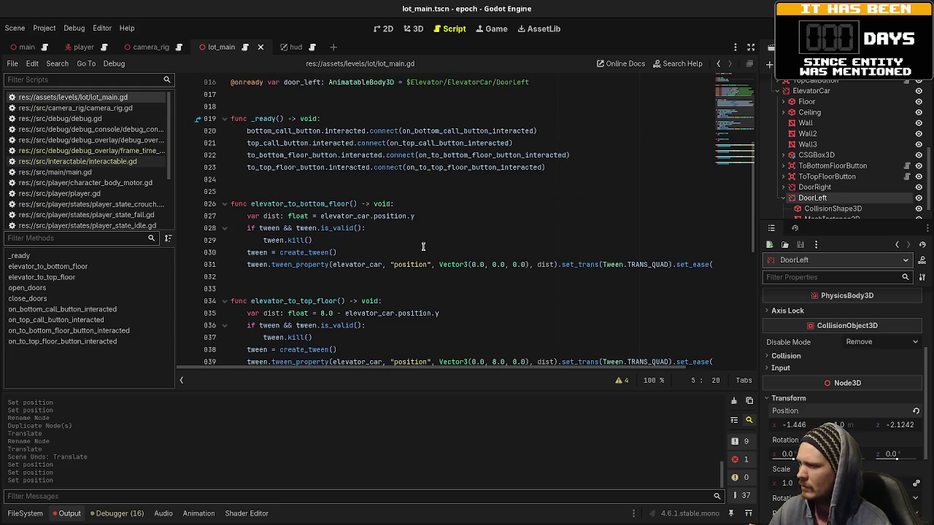
pyautogui.scroll(-4, 422, 247)
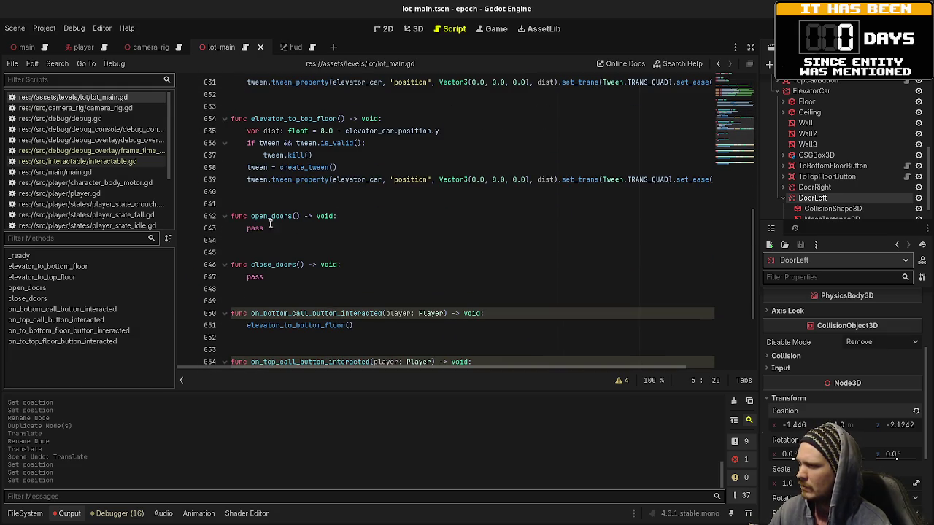
# Step: Replace pass in open_doors with an is_valid check on left_door_tween that kills it
pyautogui.click(262, 228)
pyautogui.doubleClick(261, 229)
pyautogui.hotkey('ctrl', 'v')
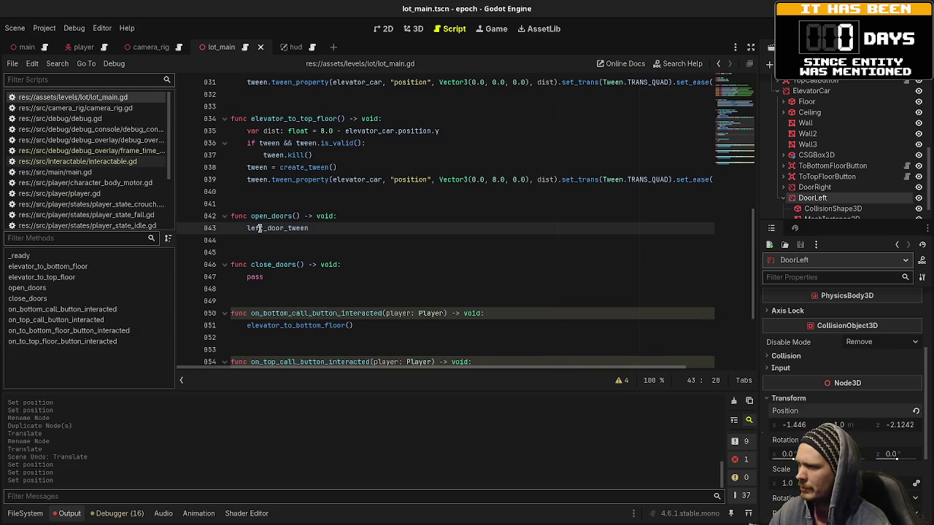
pyautogui.press('BackSpace')
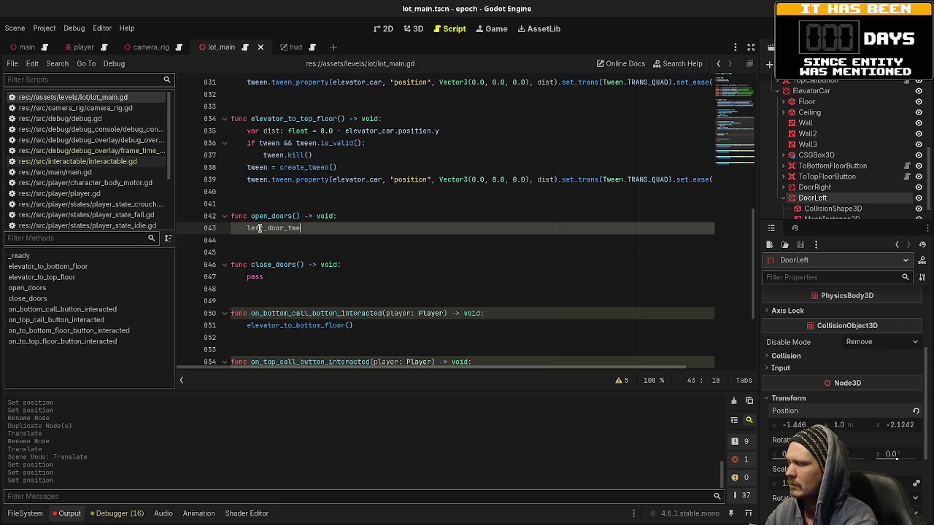
pyautogui.press('BackSpace')
pyautogui.press('BackSpace')
pyautogui.press('BackSpace')
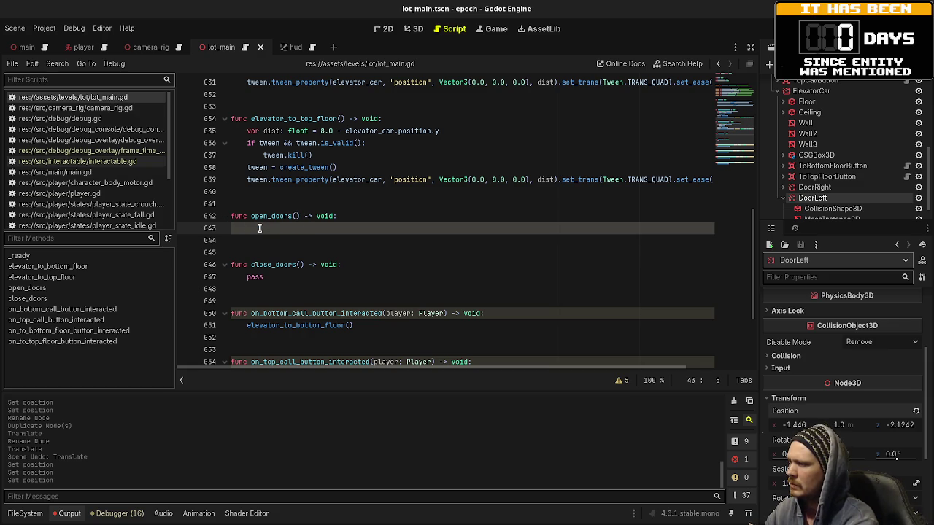
pyautogui.write('if left_door')
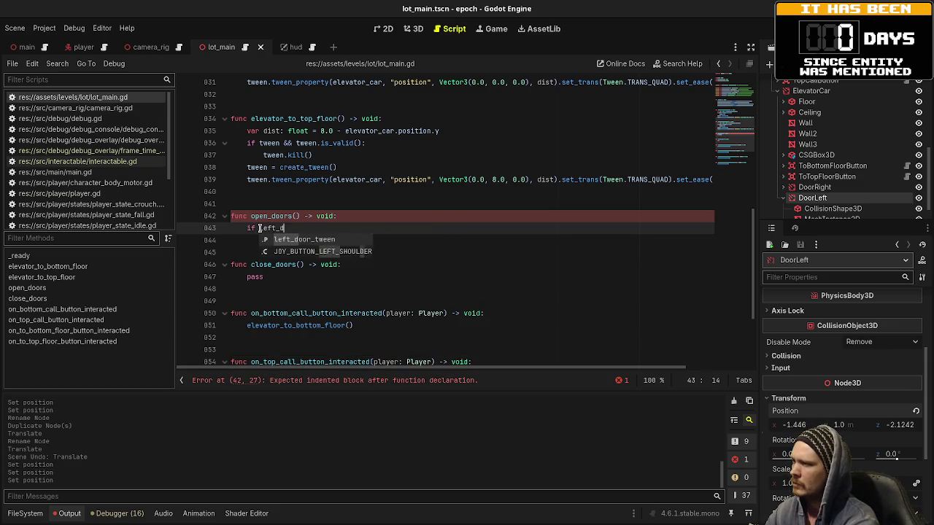
pyautogui.press('Return')
pyautogui.write('&& ')
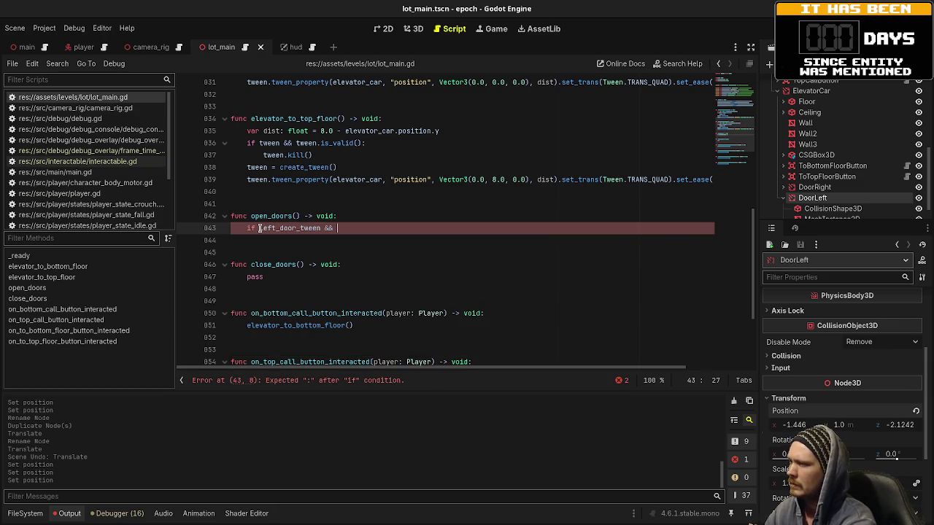
pyautogui.write('left_door_tween.')
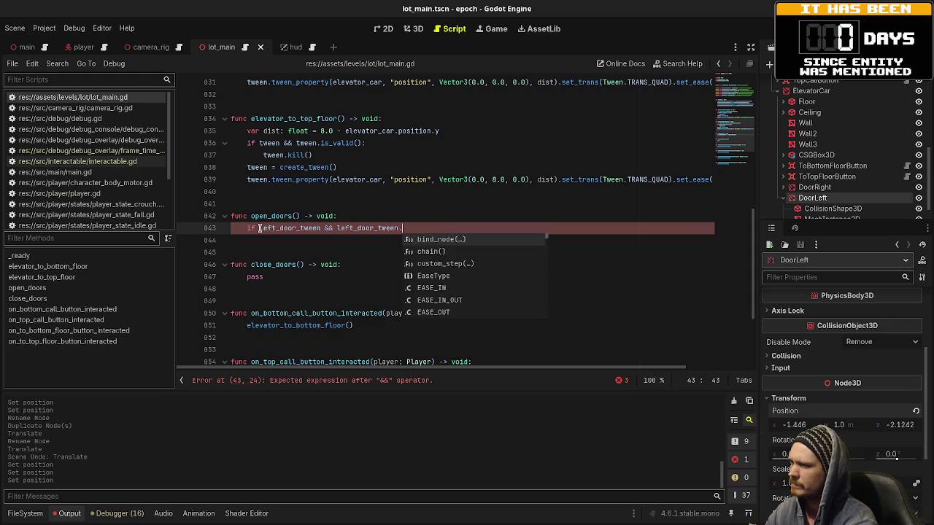
pyautogui.write('is_valid')
pyautogui.press('Return')
pyautogui.write(':')
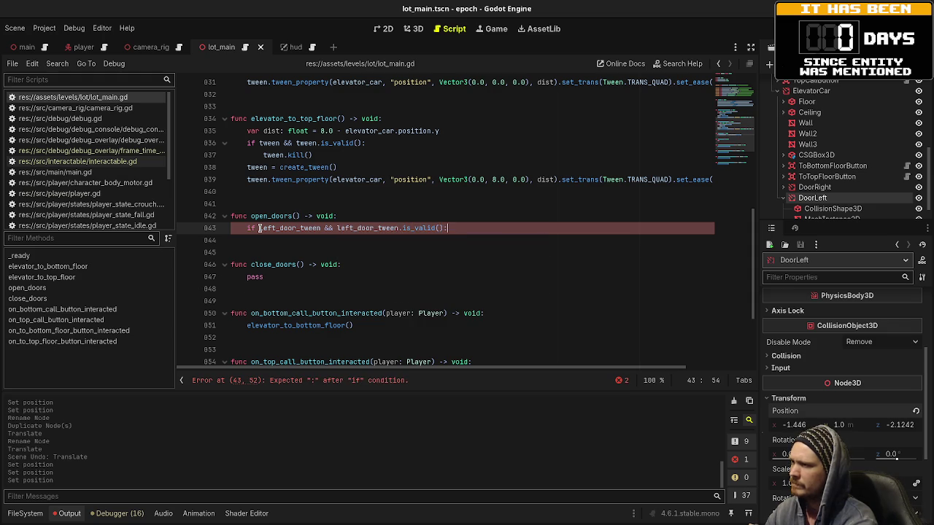
pyautogui.press('Return')
pyautogui.write('tween.kill')
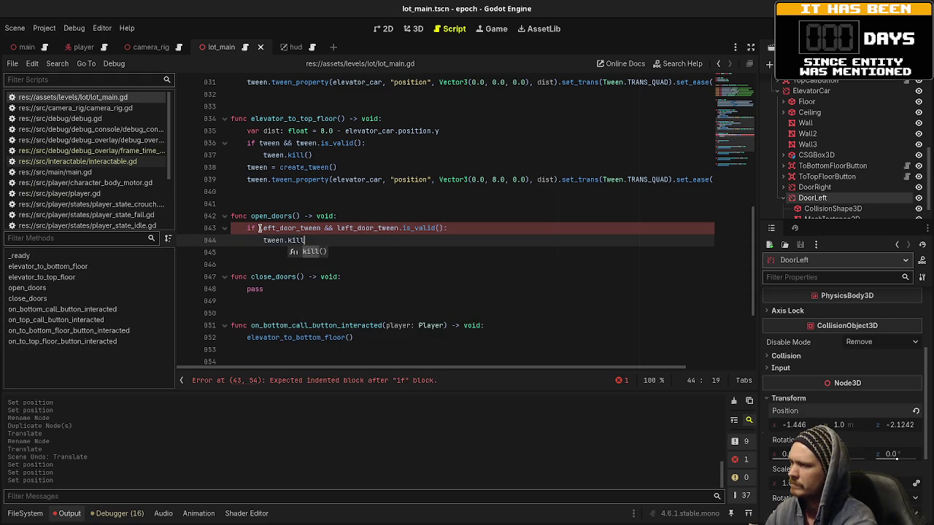
pyautogui.press('Return')
pyautogui.press('Return')
# Step: Assign left_door_tween = create_tween() and begin a left_door_tween.tween_property call
pyautogui.write('t')
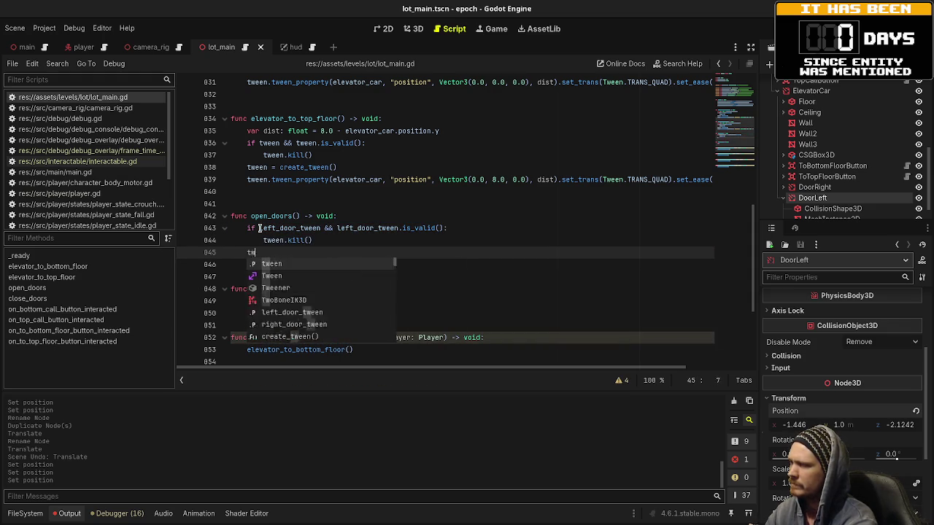
pyautogui.press('BackSpace')
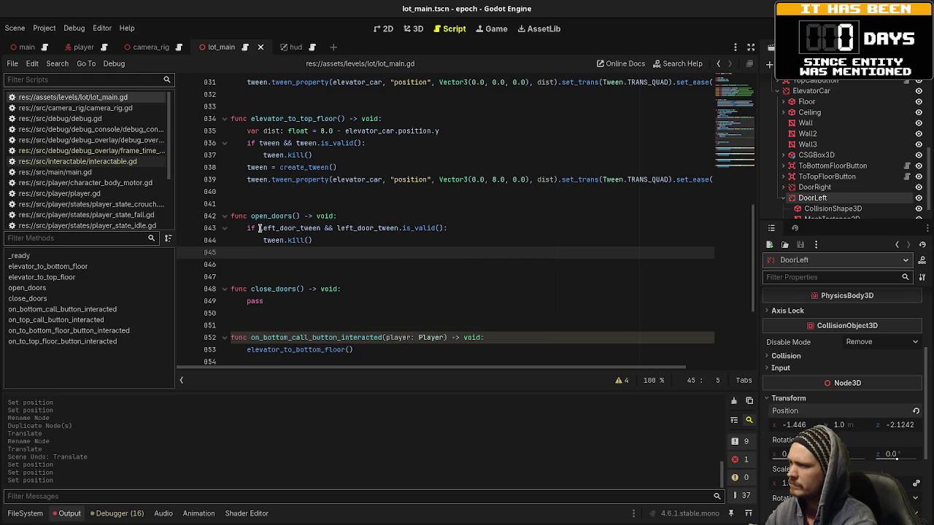
pyautogui.write('left_door_tween = create_tween')
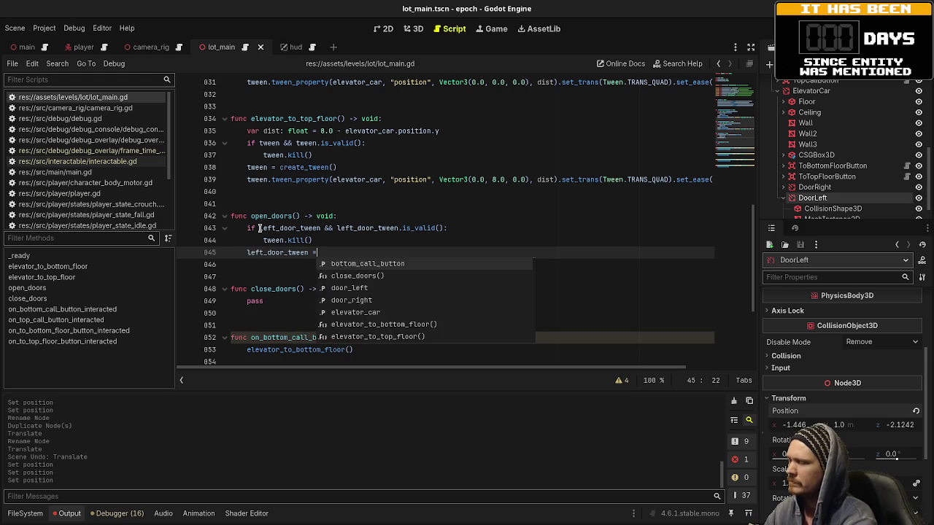
pyautogui.press('Return')
pyautogui.press('Return')
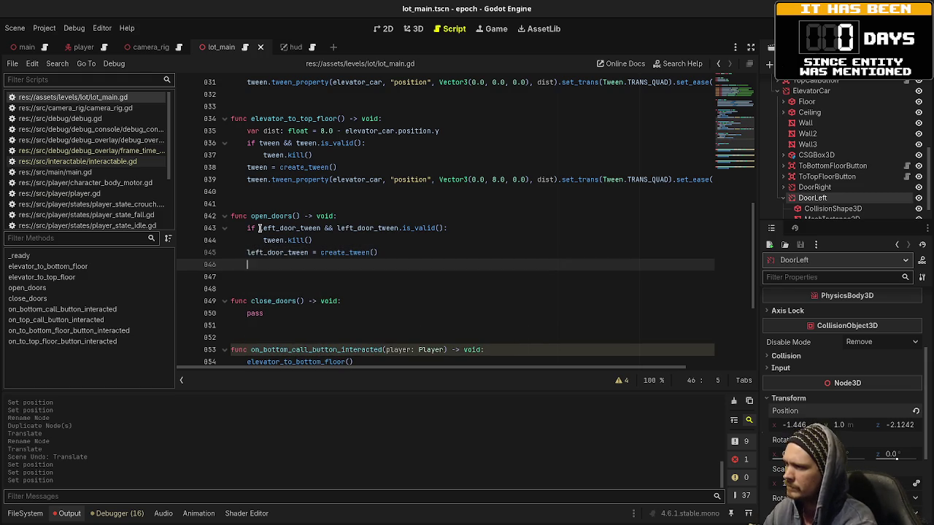
pyautogui.write('left_d')
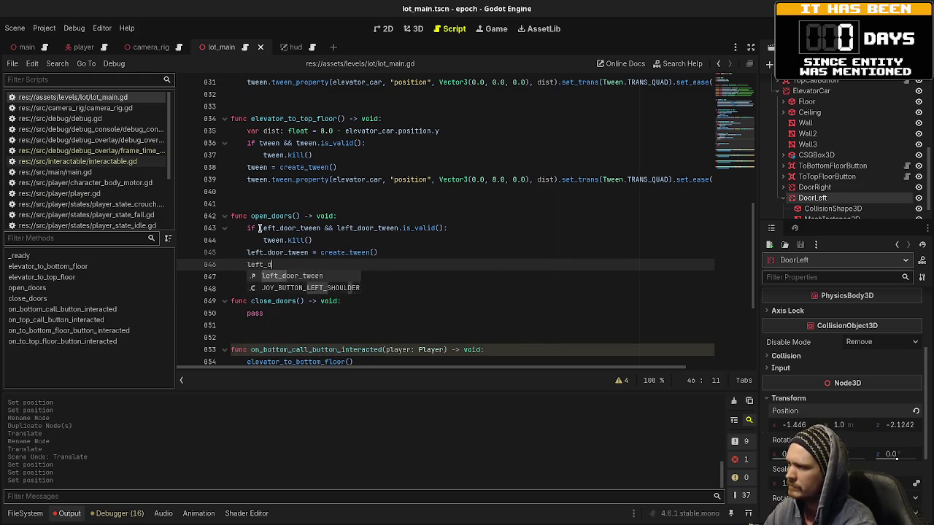
pyautogui.write('oor_tween.tween_proper')
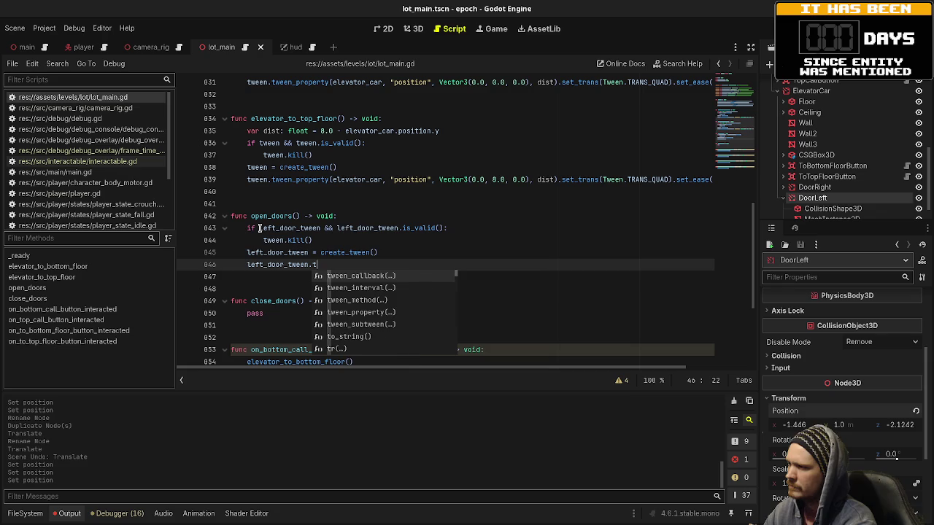
pyautogui.press('Return')
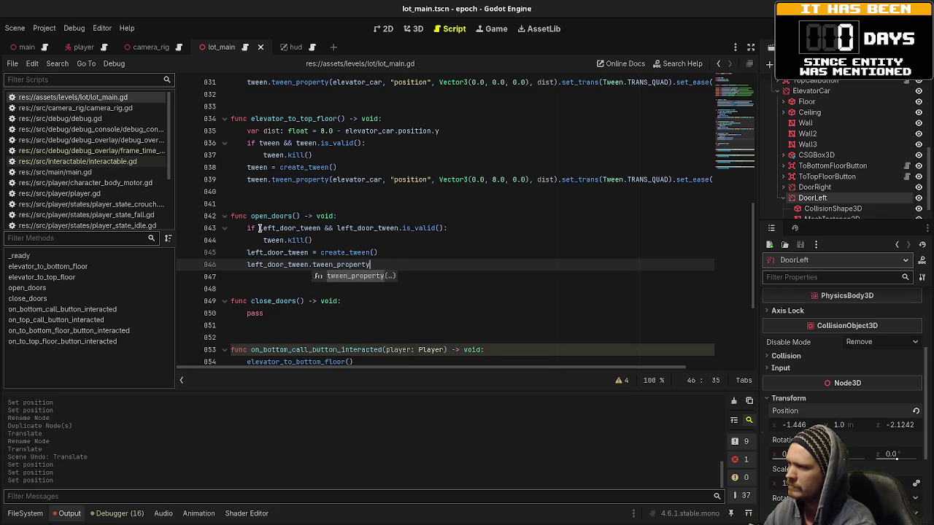
pyautogui.write('left_door')
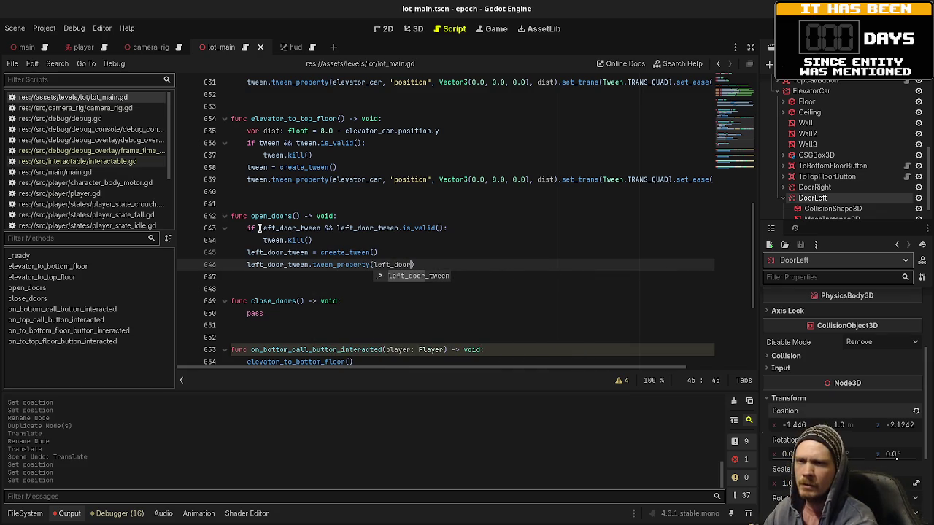
# Step: Give tween_property the arguments door_left, "position" and Vector3(-0.5, 1.0, -2.1242)
pyautogui.scroll(10, 416, 223)
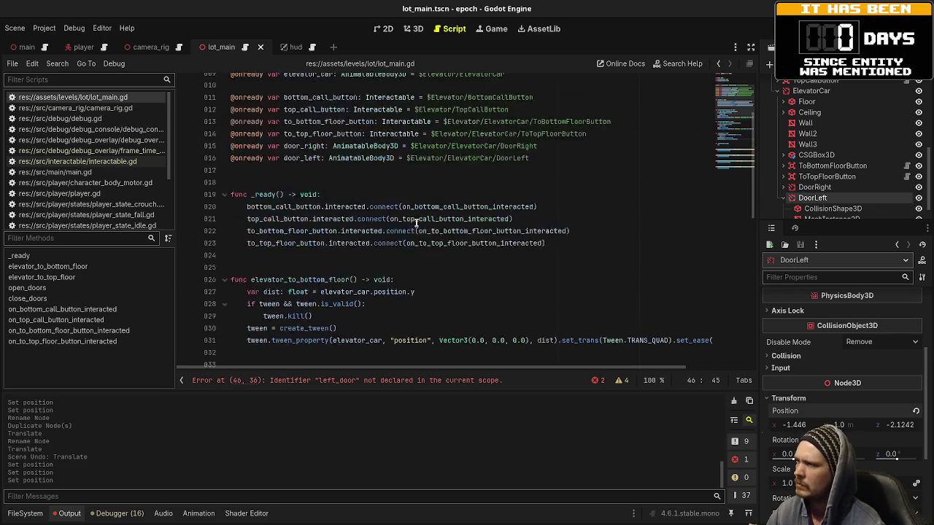
pyautogui.scroll(-11, 416, 223)
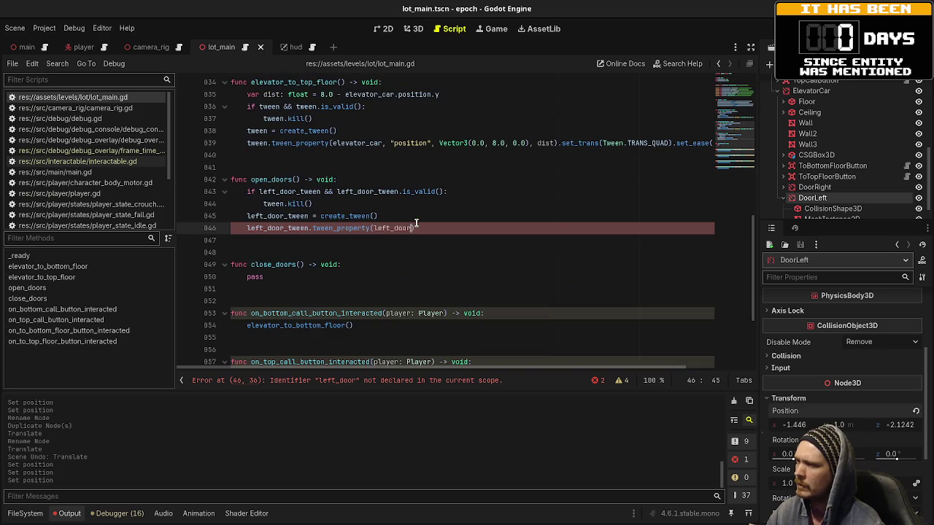
pyautogui.doubleClick(389, 230)
pyautogui.write('door_le')
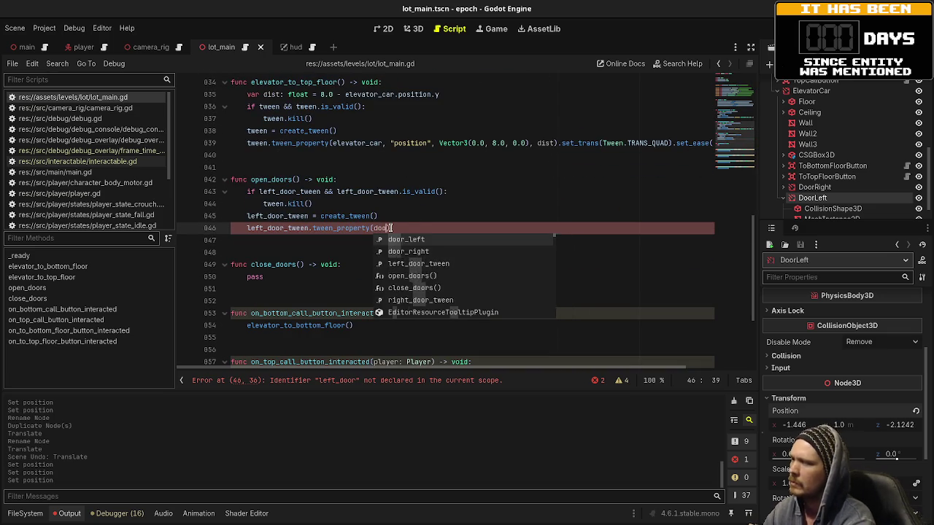
pyautogui.write('ft, ')
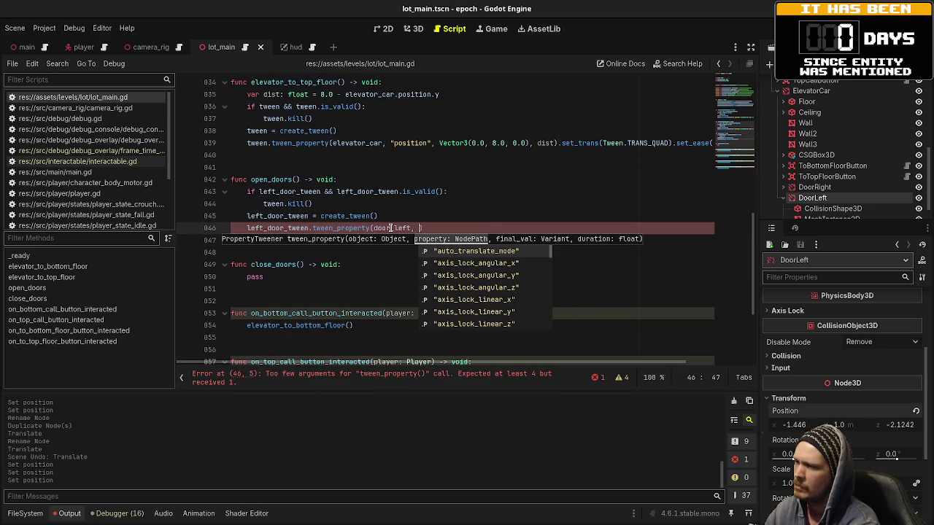
pyautogui.write('"')
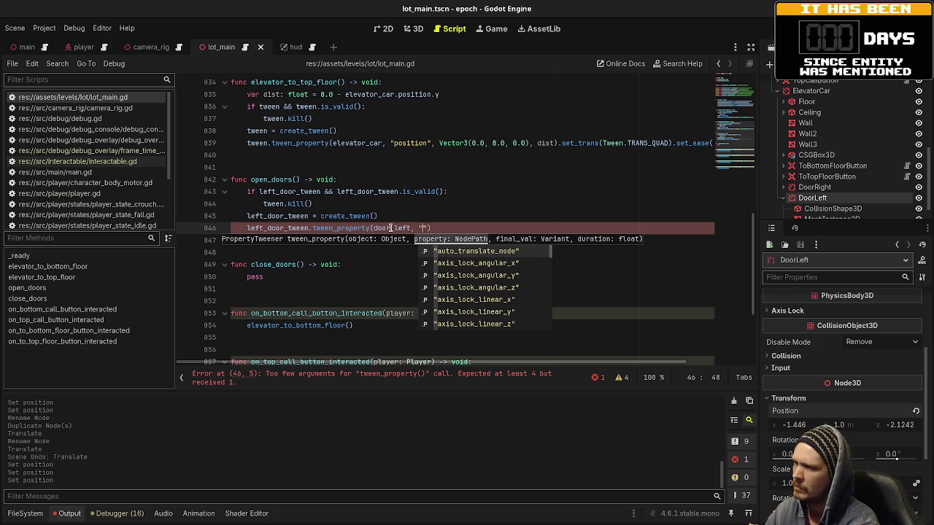
pyautogui.write('position",')
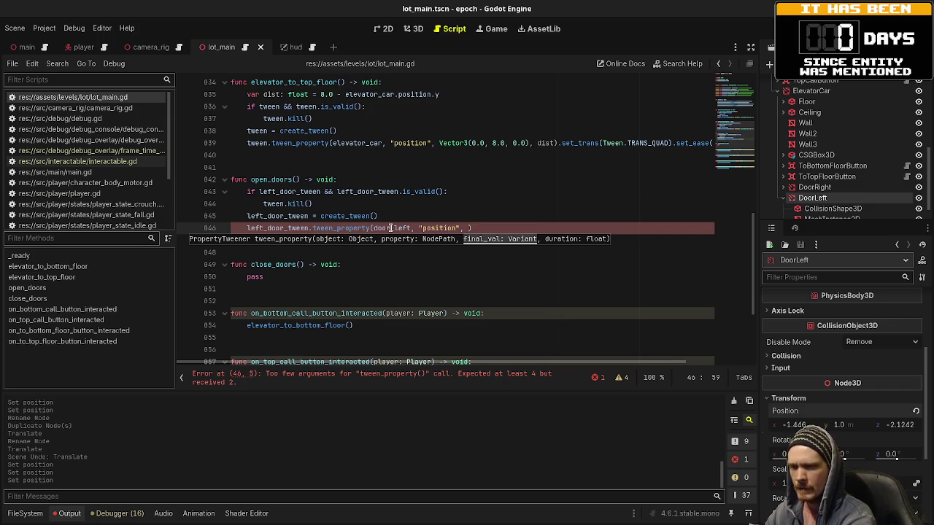
pyautogui.write('Vector3(-')
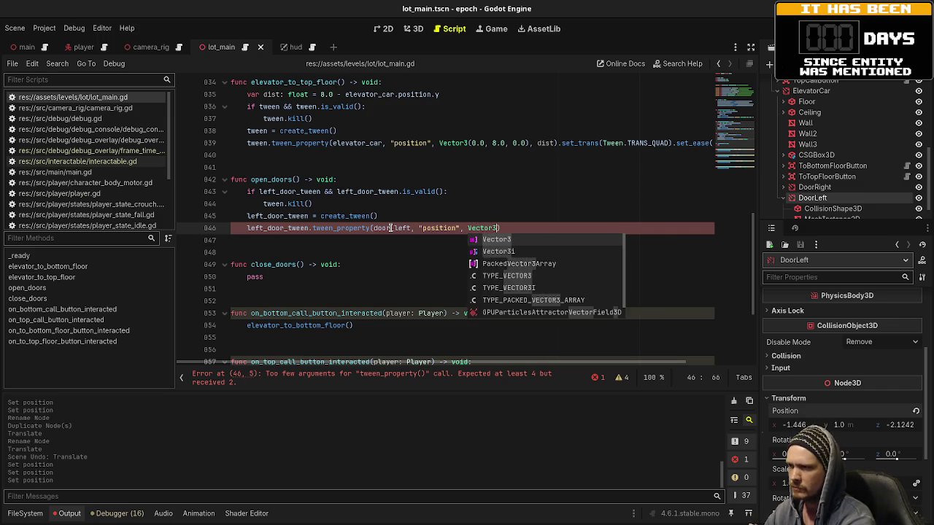
pyautogui.write('0.5, 1.0')
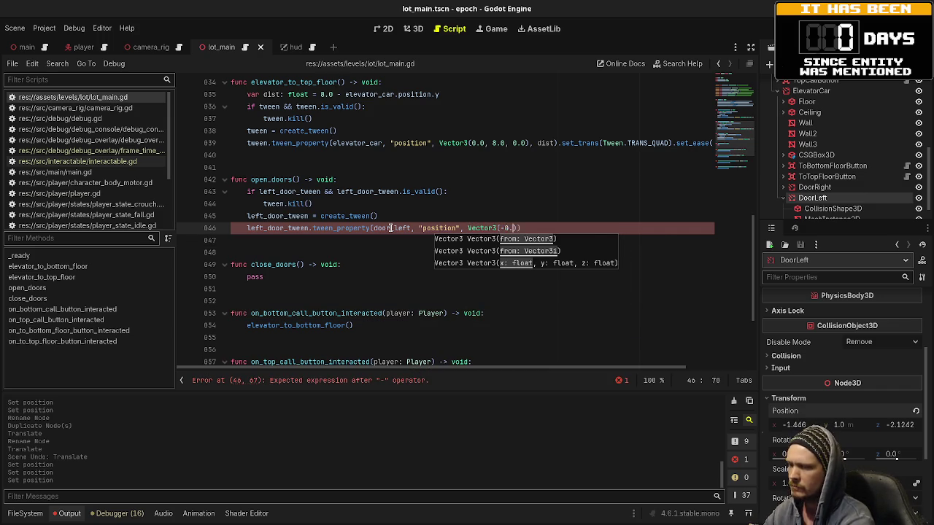
pyautogui.write(', ')
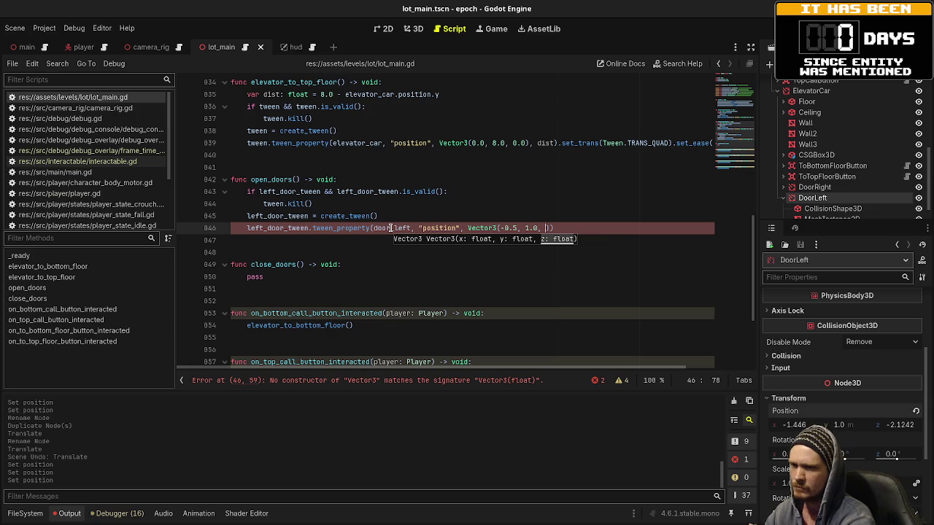
pyautogui.write('2.')
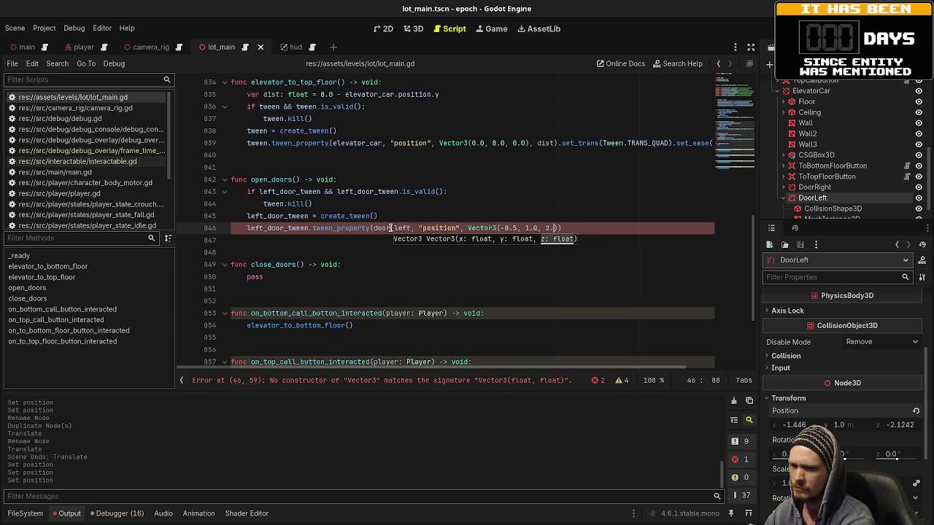
pyautogui.press('BackSpace')
pyautogui.press('BackSpace')
pyautogui.write('-2.12')
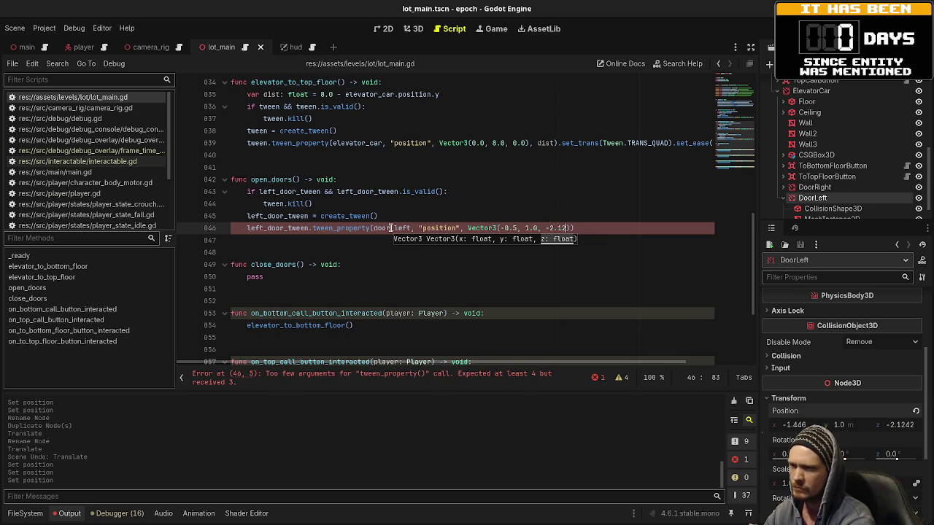
pyautogui.write('42')
# Step: Add a 1.0 s duration with .set_trans(Tween.TRANS_QUAD).set_ease(Tween.EASE_IN_OUT)
pyautogui.press('End')
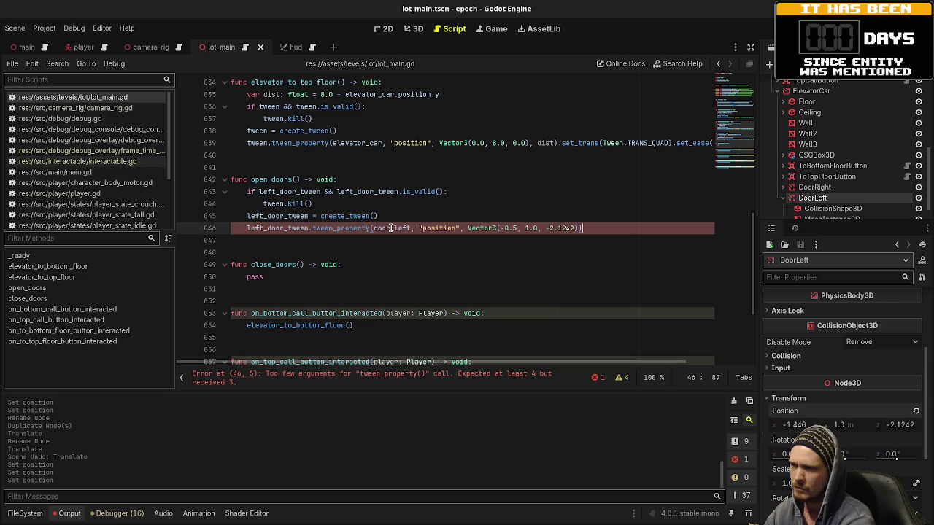
pyautogui.press('BackSpace')
pyautogui.write(', ')
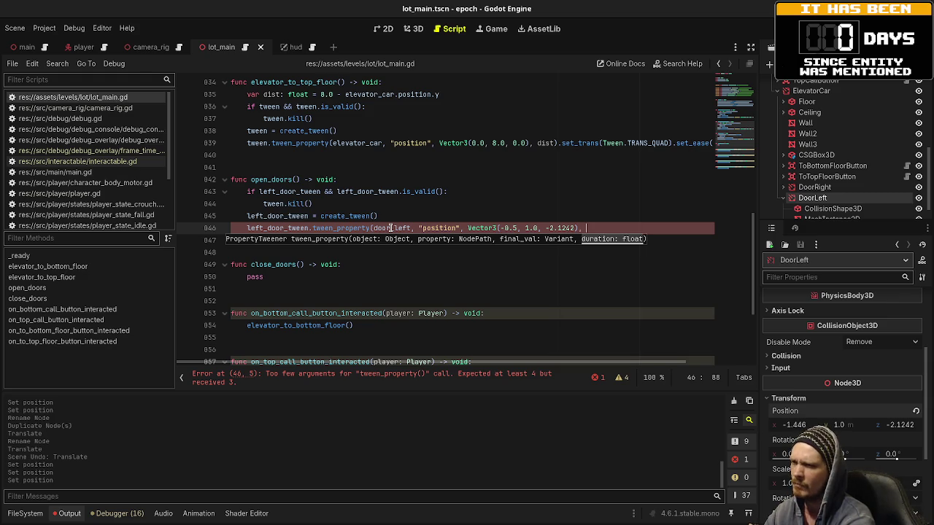
pyautogui.write('1.0')
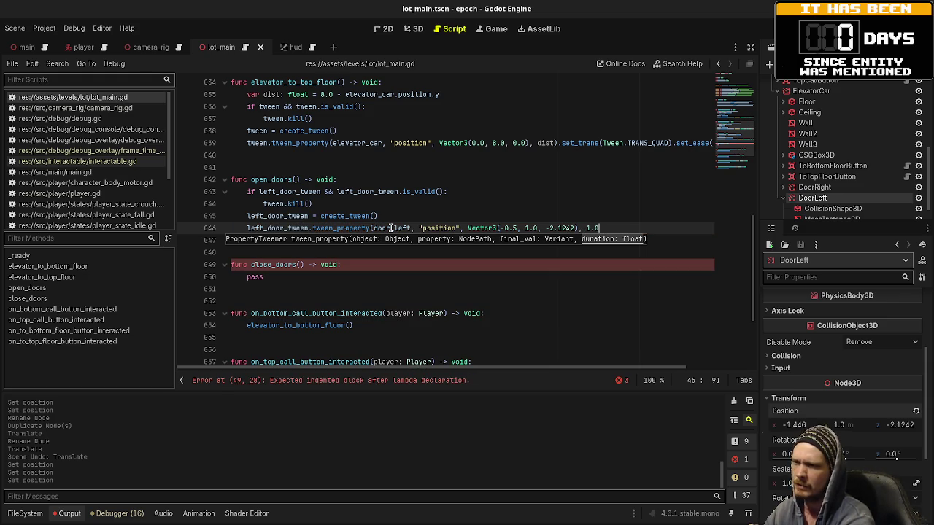
pyautogui.write(')')
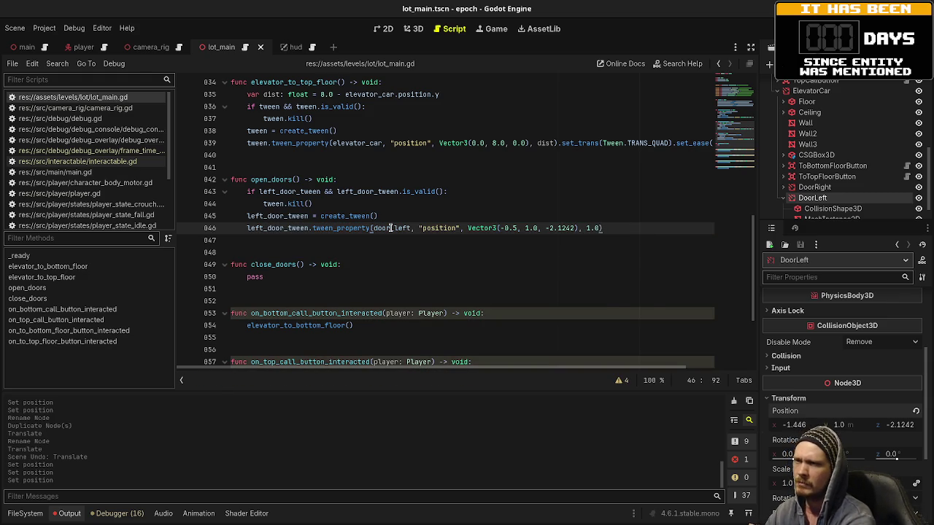
pyautogui.write('.set_trans(')
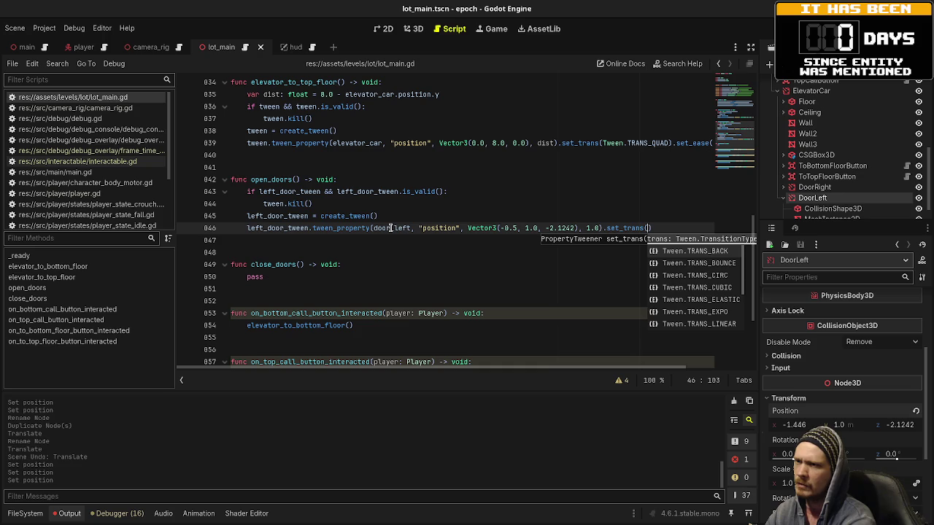
pyautogui.write('Tween.TRANS_')
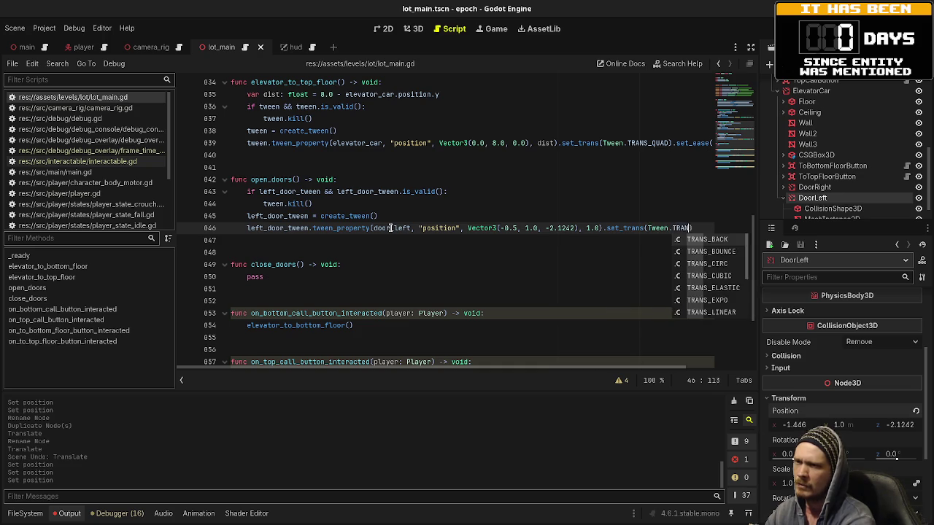
pyautogui.write('QUAD')
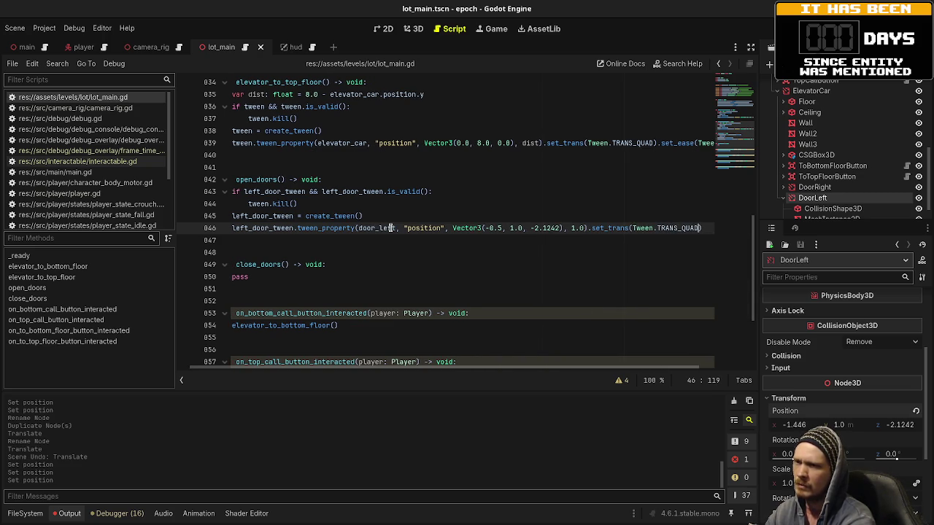
pyautogui.write(').set_eas')
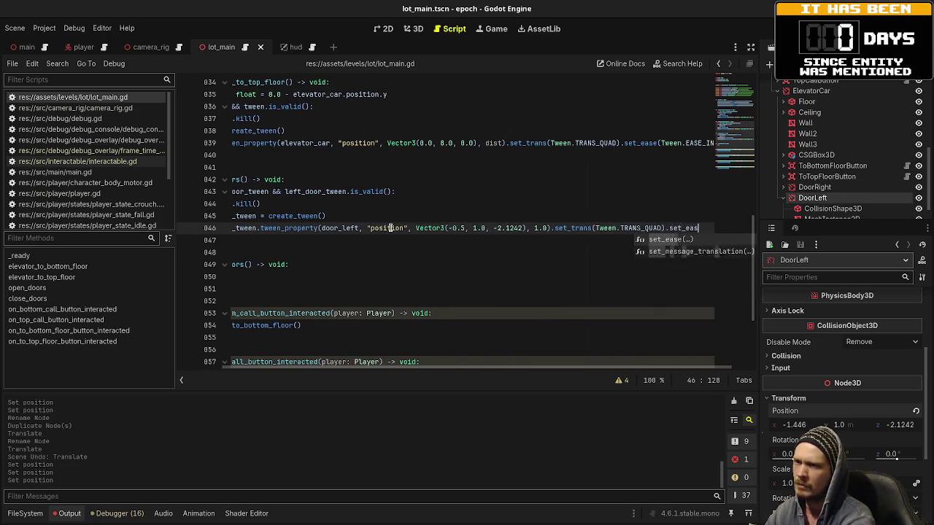
pyautogui.write('e(Tween>EA')
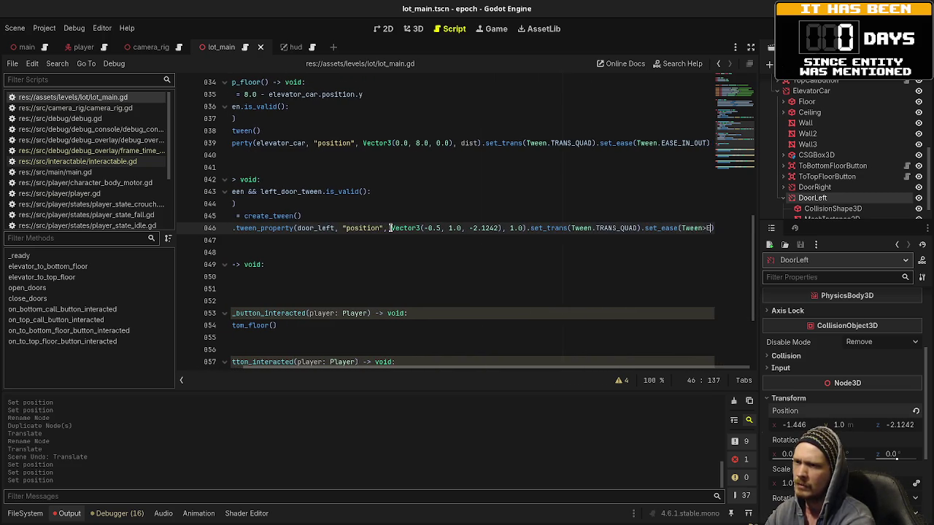
pyautogui.press('BackSpace')
pyautogui.press('BackSpace')
pyautogui.press('BackSpace')
pyautogui.write('.EAS')
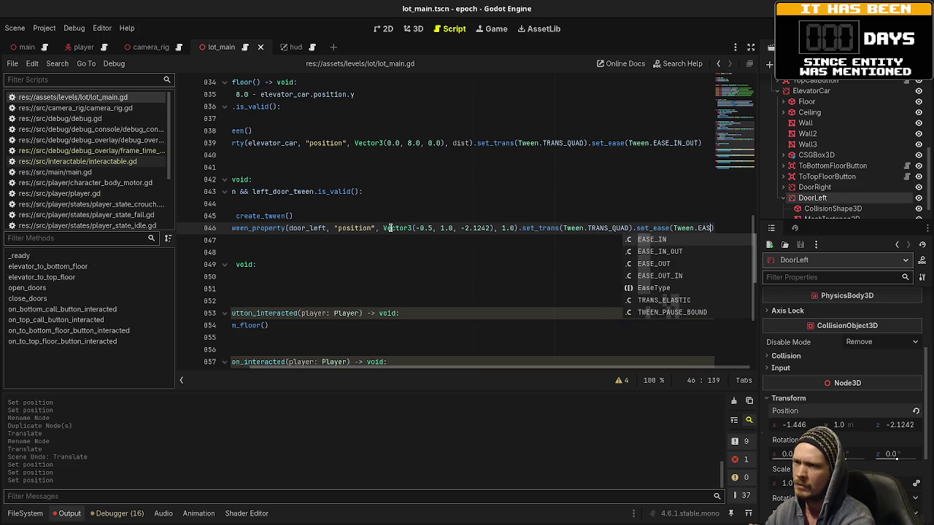
pyautogui.press('Return')
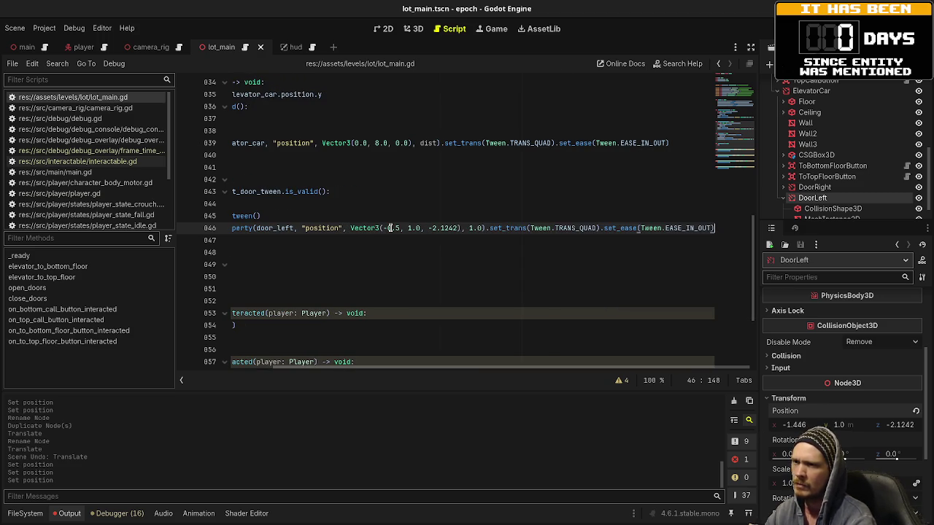
pyautogui.press('Return')
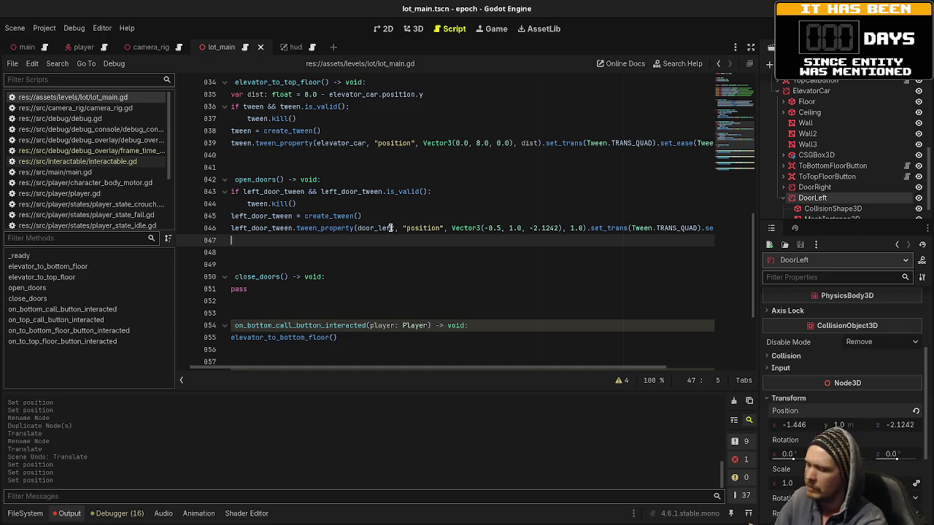
# Step: Add left_door_tween.set_parallel(true) and move it above the tween_property line
pyautogui.write('left_door_tween.s')
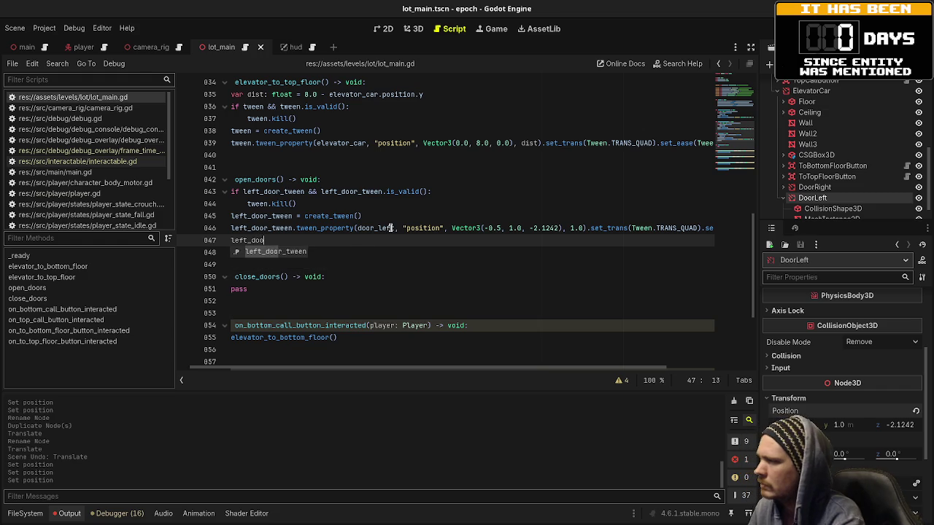
pyautogui.write('et_para')
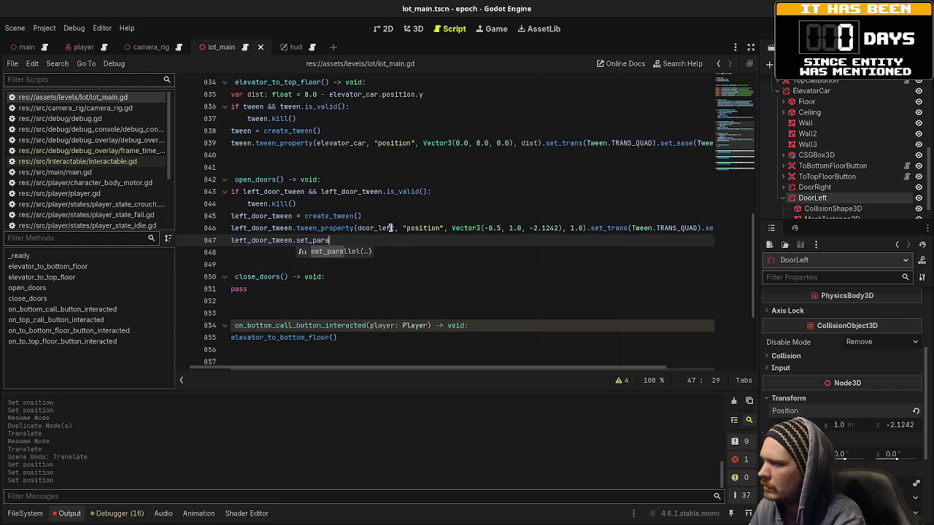
pyautogui.press('Return')
pyautogui.write('true')
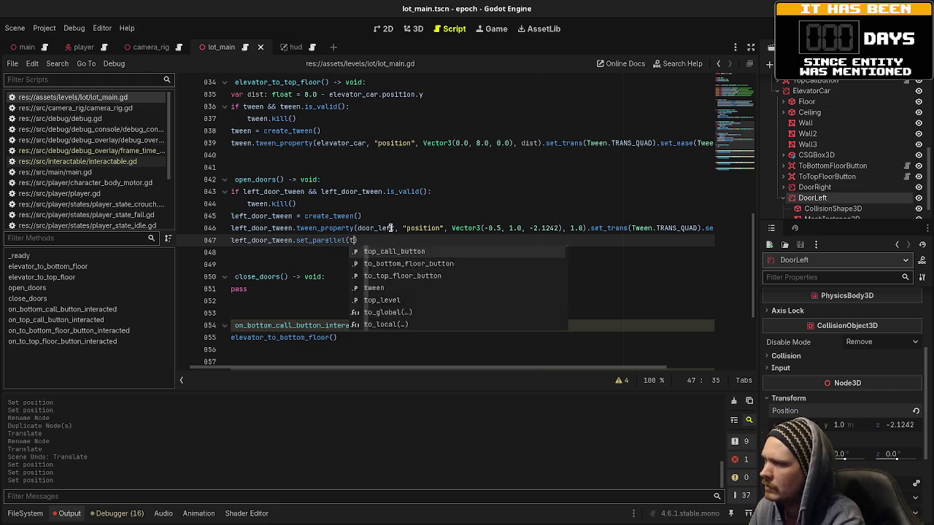
pyautogui.hotkey('alt', 'Up')
pyautogui.press('Down')
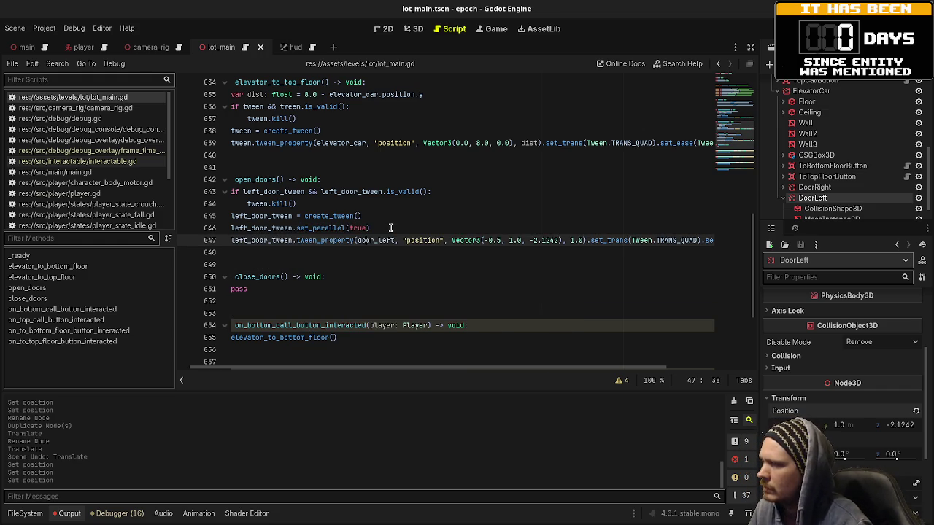
# Step: Duplicate the door tween line for door_right, targeting X -1.4 for the left door and 1.4 for the right
pyautogui.click(751, 45)
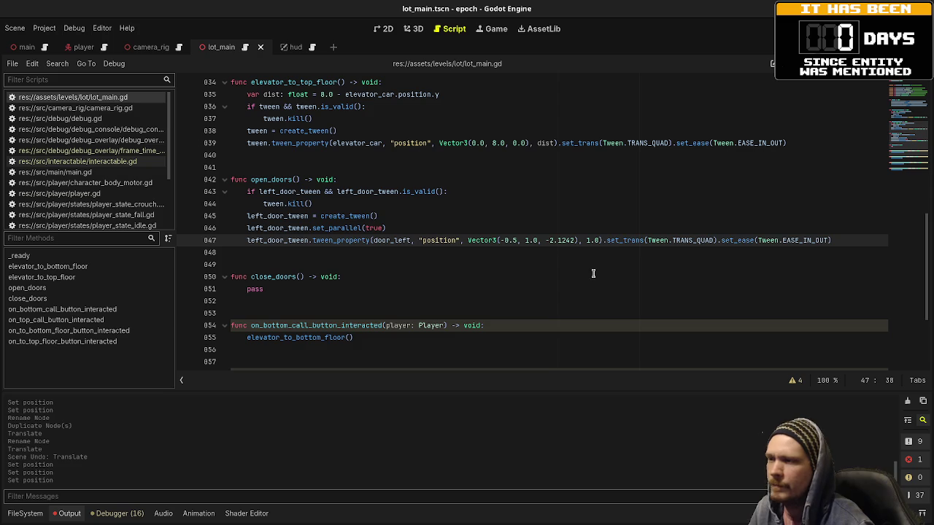
pyautogui.moveTo(831, 241); pyautogui.dragTo(245, 248)
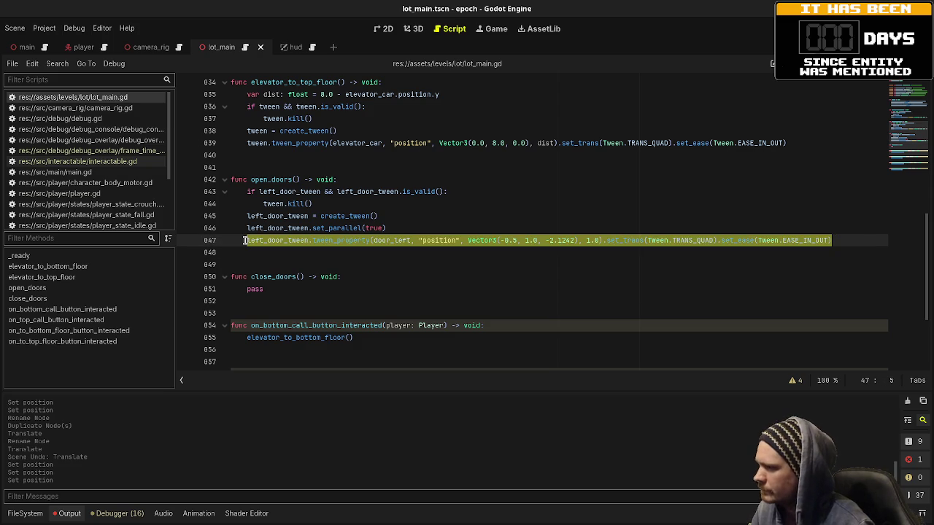
pyautogui.hotkey('ctrl', 'c')
pyautogui.click(861, 244)
pyautogui.press('Return')
pyautogui.hotkey('ctrl', 'v')
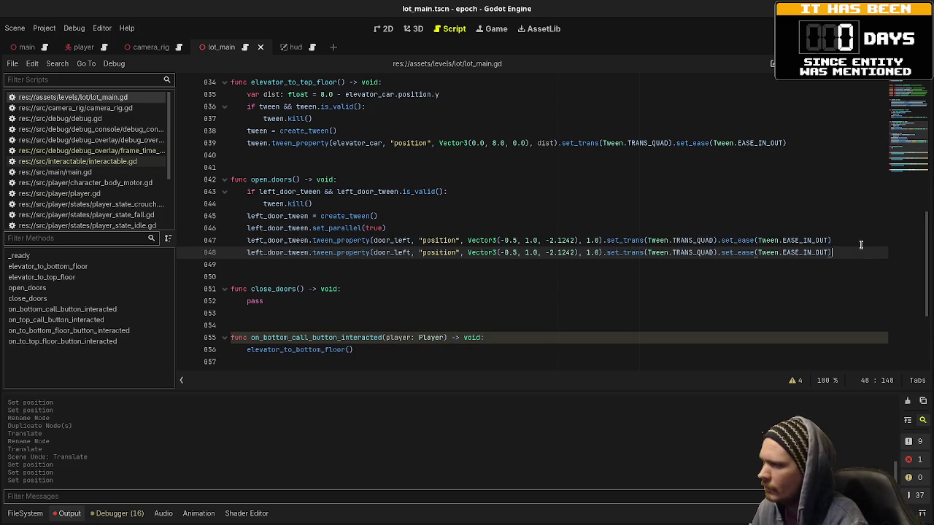
pyautogui.moveTo(395, 253); pyautogui.dragTo(411, 254)
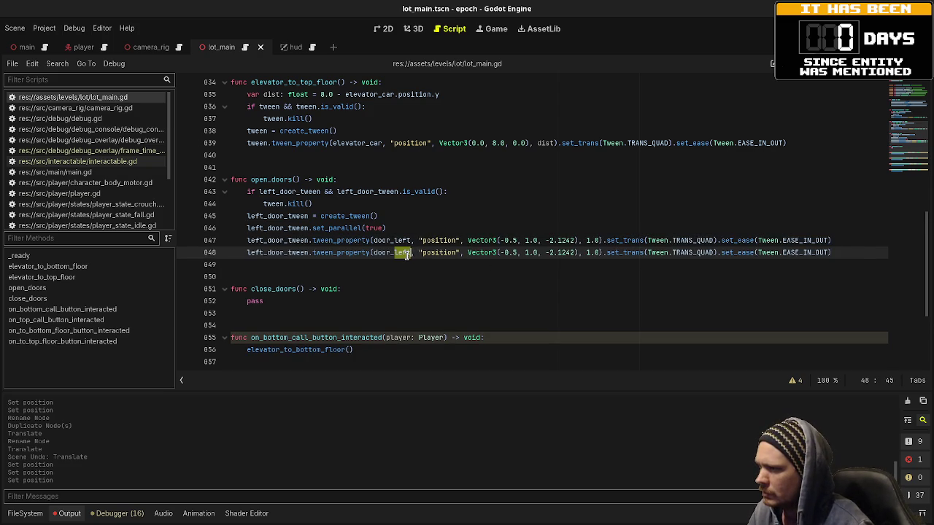
pyautogui.write('right')
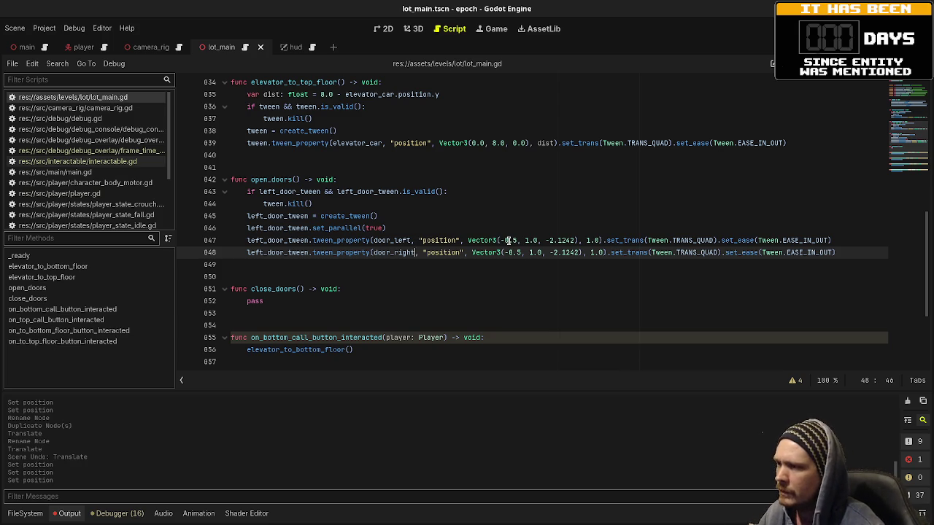
pyautogui.doubleClick(507, 240)
pyautogui.write('1.4')
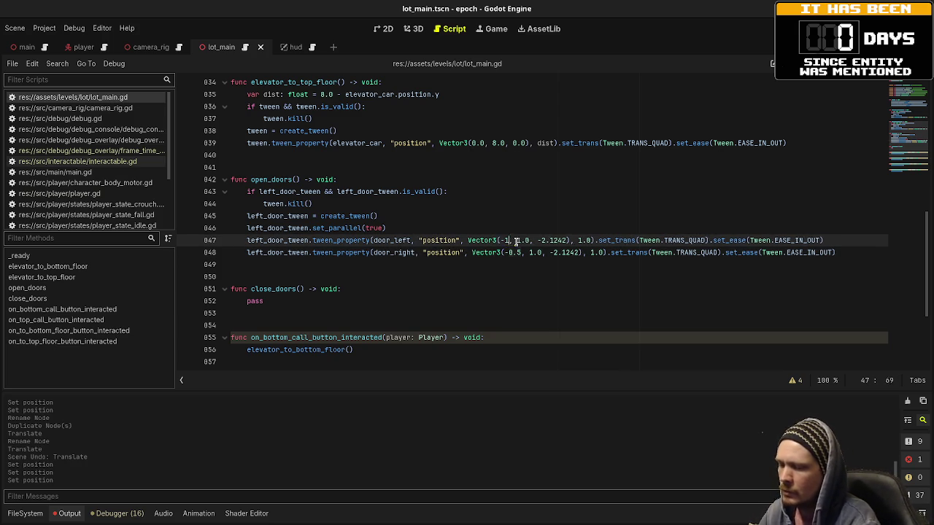
pyautogui.press('Up')
pyautogui.press('Up')
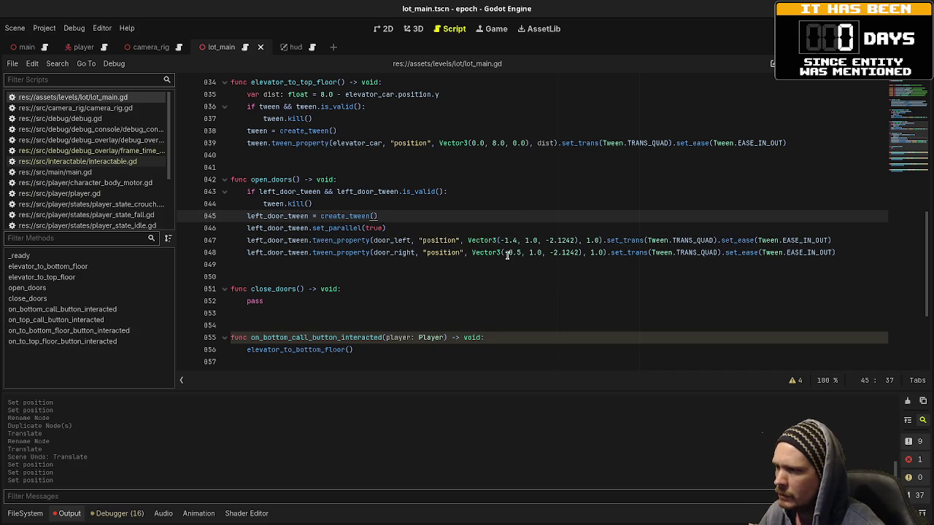
pyautogui.moveTo(505, 253); pyautogui.dragTo(519, 253)
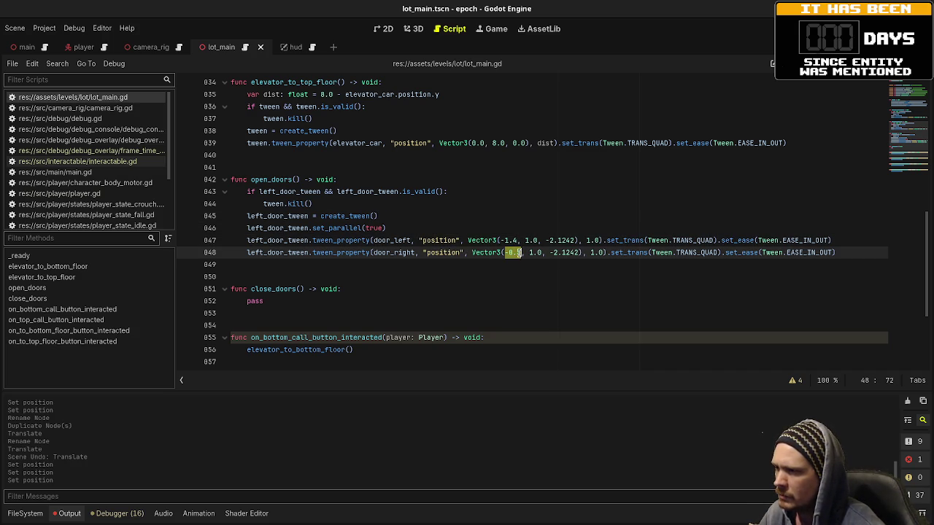
pyautogui.write('1.4')
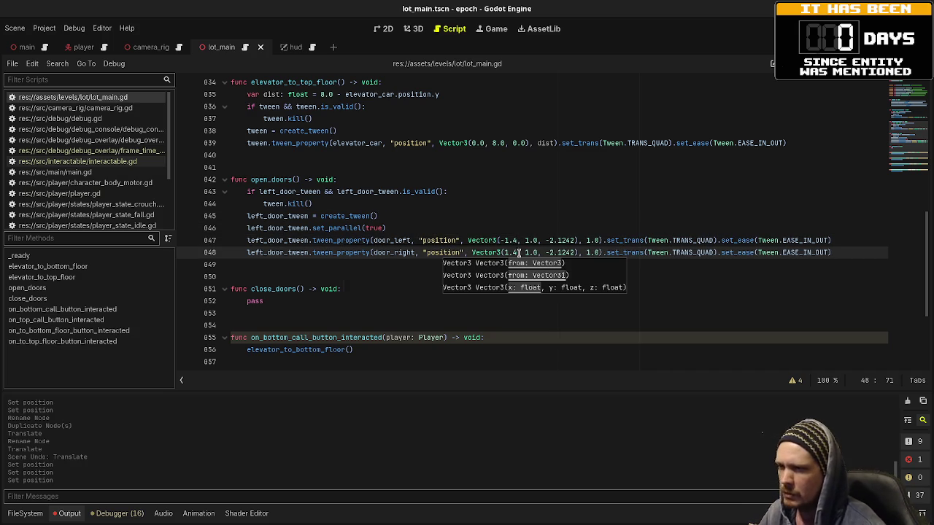
pyautogui.press('Up')
pyautogui.press('Up')
pyautogui.press('Up')
# Step: Add 'await left_door_tween.finished' after the door tweens in open_doors
pyautogui.moveTo(328, 249)
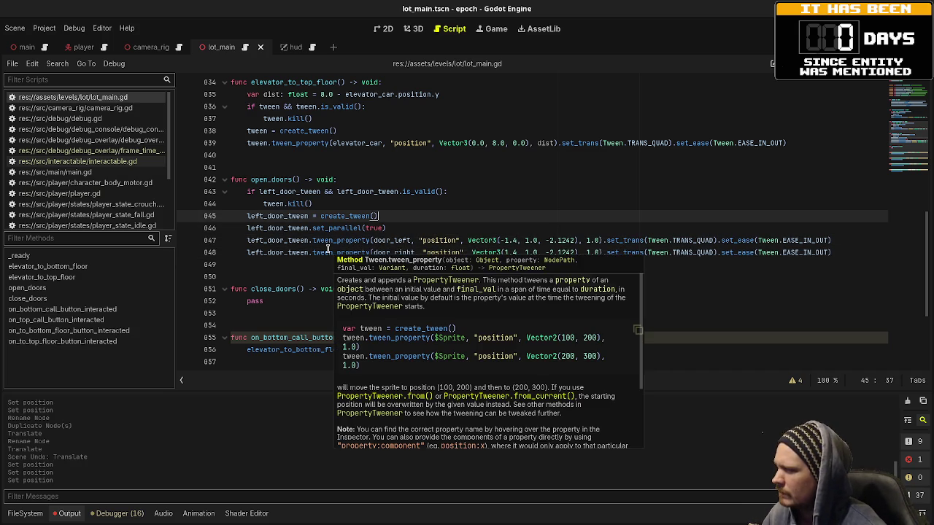
pyautogui.click(858, 251)
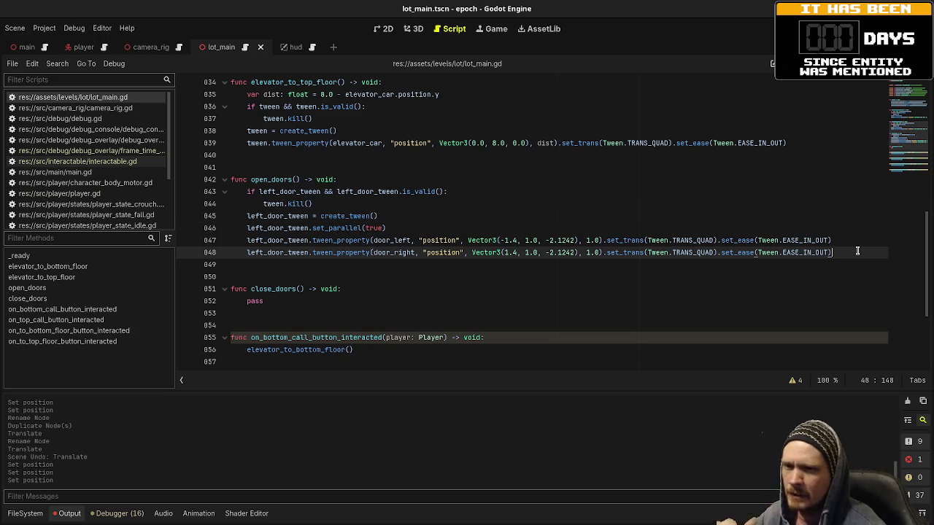
pyautogui.press('Return')
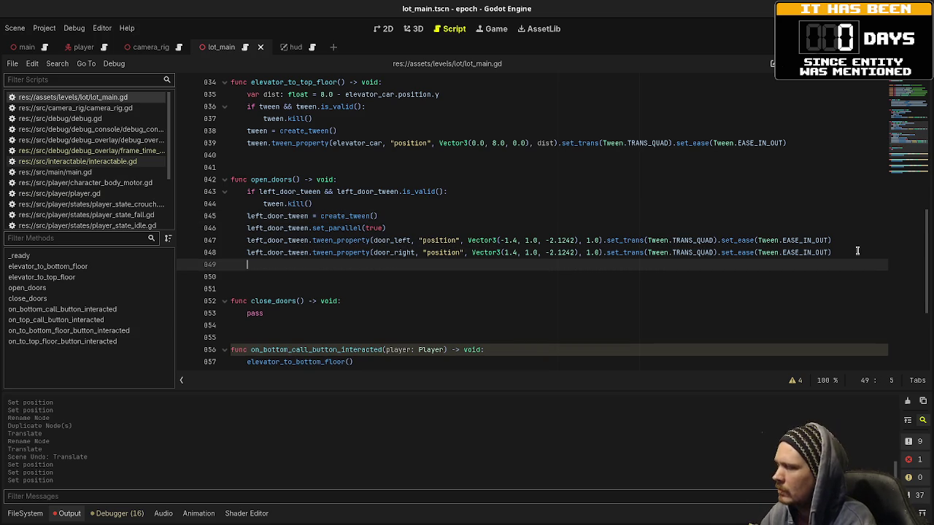
pyautogui.write('await ')
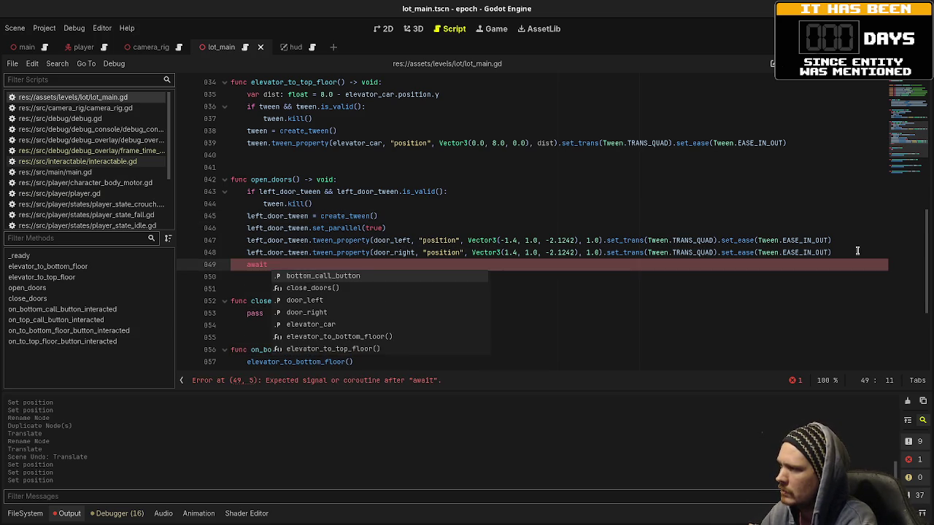
pyautogui.write('left_door_tween.finished')
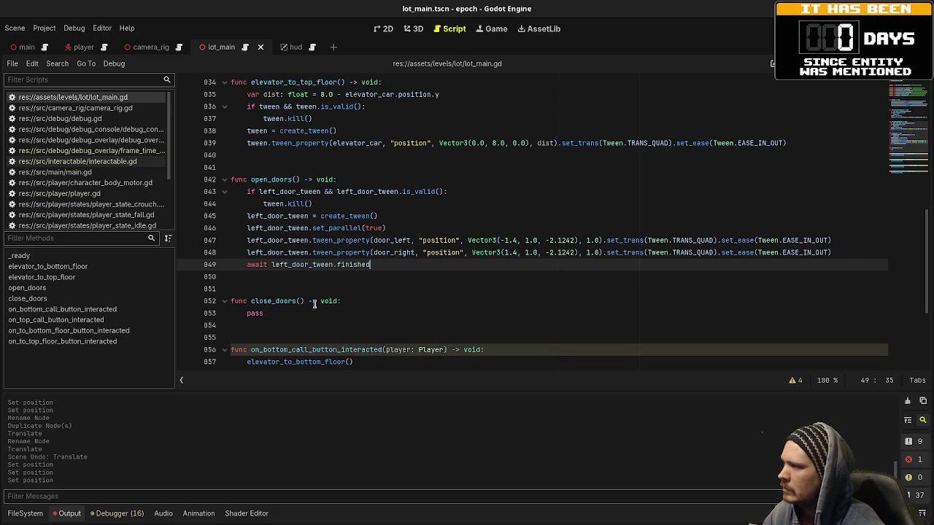
pyautogui.moveTo(370, 264); pyautogui.dragTo(249, 192)
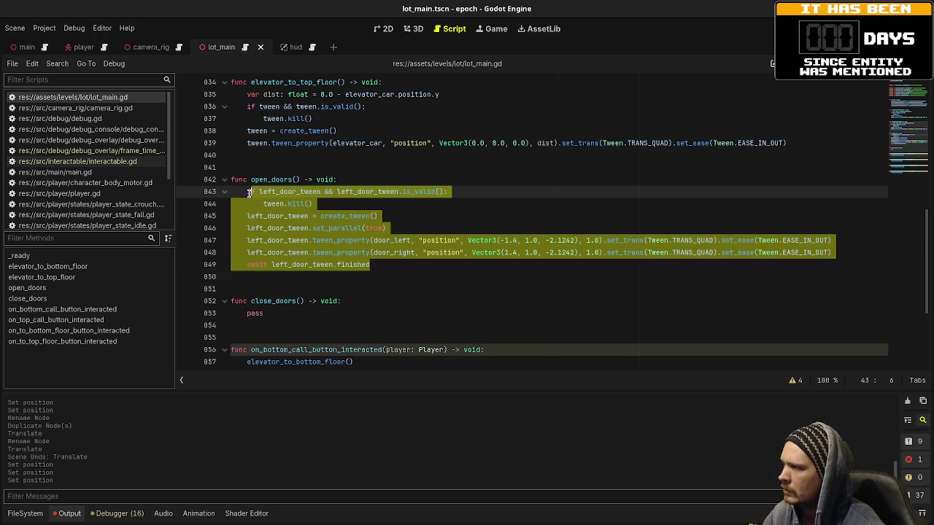
# Step: Replace pass in close_doors with the copied open_doors tween code
pyautogui.hotkey('ctrl', 'c')
pyautogui.doubleClick(256, 312)
pyautogui.hotkey('ctrl', 'v')
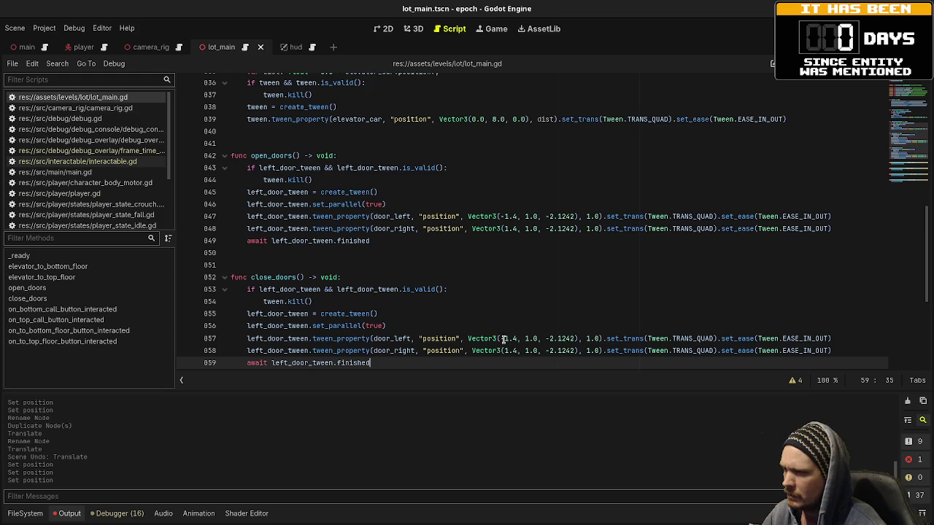
# Step: Change the close_doors door X targets to -0.5 and 0.5
pyautogui.moveTo(504, 338); pyautogui.dragTo(515, 339)
pyautogui.write('0.0')
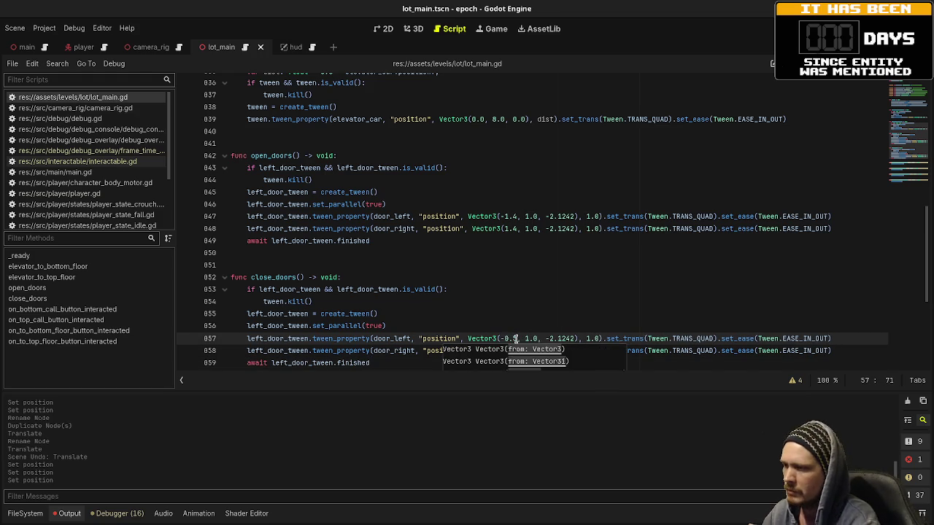
pyautogui.click(518, 351)
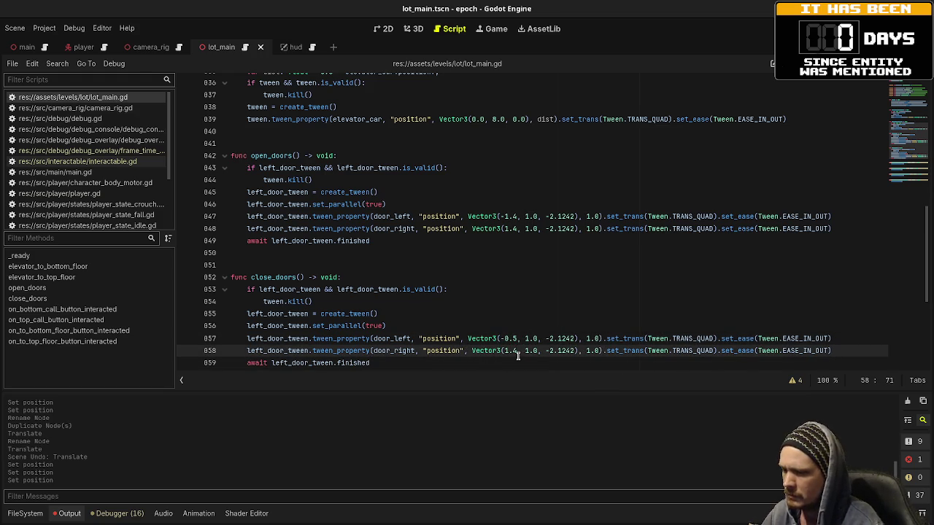
pyautogui.press('BackSpace')
pyautogui.press('BackSpace')
pyautogui.press('BackSpace')
pyautogui.write('0.5')
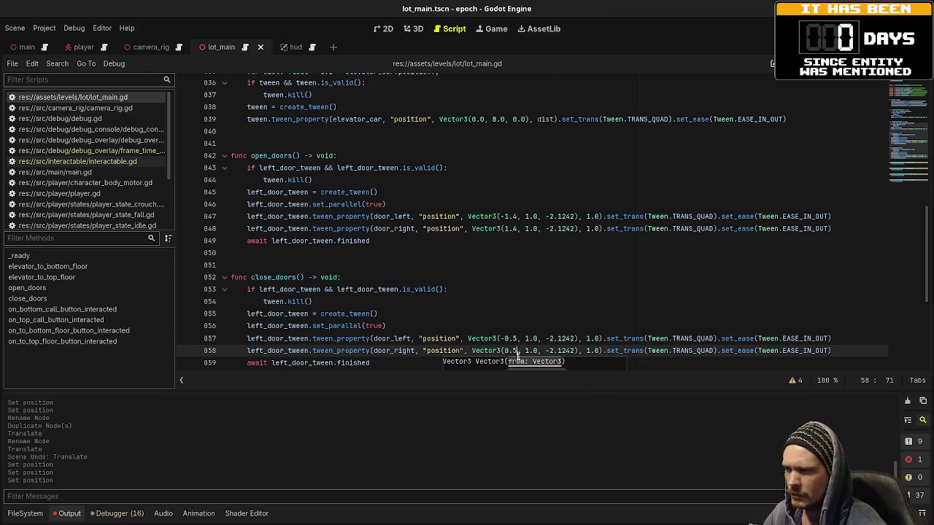
pyautogui.click(690, 281)
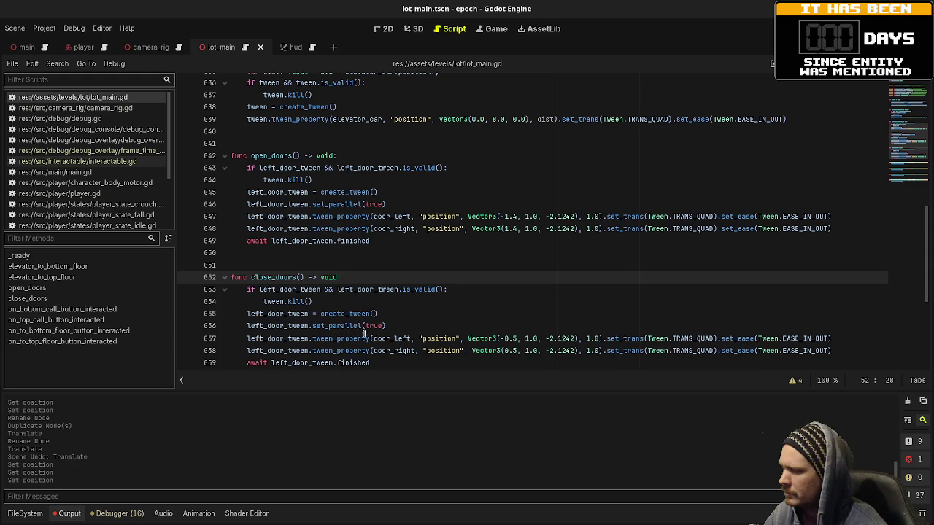
pyautogui.scroll(-2, 368, 323)
pyautogui.scroll(2, 368, 323)
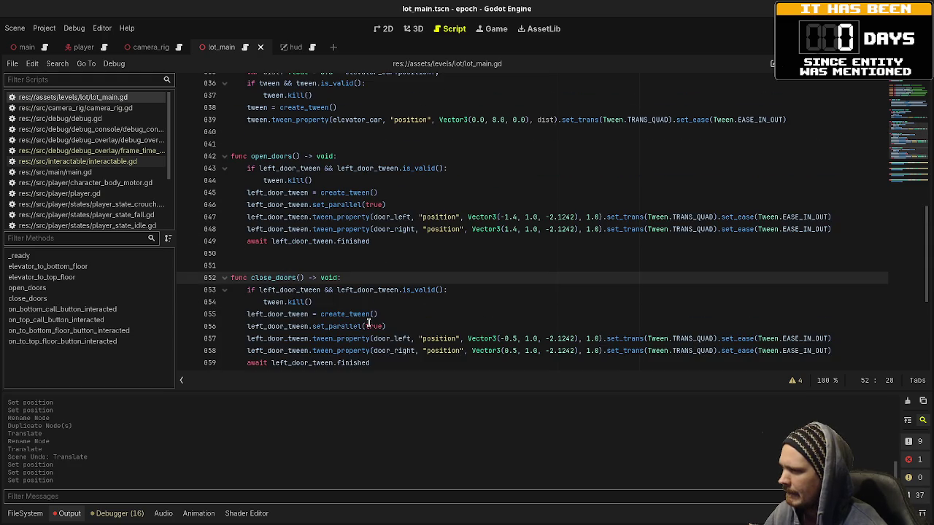
pyautogui.scroll(20, 314, 234)
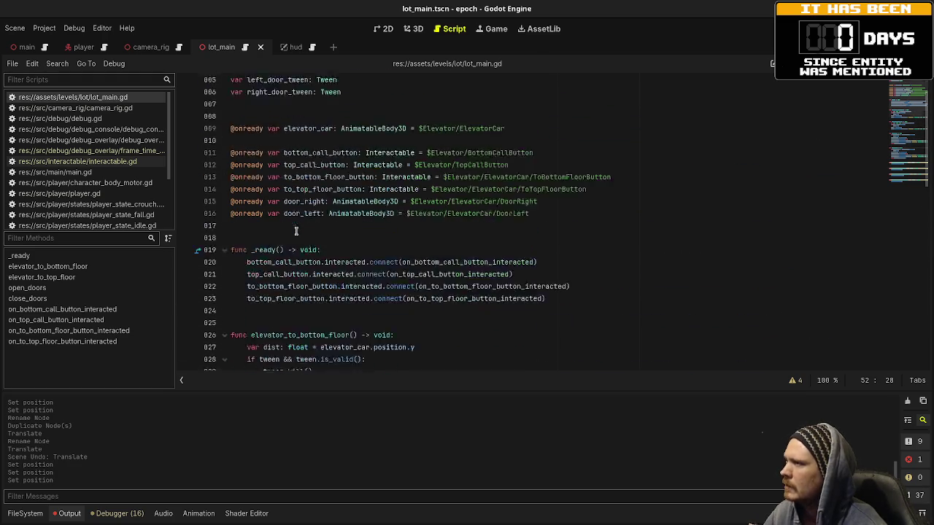
# Step: Delete the right_door_tween declaration and rename left_door_tween to door_tween
pyautogui.moveTo(346, 143); pyautogui.dragTo(343, 131)
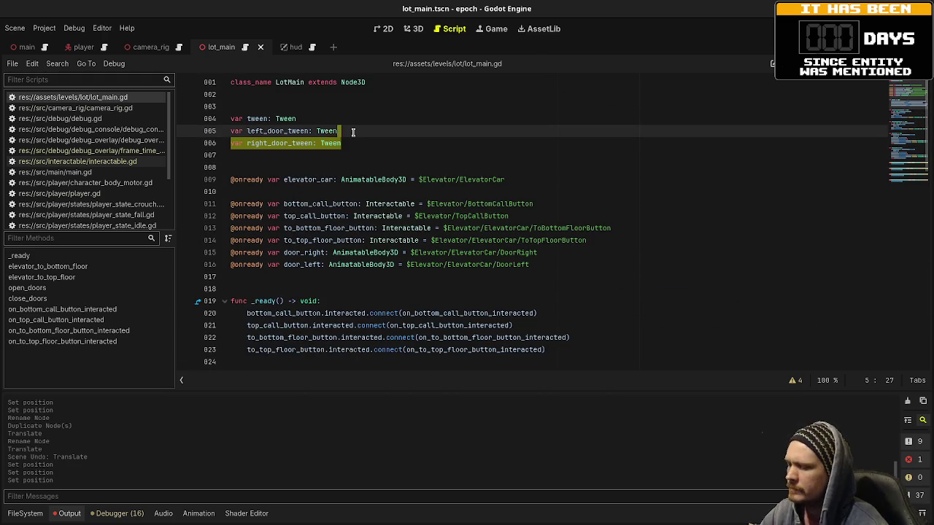
pyautogui.press('BackSpace')
pyautogui.moveTo(246, 131); pyautogui.dragTo(266, 132)
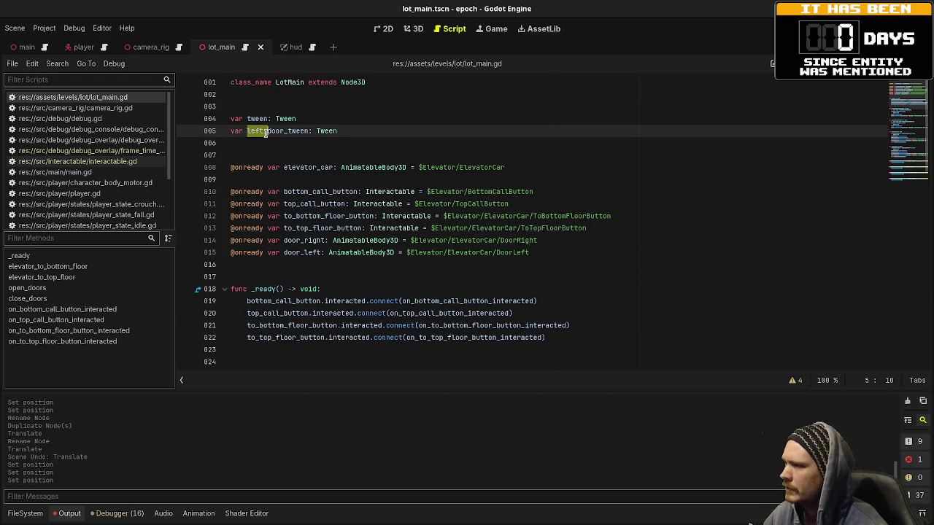
pyautogui.press('BackSpace')
pyautogui.doubleClick(265, 131)
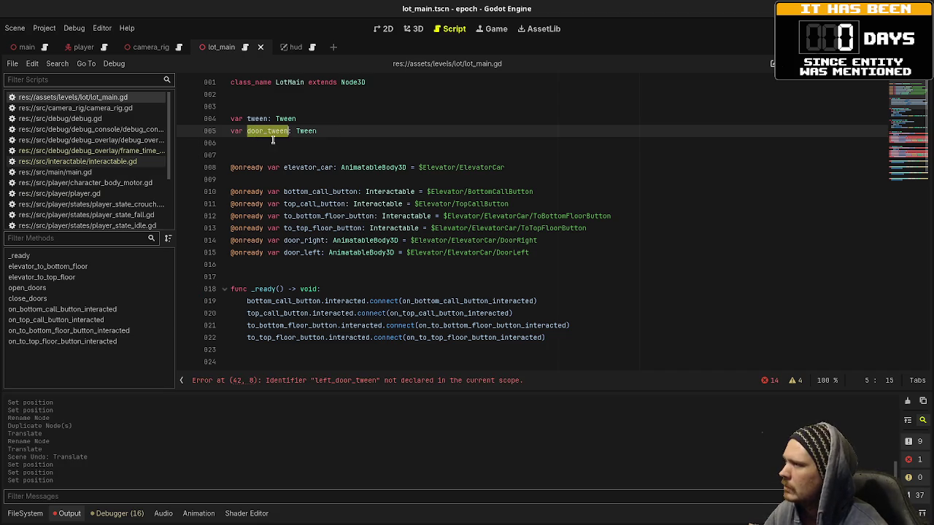
# Step: Replace every left_door_tween reference in open_doors with door_tween
pyautogui.scroll(-2, 354, 175)
pyautogui.scroll(-10, 353, 175)
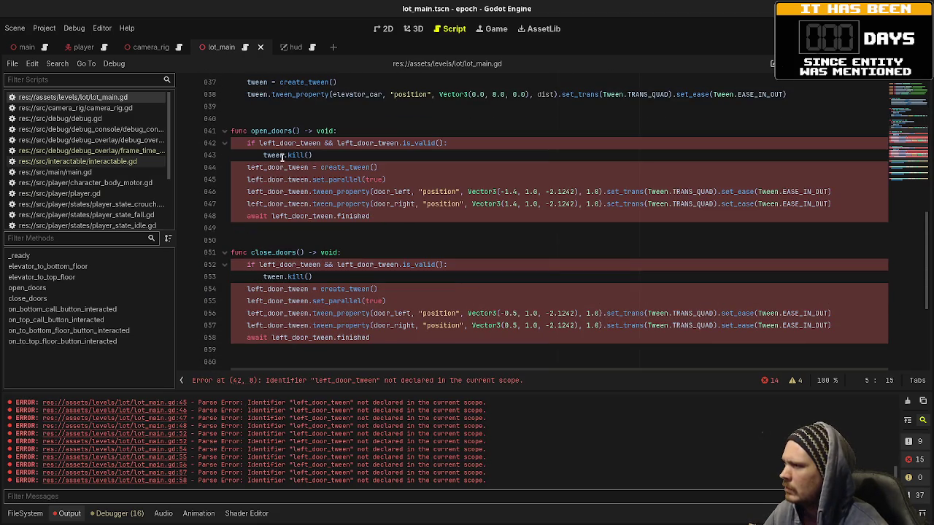
pyautogui.doubleClick(283, 143)
pyautogui.hotkey('ctrl', 'v')
pyautogui.doubleClick(365, 143)
pyautogui.hotkey('ctrl', 'v')
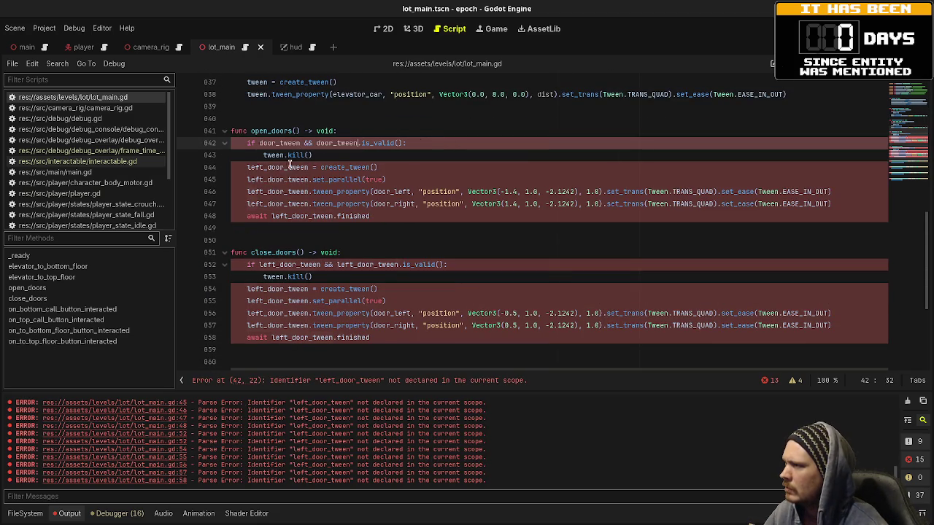
pyautogui.doubleClick(283, 167)
pyautogui.hotkey('ctrl', 'v')
pyautogui.doubleClick(278, 179)
pyautogui.hotkey('ctrl', 'v')
pyautogui.doubleClick(273, 192)
pyautogui.hotkey('ctrl', 'v')
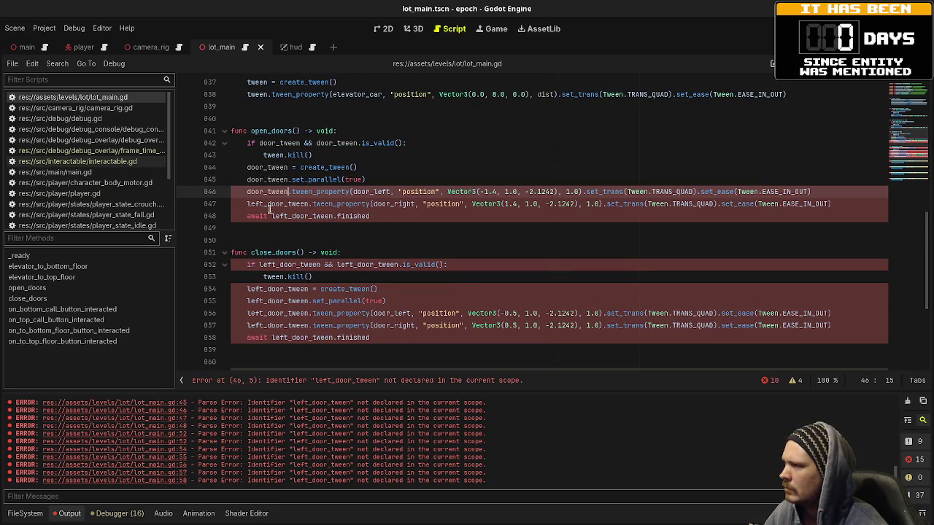
pyautogui.doubleClick(270, 203)
pyautogui.hotkey('ctrl', 'v')
pyautogui.doubleClick(302, 216)
# Step: Replace every left_door_tween reference in close_doors with door_tween
pyautogui.hotkey('ctrl', 'v')
pyautogui.doubleClick(288, 264)
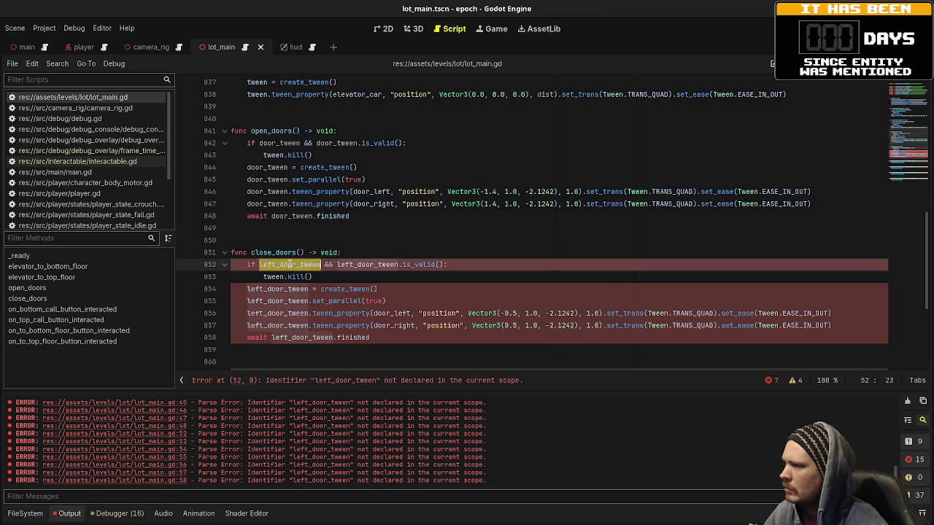
pyautogui.hotkey('ctrl', 'v')
pyautogui.doubleClick(358, 264)
pyautogui.hotkey('ctrl', 'v')
pyautogui.doubleClick(294, 289)
pyautogui.hotkey('ctrl', 'v')
pyautogui.doubleClick(283, 300)
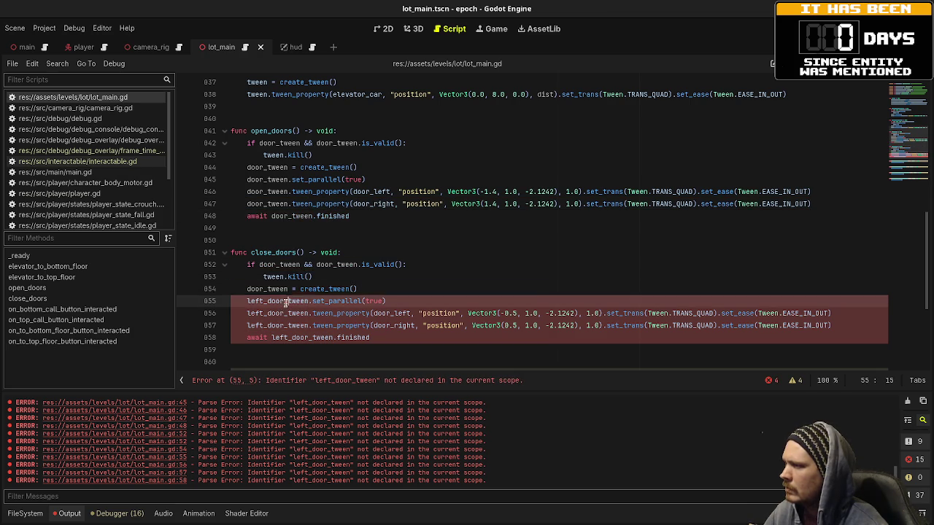
pyautogui.hotkey('ctrl', 'v')
pyautogui.doubleClick(286, 313)
pyautogui.hotkey('ctrl', 'v')
pyautogui.doubleClick(276, 326)
pyautogui.hotkey('ctrl', 'v')
pyautogui.doubleClick(301, 337)
pyautogui.hotkey('ctrl', 'v')
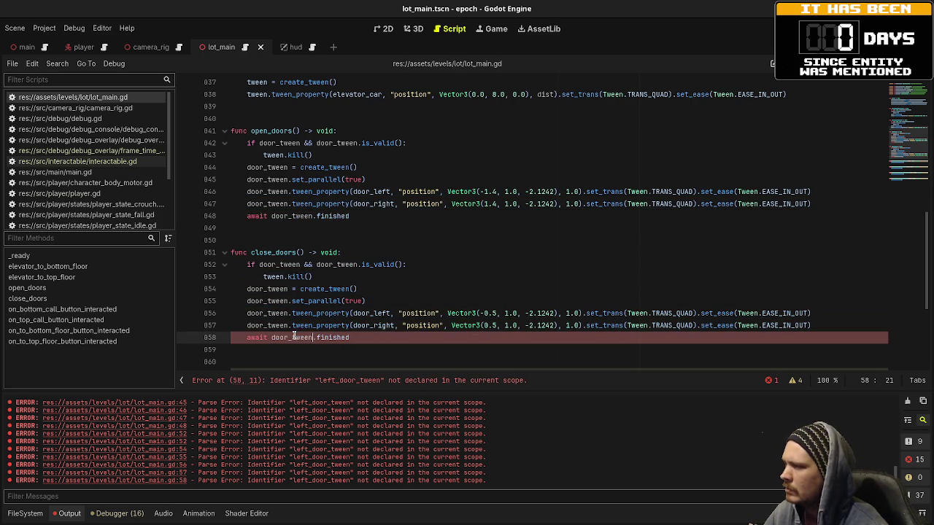
pyautogui.click(629, 266)
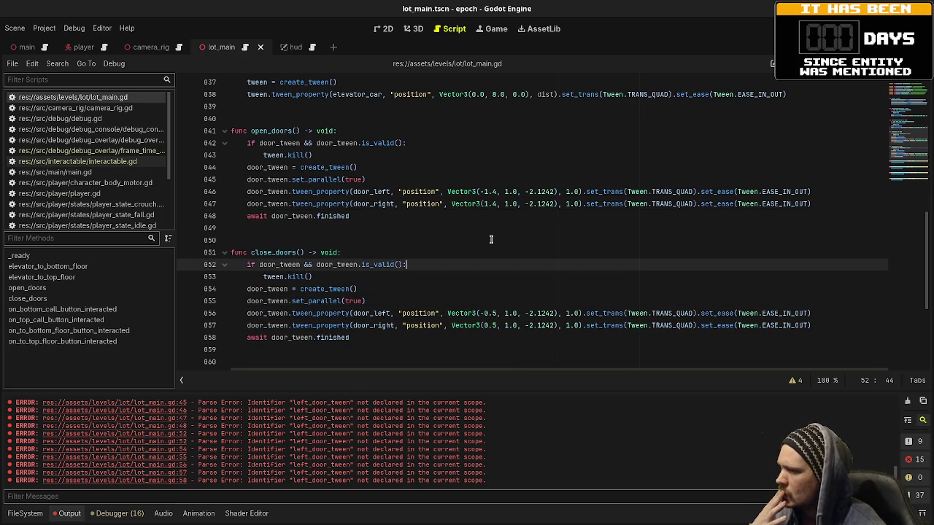
# Step: In elevator_to_bottom_floor, add 'await close_doors()' first and 'await open_doors()' after the tween
pyautogui.scroll(6, 481, 233)
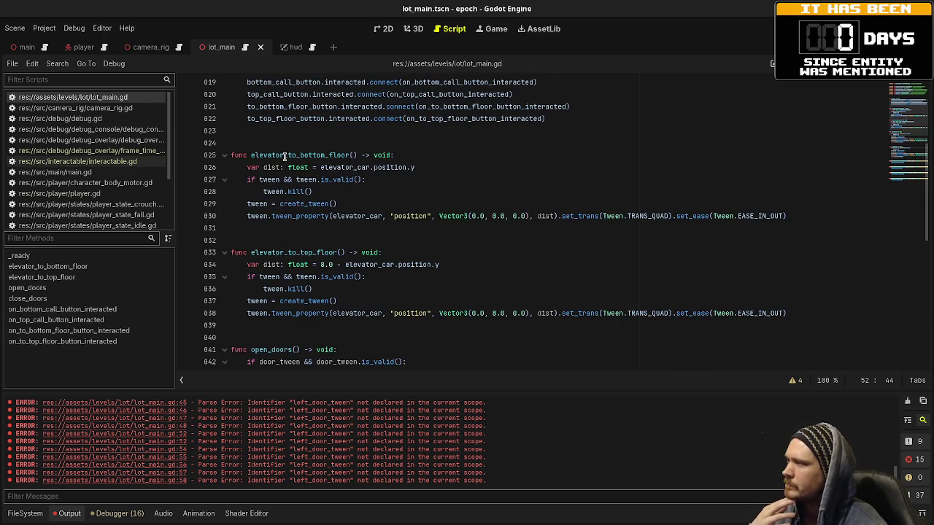
pyautogui.click(406, 155)
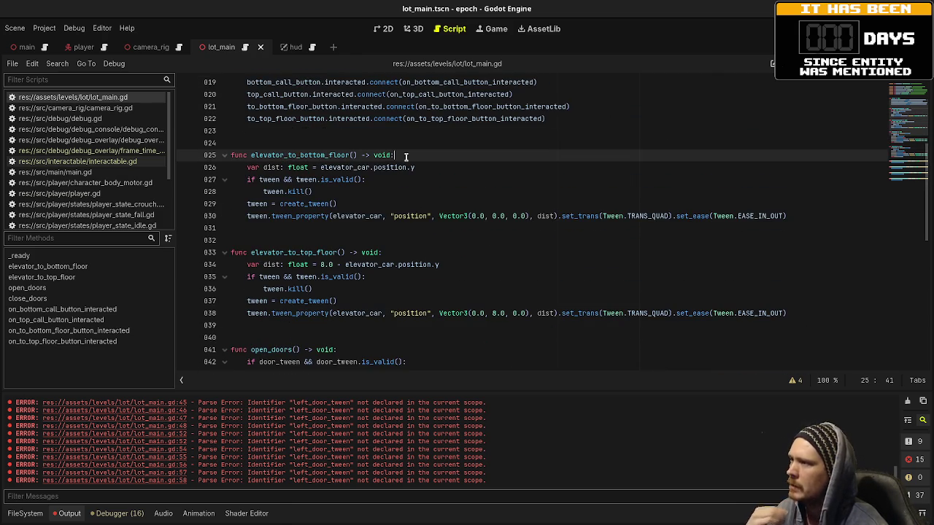
pyautogui.press('Return')
pyautogui.write('await ')
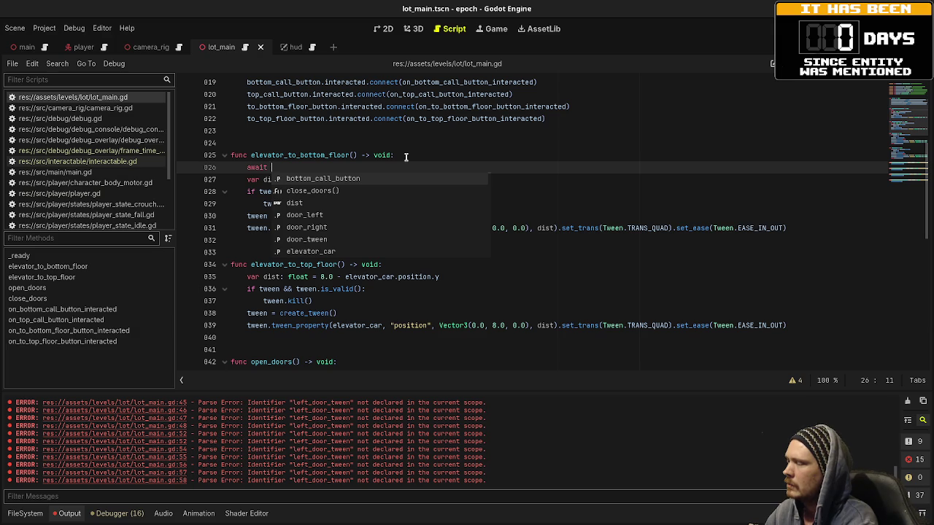
pyautogui.write('close')
pyautogui.press('Return')
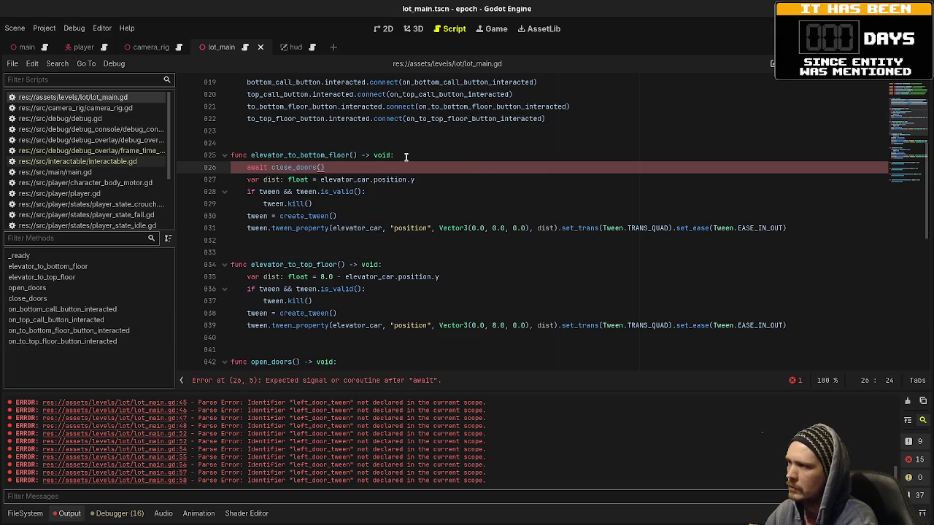
pyautogui.press('Return')
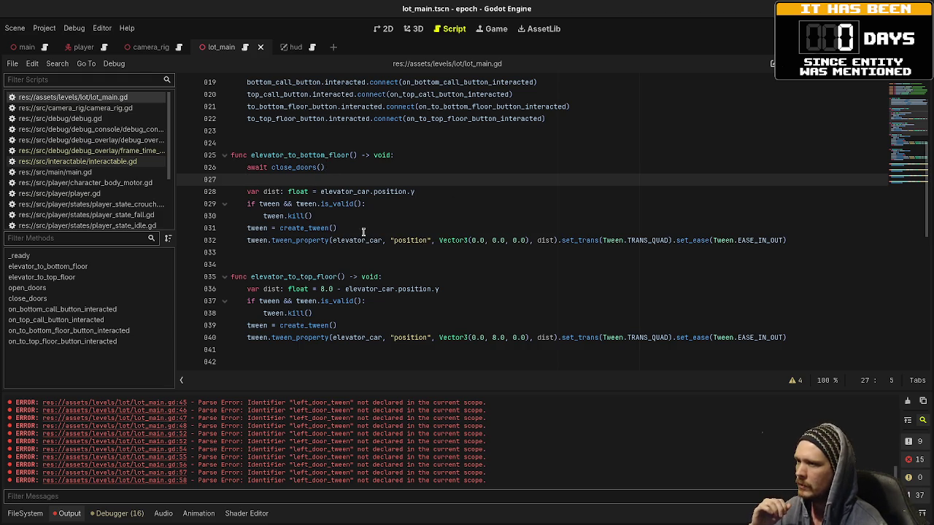
pyautogui.click(805, 237)
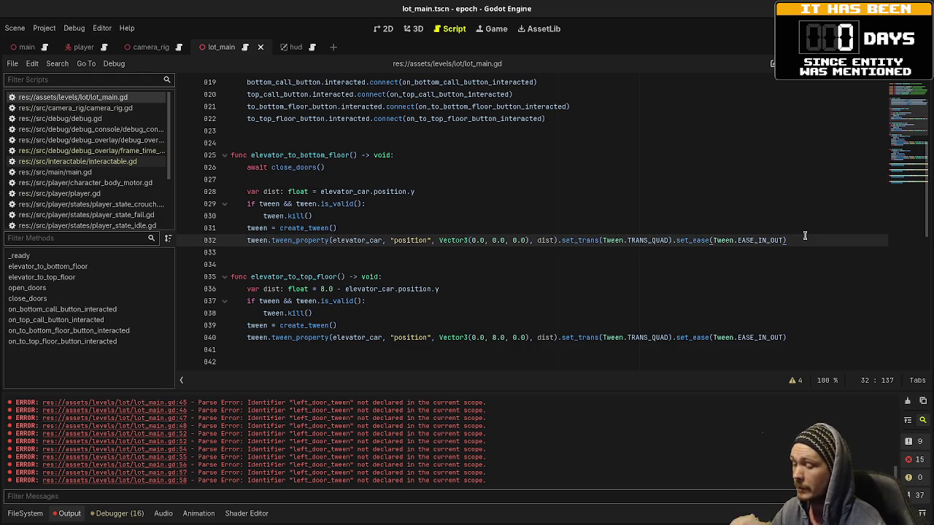
pyautogui.press('Return')
pyautogui.press('Return')
pyautogui.write('await ')
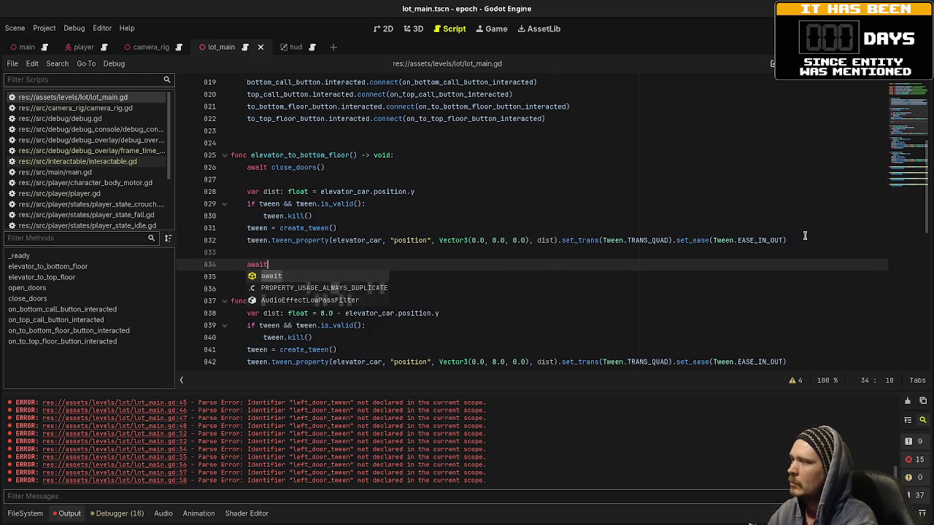
pyautogui.write('open_door()')
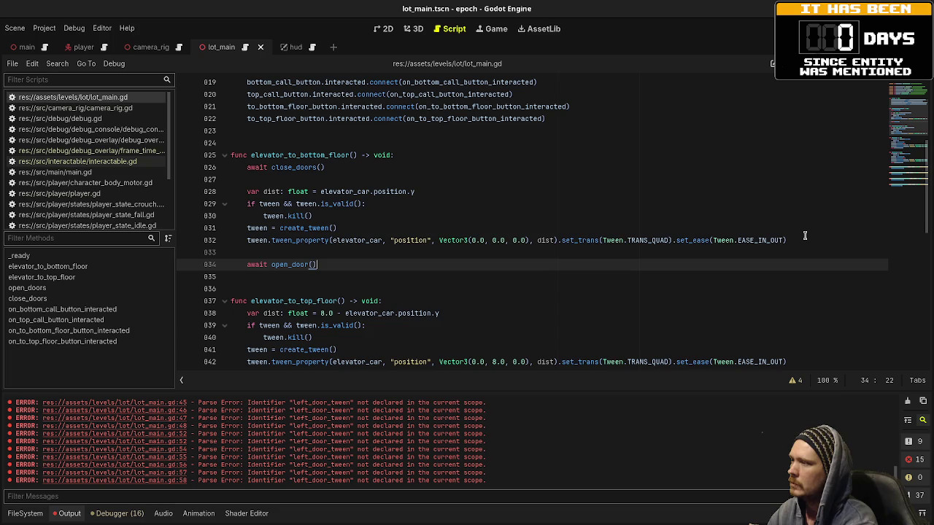
pyautogui.press('BackSpace')
pyautogui.press('BackSpace')
pyautogui.write('s()')
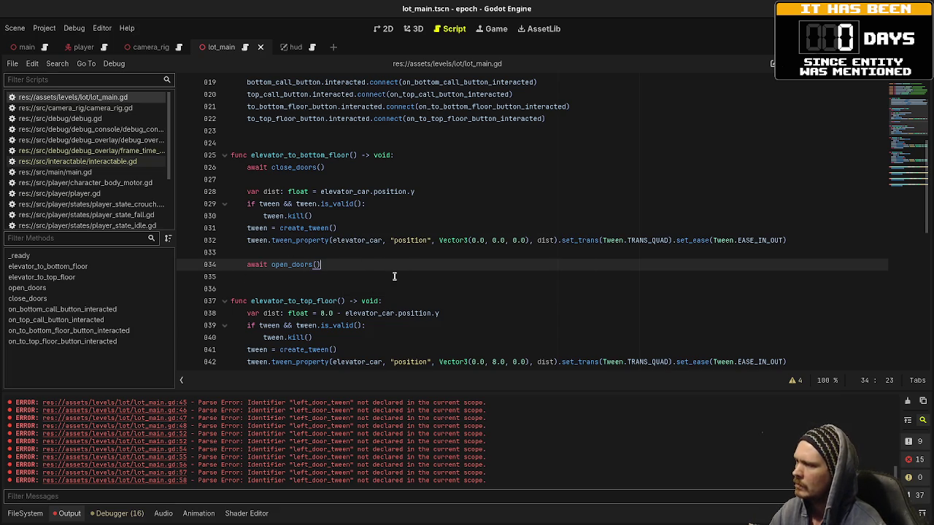
# Step: Add the same close_doors and open_doors awaits to elevator_to_top_floor
pyautogui.scroll(-1, 392, 279)
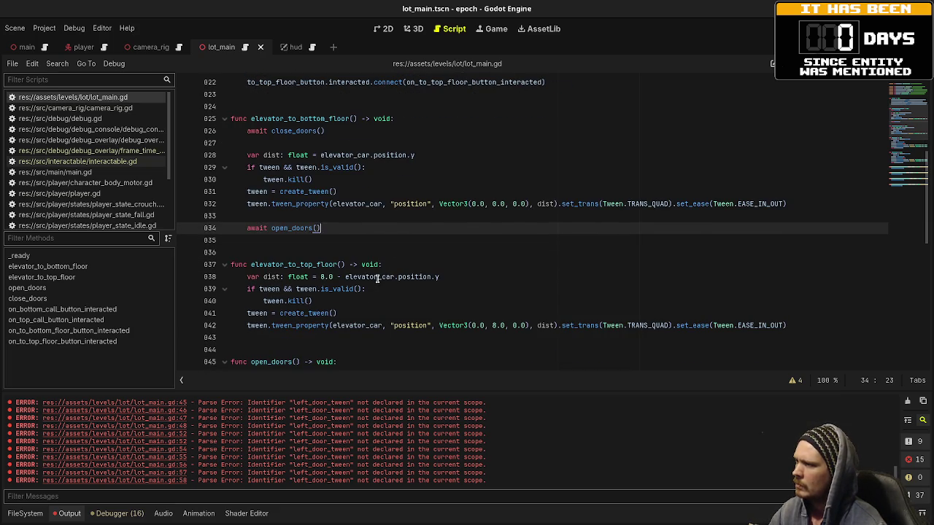
pyautogui.click(393, 269)
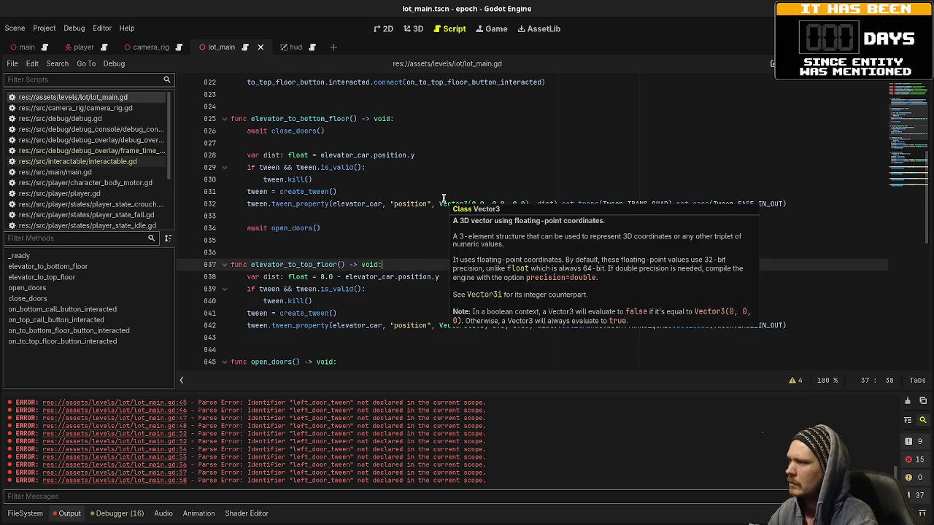
pyautogui.press('Return')
pyautogui.write('await close_doors')
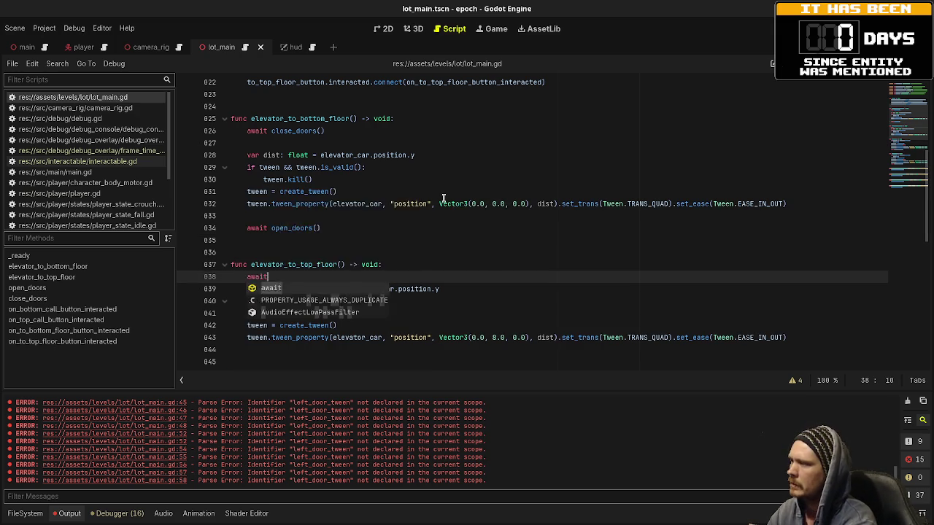
pyautogui.press('Return')
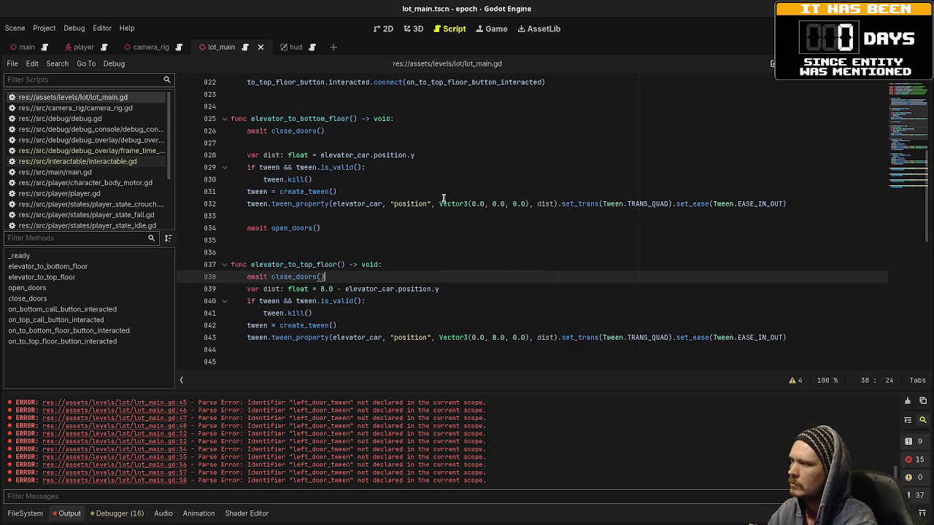
pyautogui.press('Return')
pyautogui.scroll(-2, 563, 236)
pyautogui.click(810, 272)
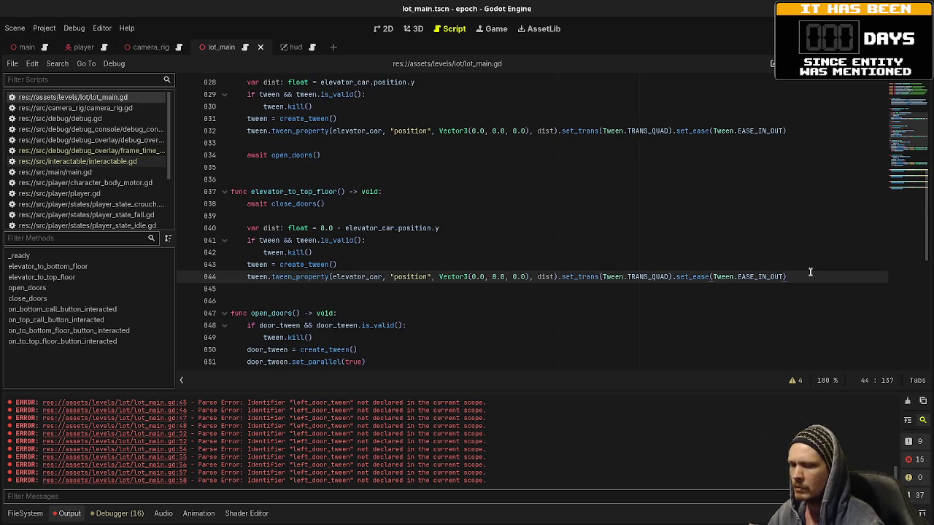
pyautogui.press('Return')
pyautogui.press('Return')
pyautogui.write('await open_do')
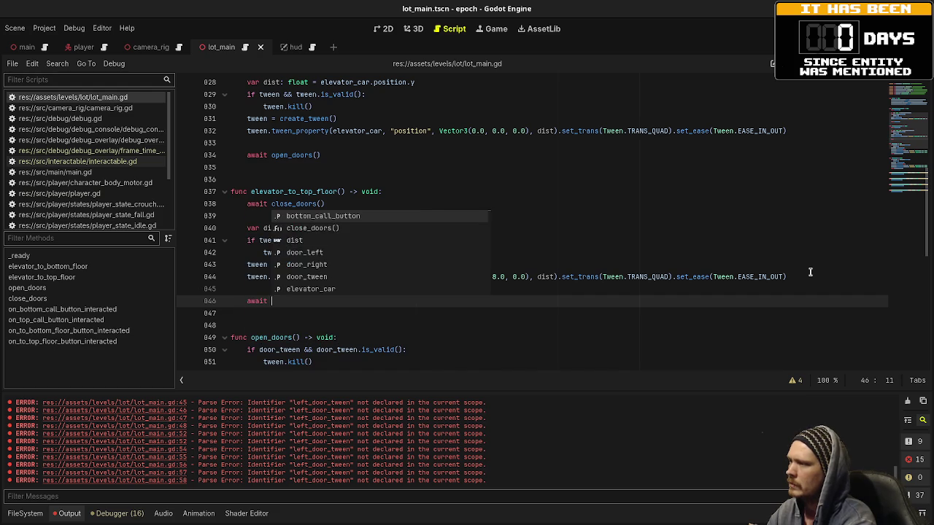
pyautogui.press('Return')
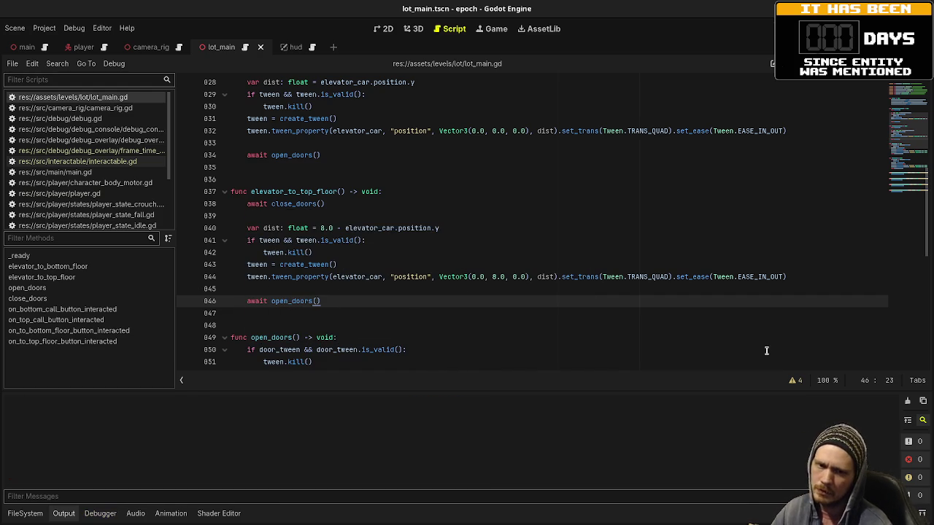
pyautogui.press('F5')
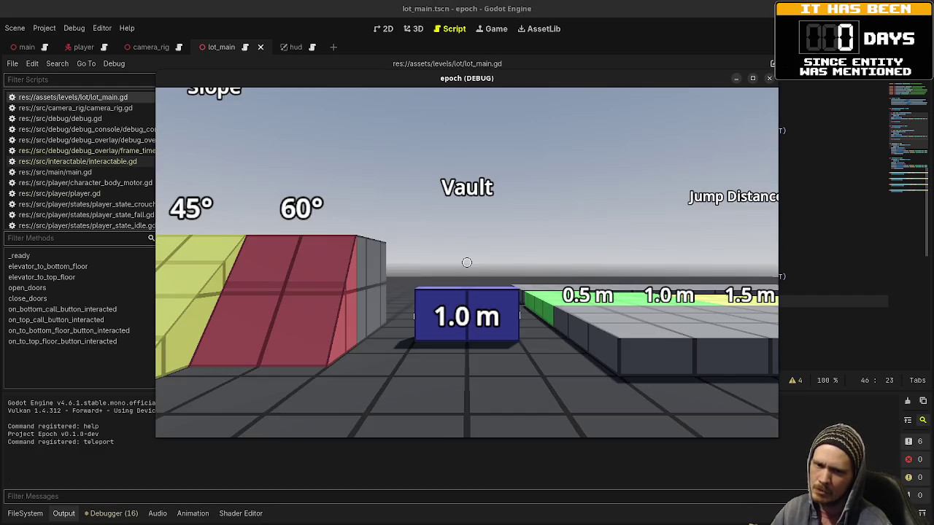
pyautogui.press('w')
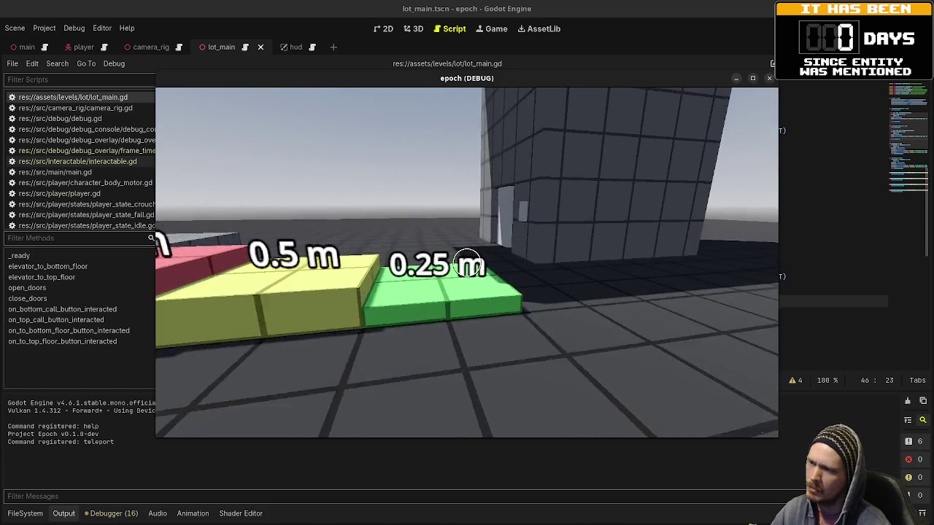
pyautogui.press('w')
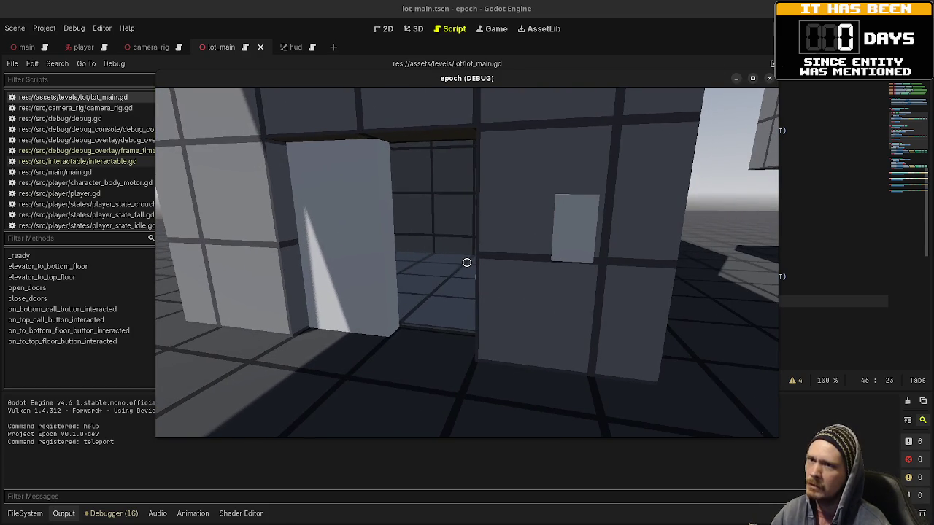
pyautogui.press('F8')
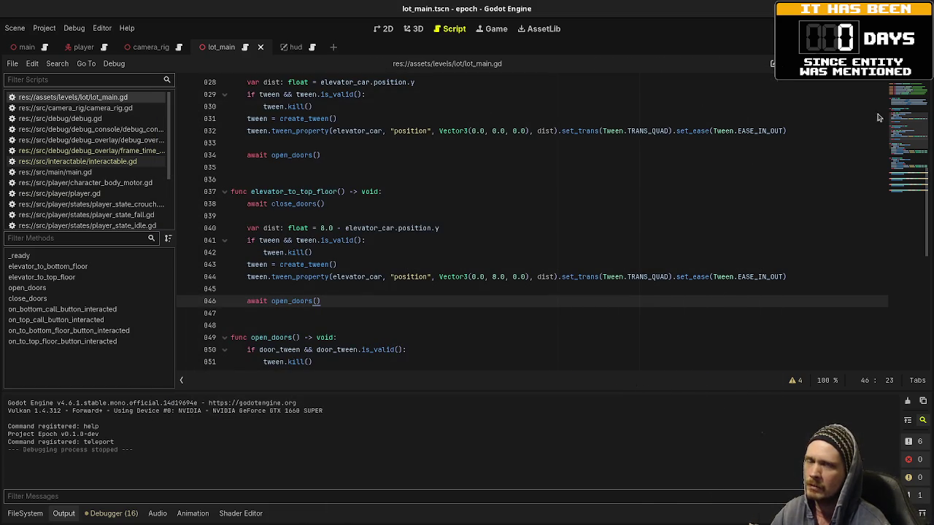
# Step: Set DoorLeft's Position X to -0.5 in the 3D scene
pyautogui.click(408, 28)
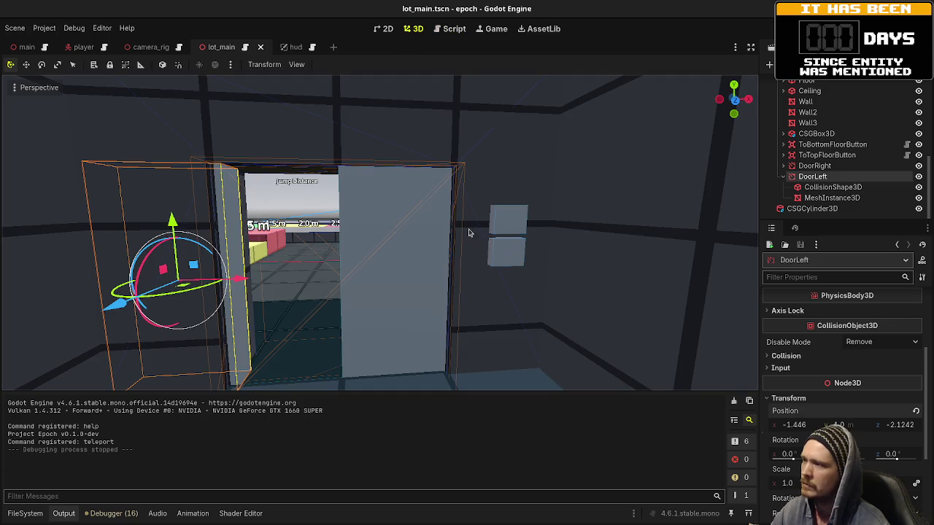
pyautogui.click(795, 427)
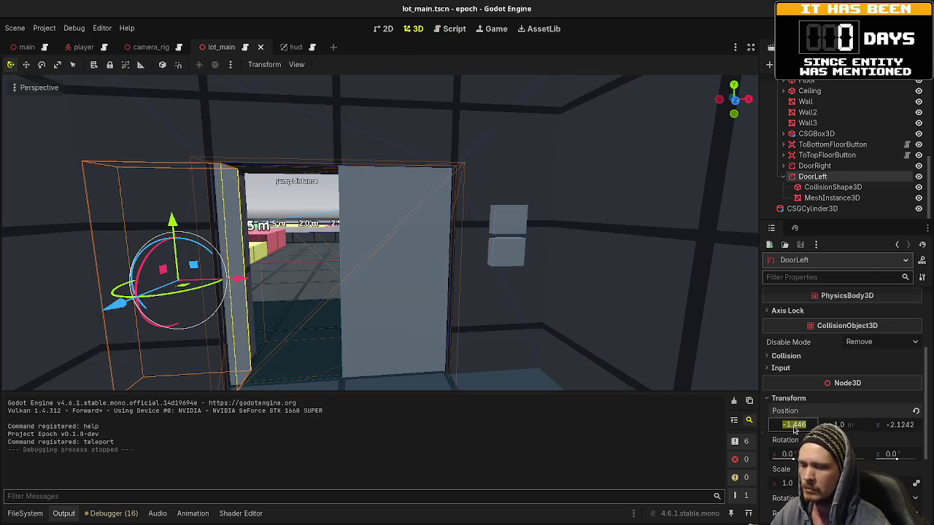
pyautogui.write('-0.5')
pyautogui.press('Return')
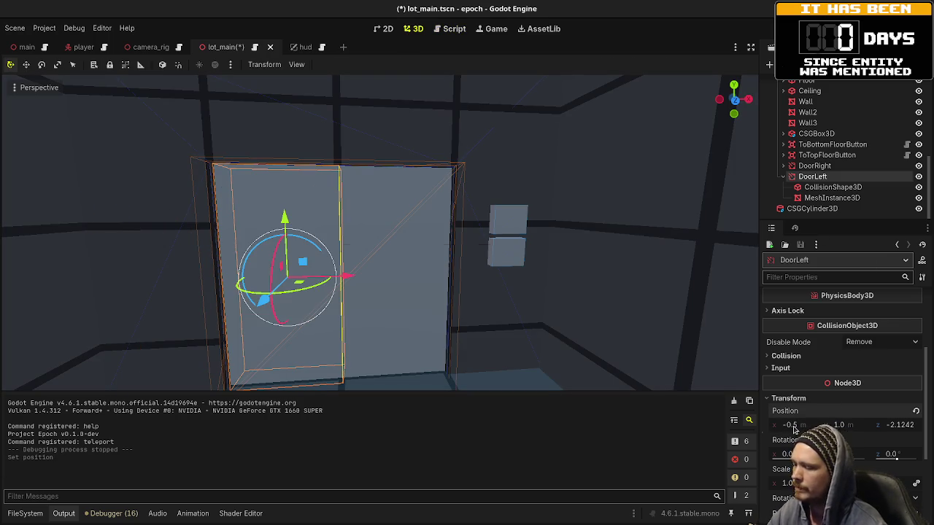
# Step: Save and run the game, walk to the elevator, call it and press the floor button
pyautogui.press('F5')
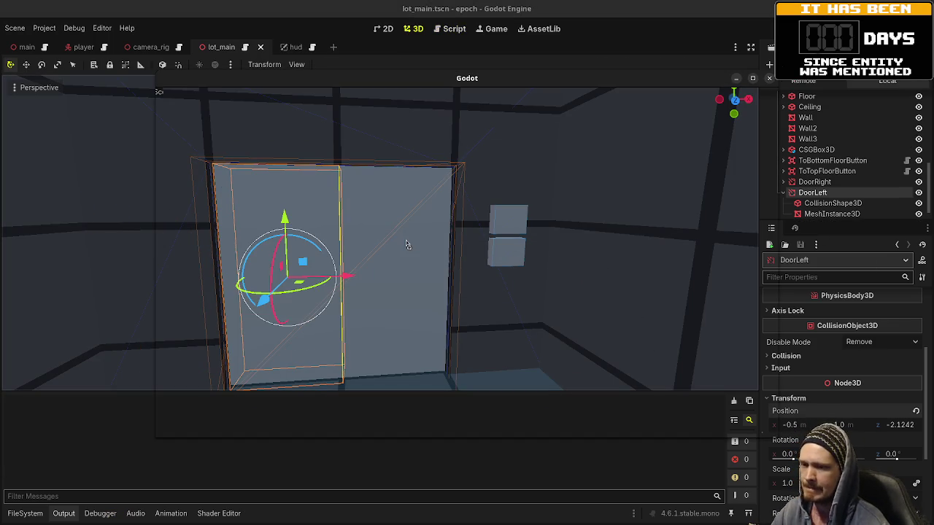
pyautogui.press('w')
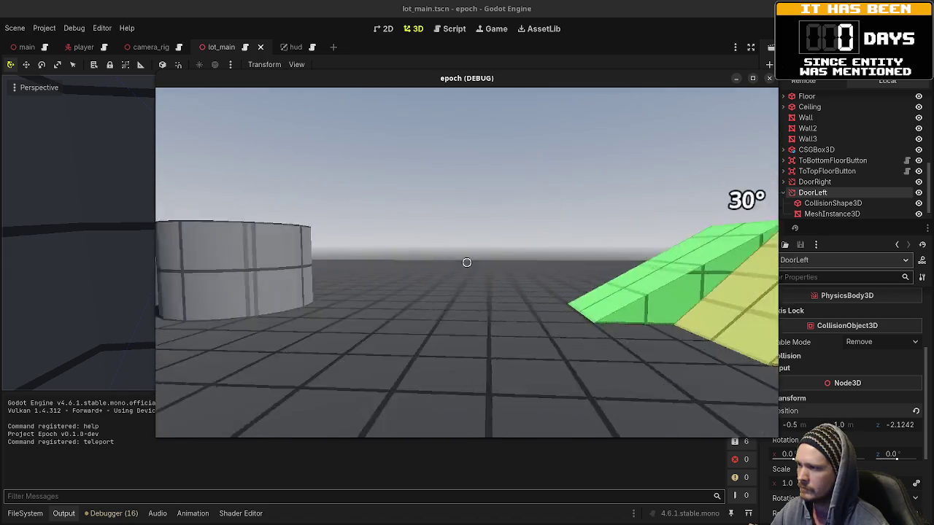
pyautogui.press('w')
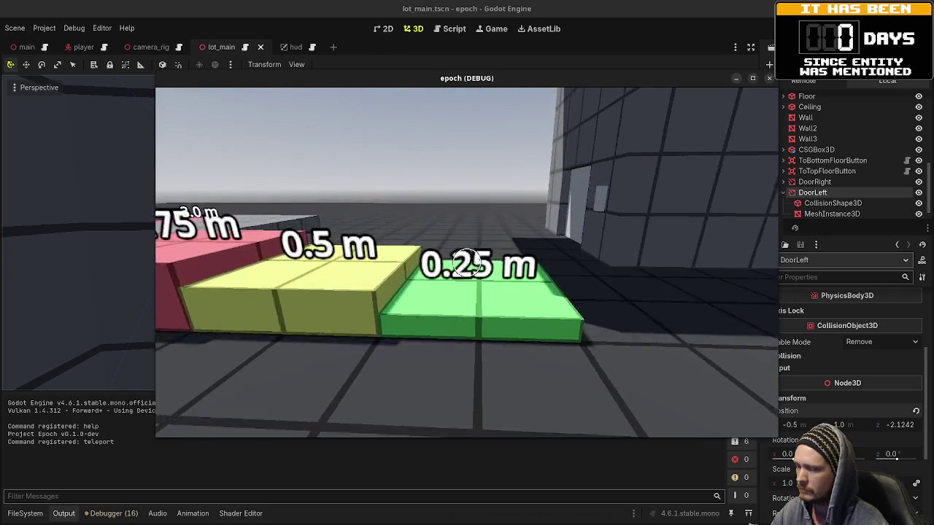
pyautogui.press('w')
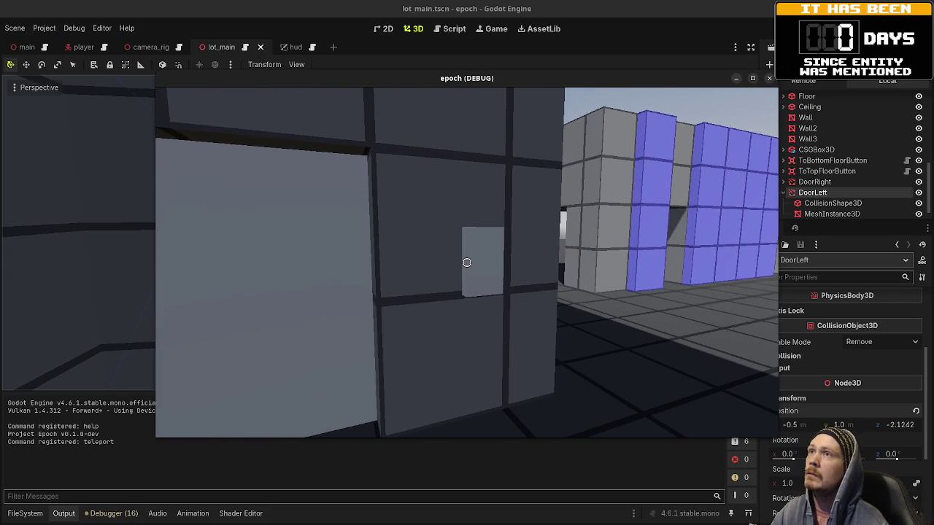
pyautogui.press('e')
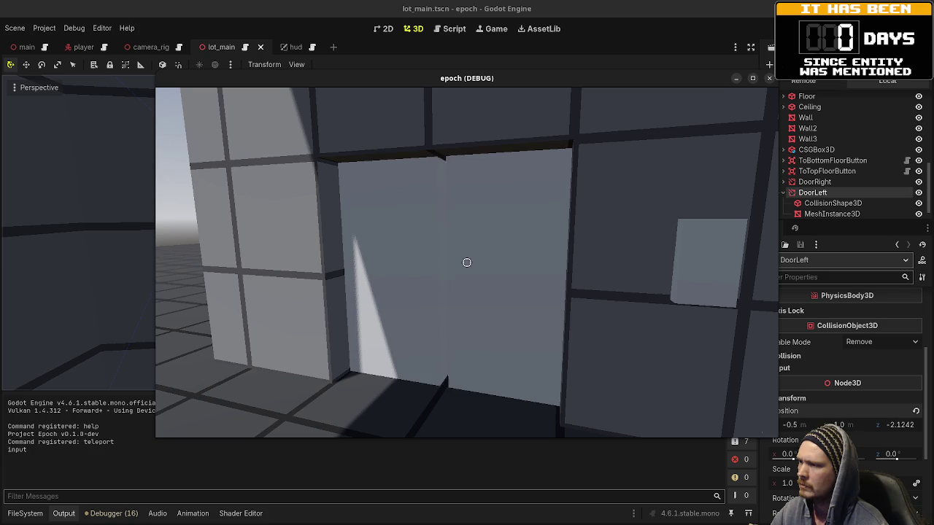
pyautogui.press('w')
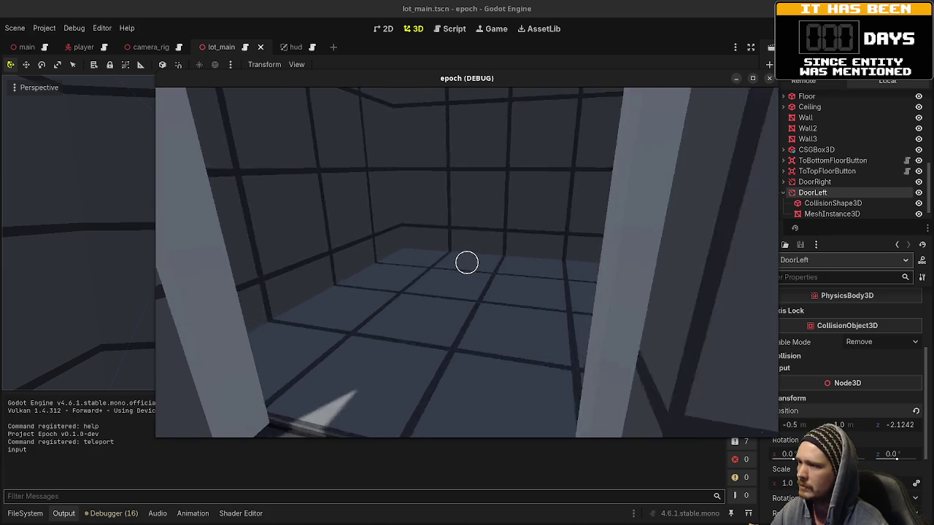
pyautogui.moveTo(467, 262)
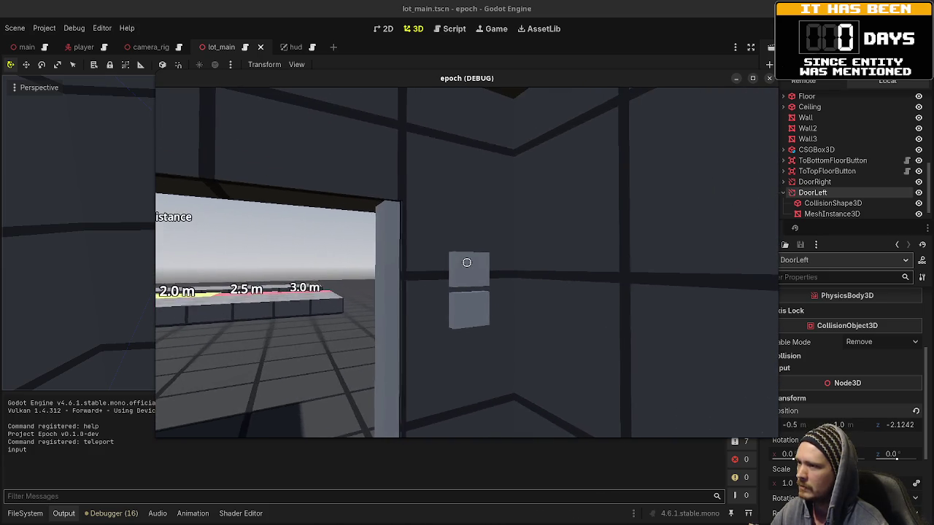
pyautogui.press('e')
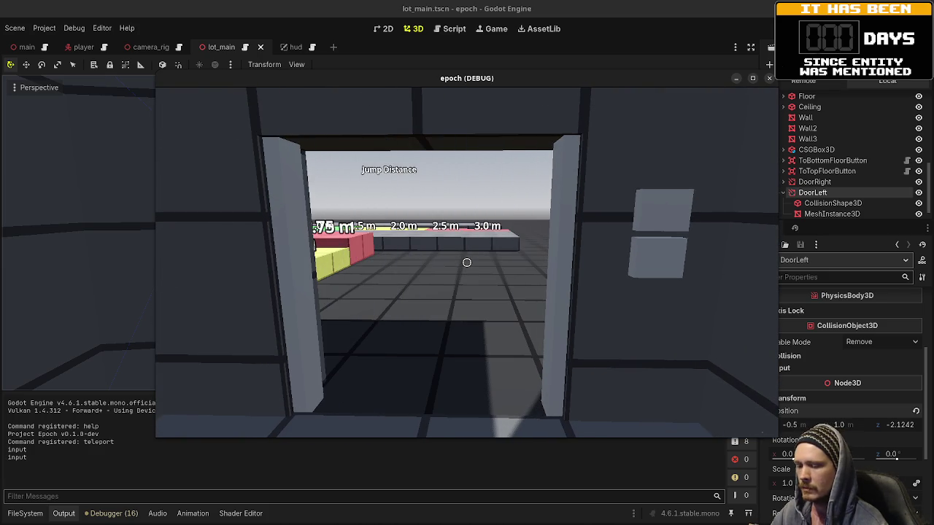
# Step: Stop the game and add 'await tween.finished' after the tween in elevator_to_bottom_floor
pyautogui.press('F8')
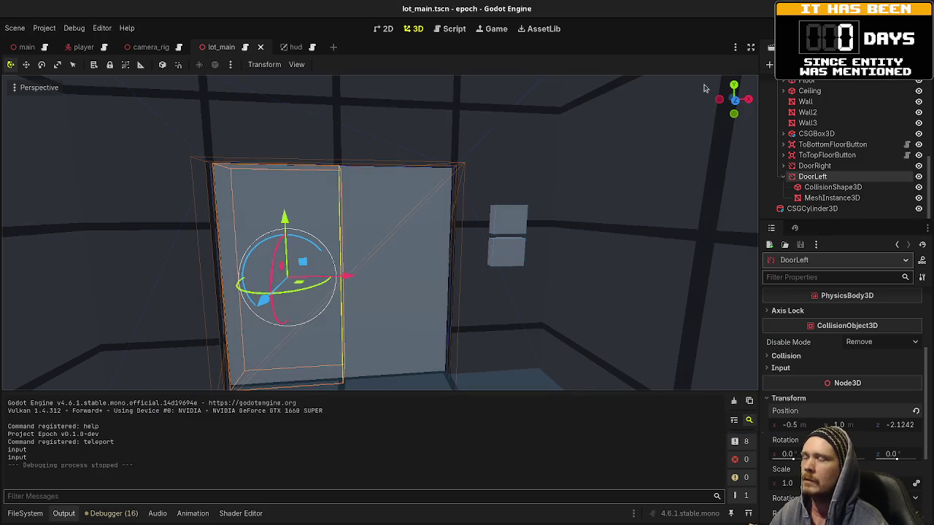
pyautogui.click(459, 29)
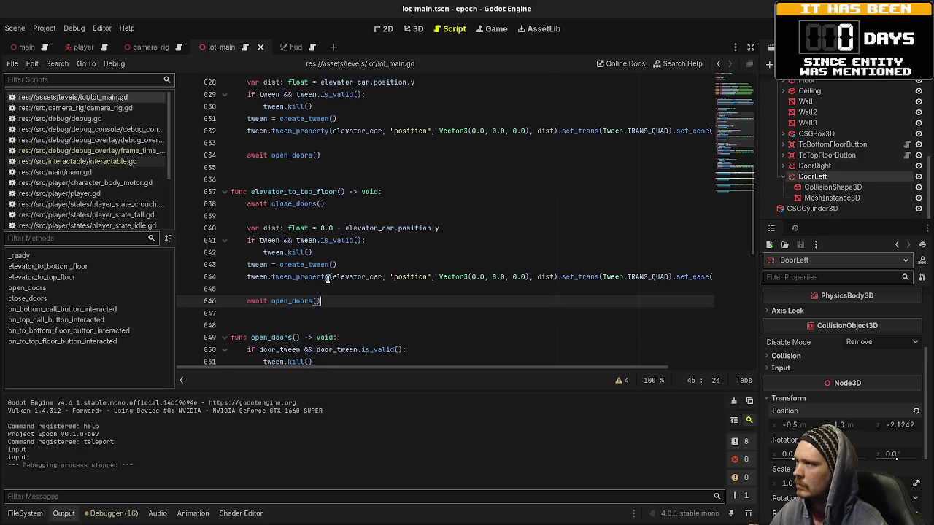
pyautogui.scroll(3, 325, 285)
pyautogui.click(751, 46)
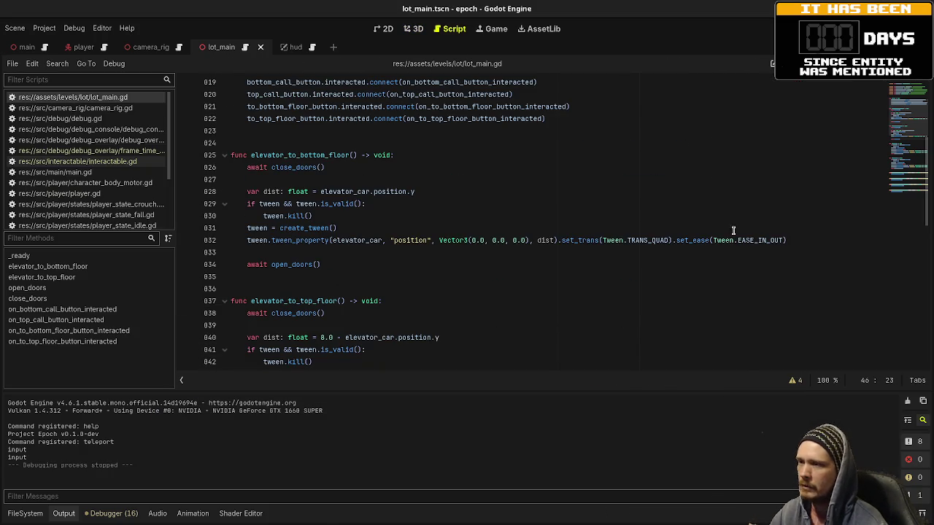
pyautogui.click(805, 240)
pyautogui.press('Return')
pyautogui.write('a')
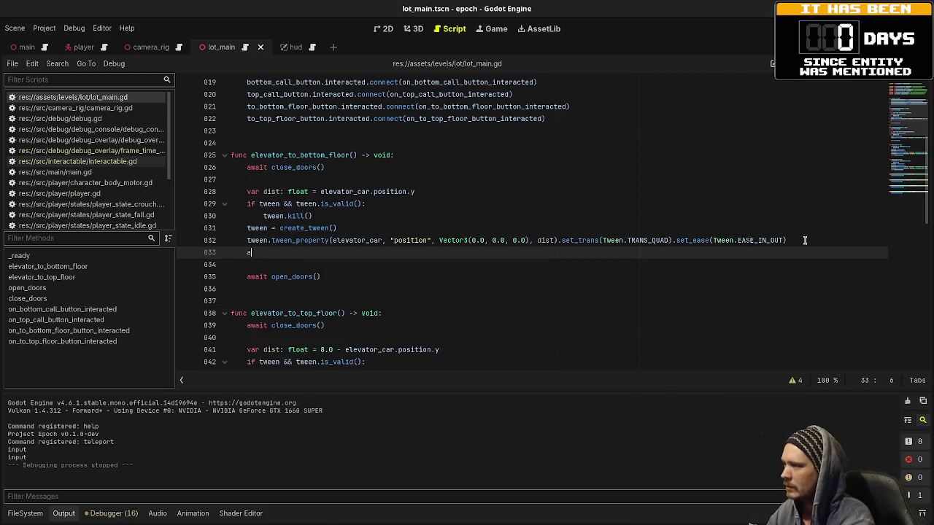
pyautogui.write('wait tween.')
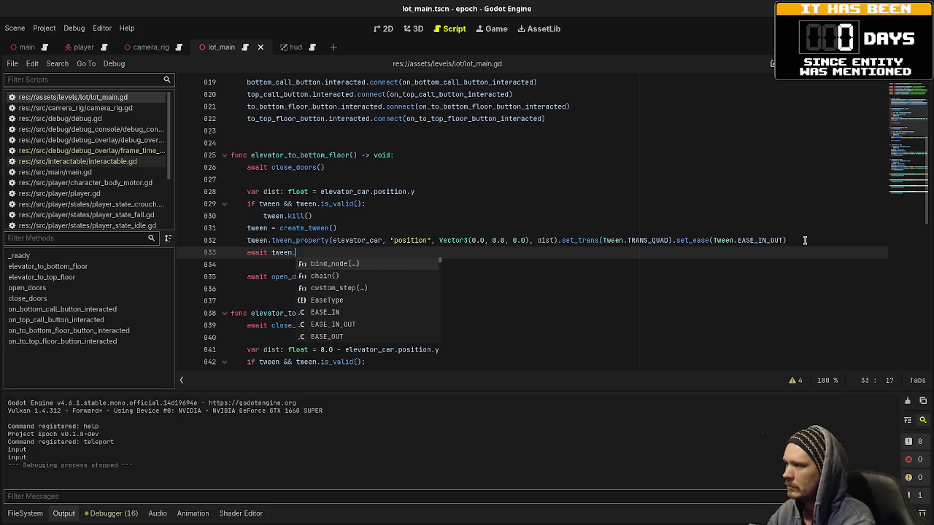
pyautogui.write('finished')
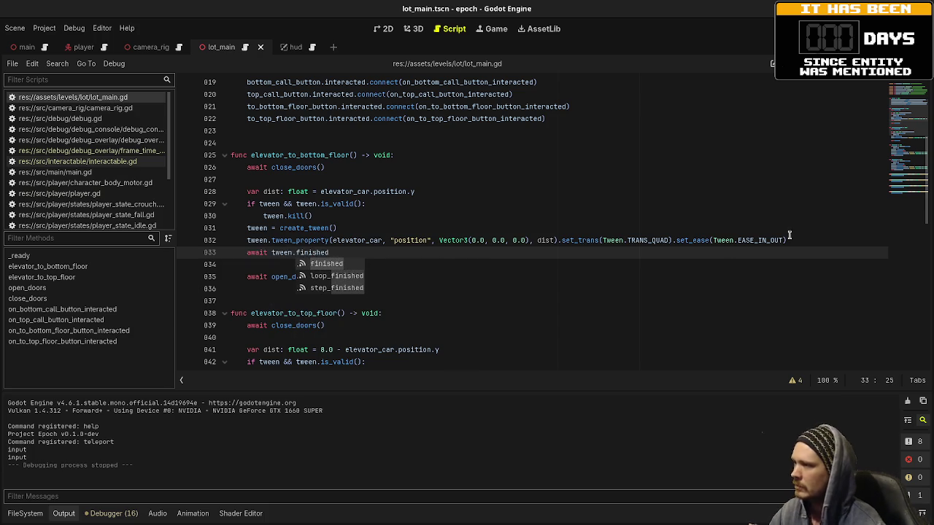
# Step: Add 'await tween.finished' after the tween in elevator_to_top_floor
pyautogui.scroll(-3, 601, 278)
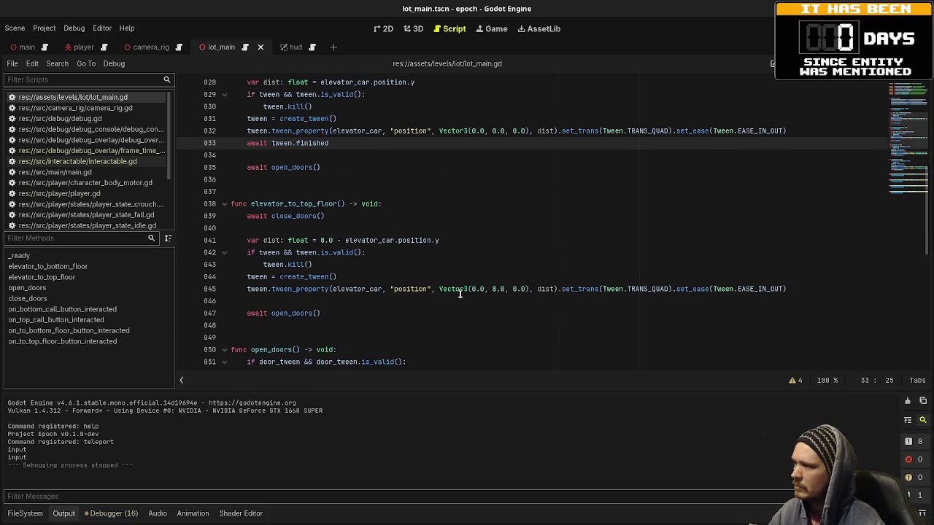
pyautogui.click(810, 288)
pyautogui.press('Return')
pyautogui.write('a')
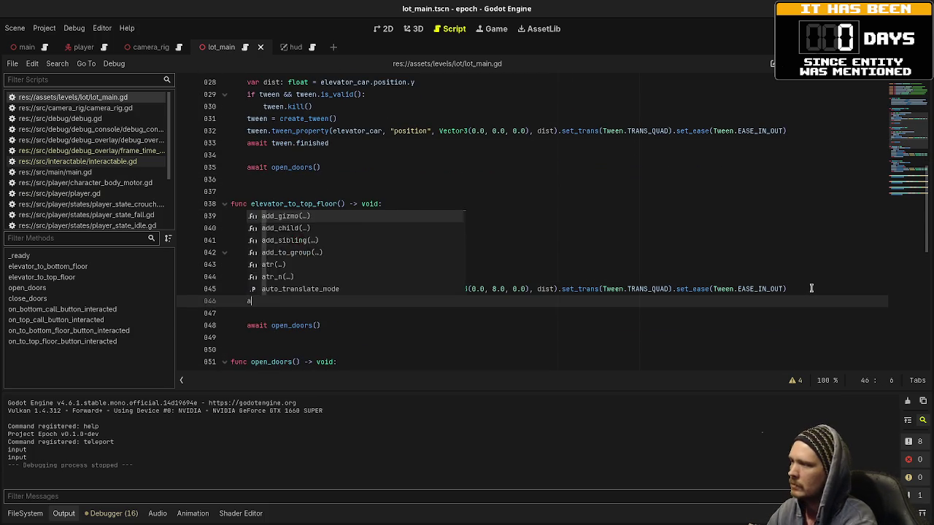
pyautogui.write('wait tween.fin')
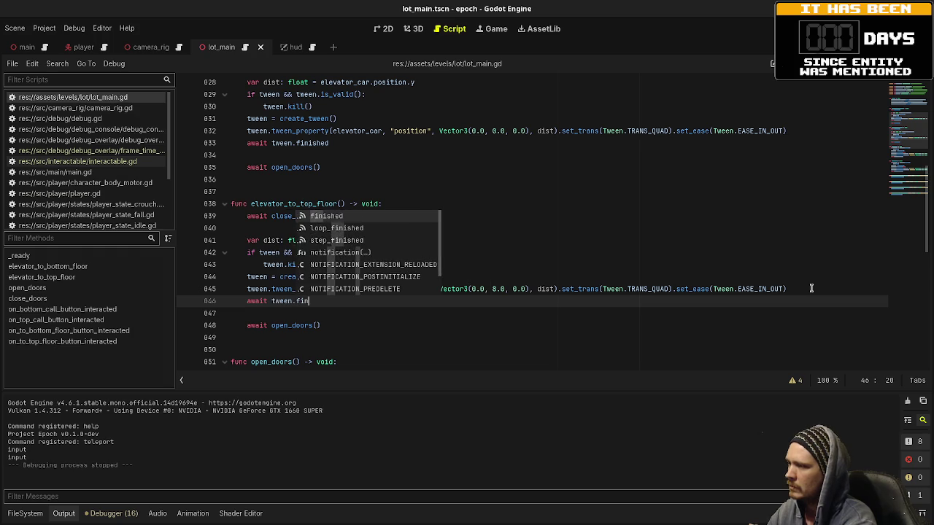
pyautogui.write('ished')
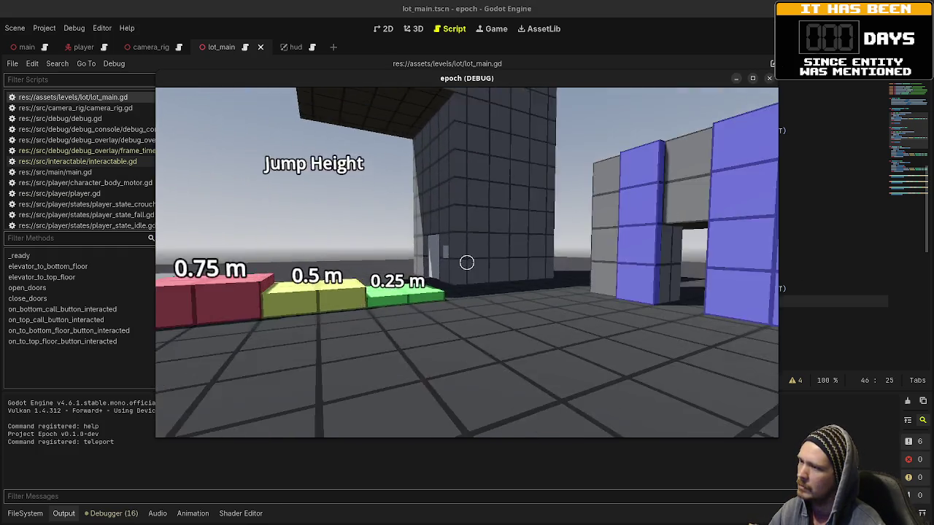
pyautogui.write('ww')
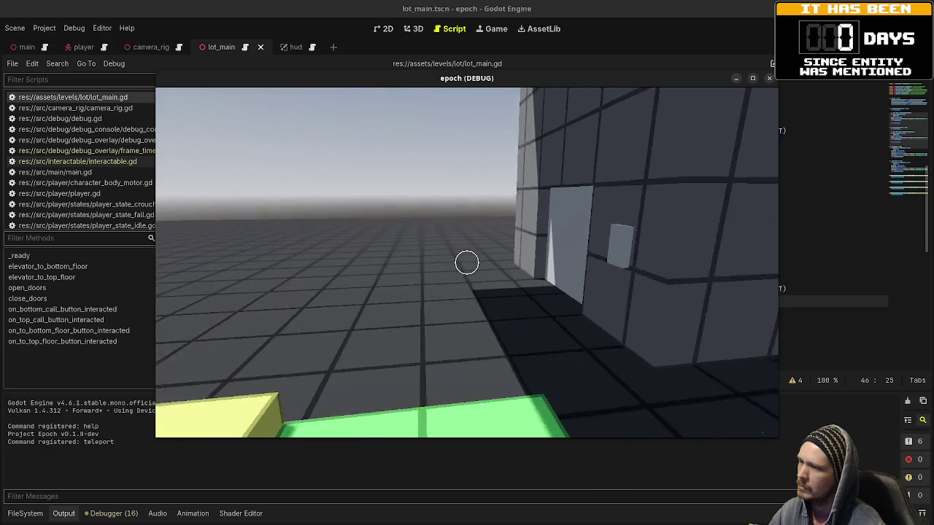
pyautogui.write('e')
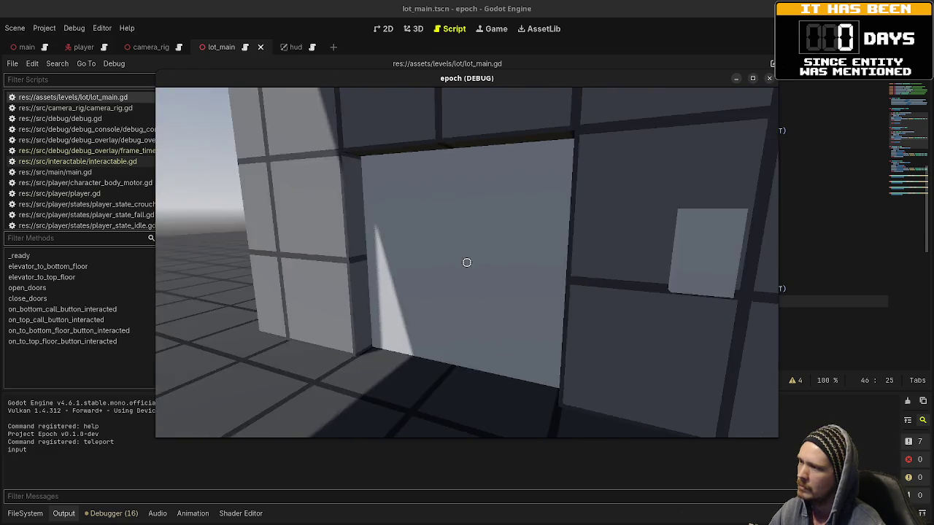
pyautogui.write('w')
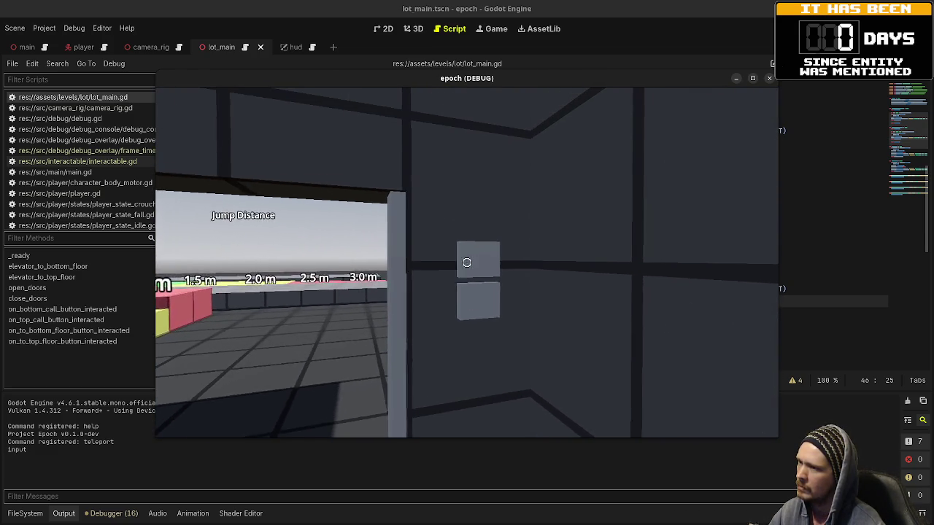
pyautogui.write('e')
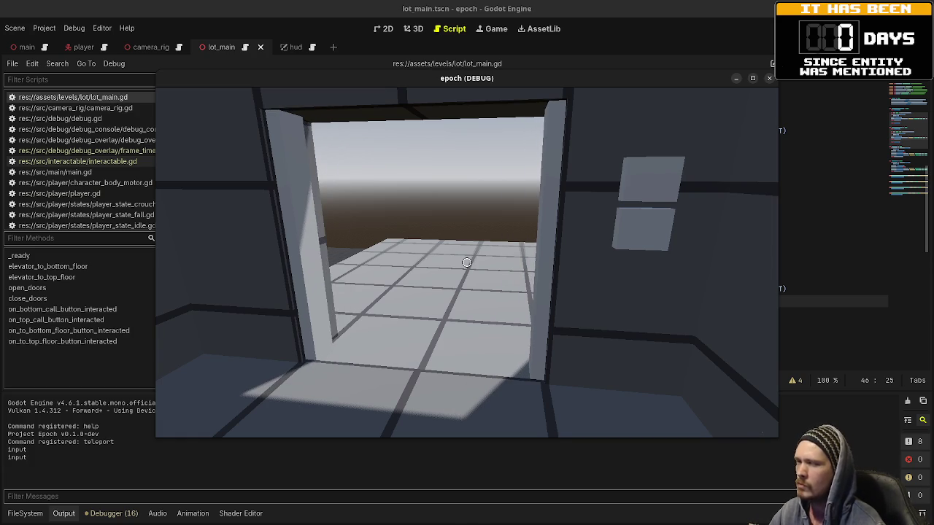
# Step: Back away from the elevator, call it twice to watch the doors close and reopen, then stop with F8
pyautogui.press('s')
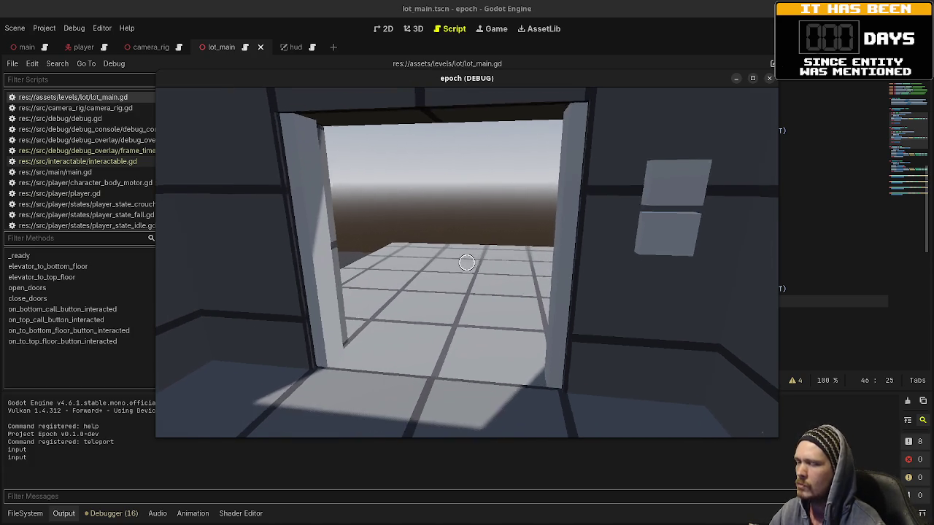
pyautogui.press('e')
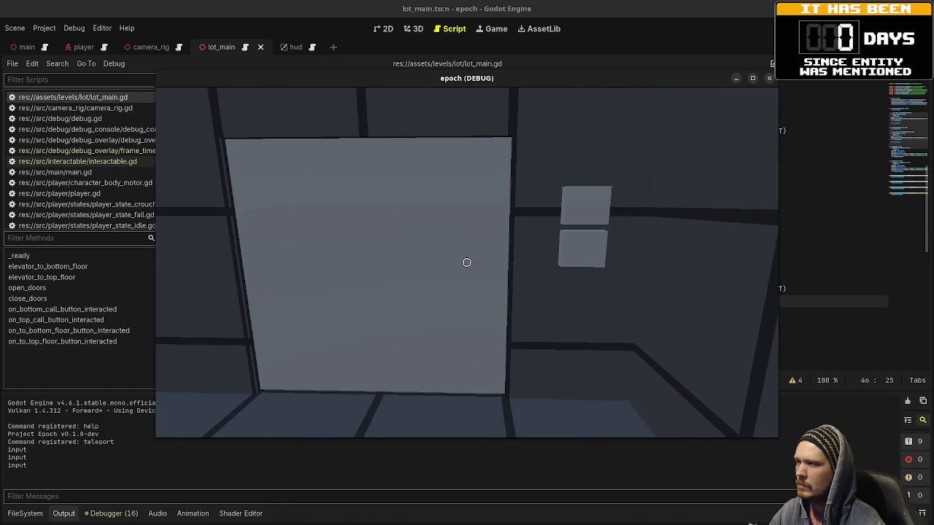
pyautogui.press('a')
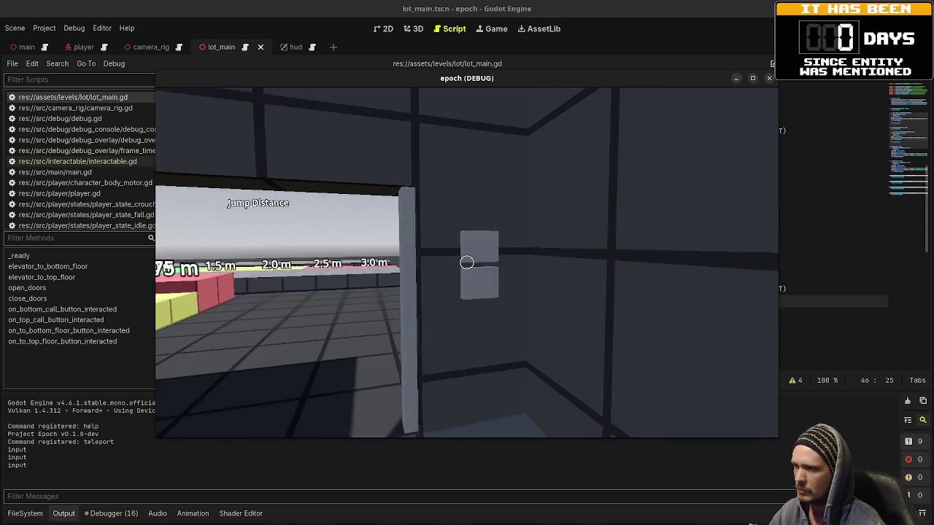
pyautogui.press('e')
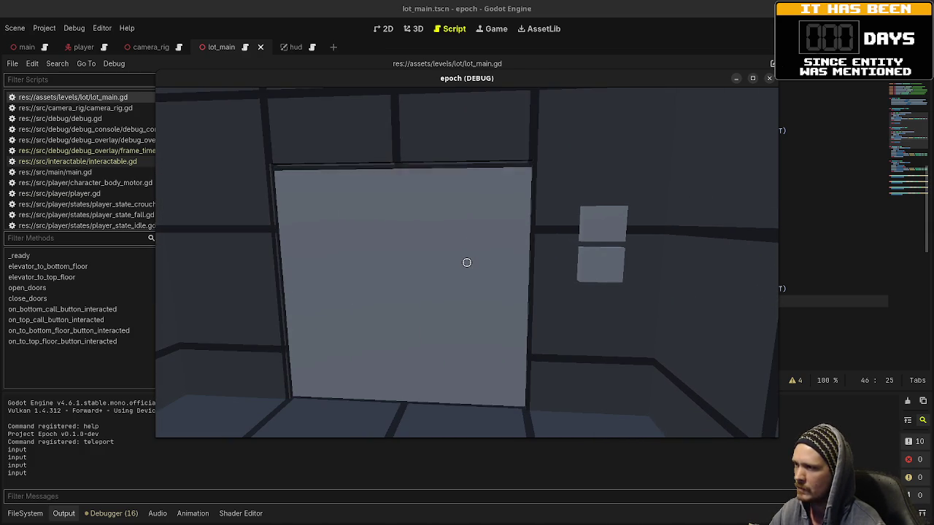
pyautogui.hotkey('alt', 'Tab')
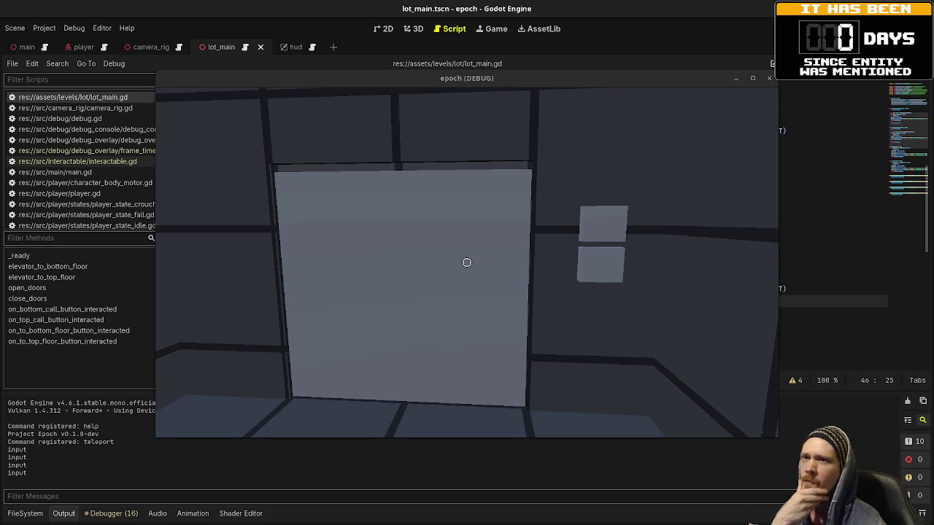
pyautogui.press('F8')
# Step: Restore the scene tree and inspector, select DoorRight, and view it head-on in 3D
pyautogui.click(496, 228)
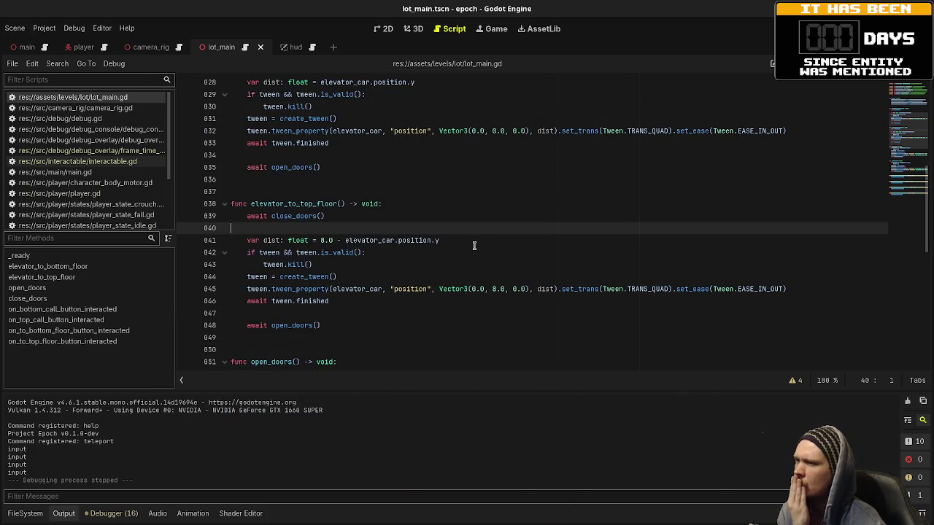
pyautogui.scroll(-4, 479, 249)
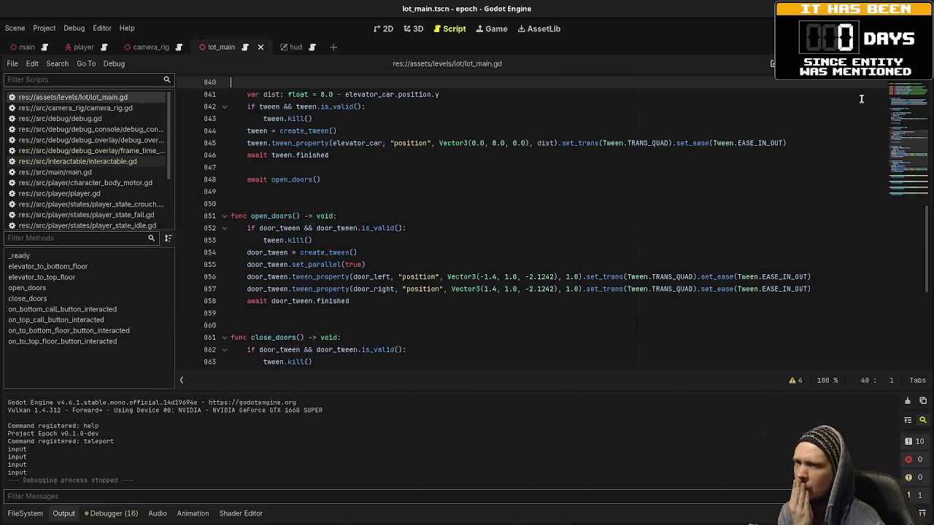
pyautogui.click(774, 63)
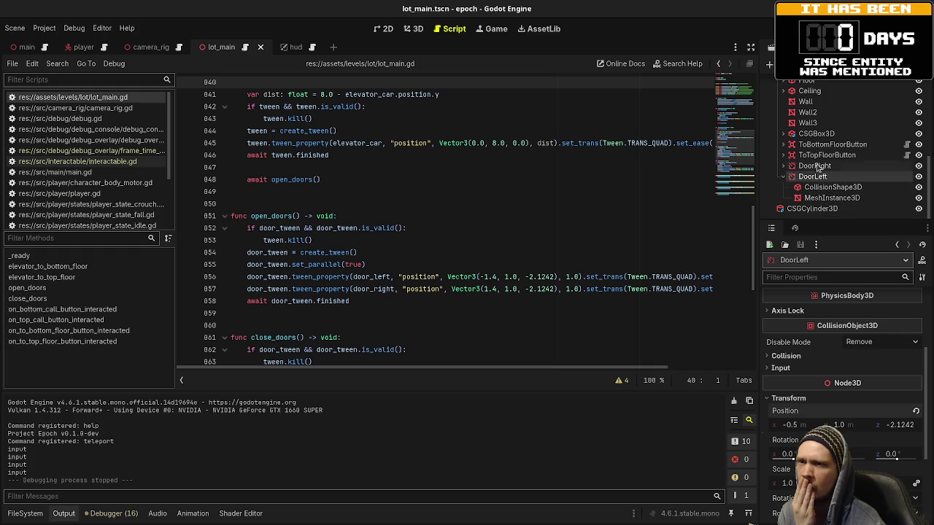
pyautogui.click(816, 166)
pyautogui.click(413, 29)
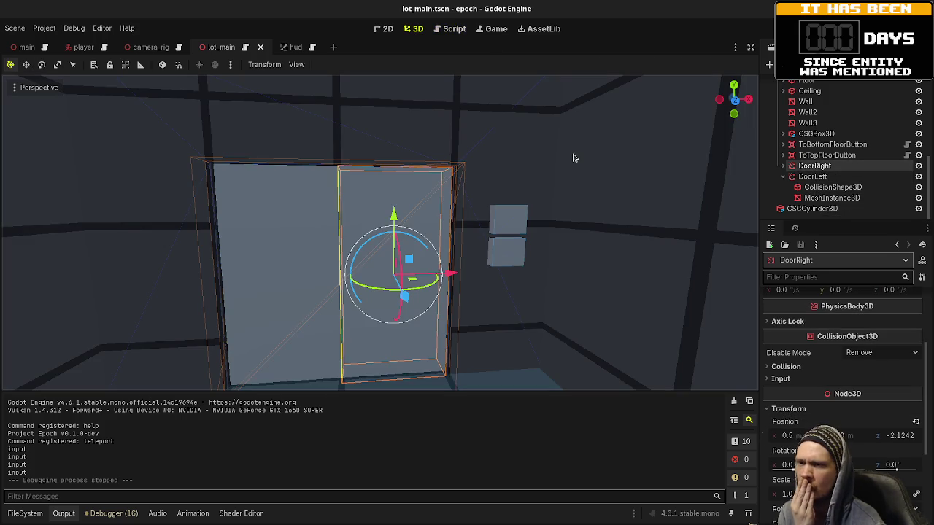
pyautogui.scroll(3, 832, 357)
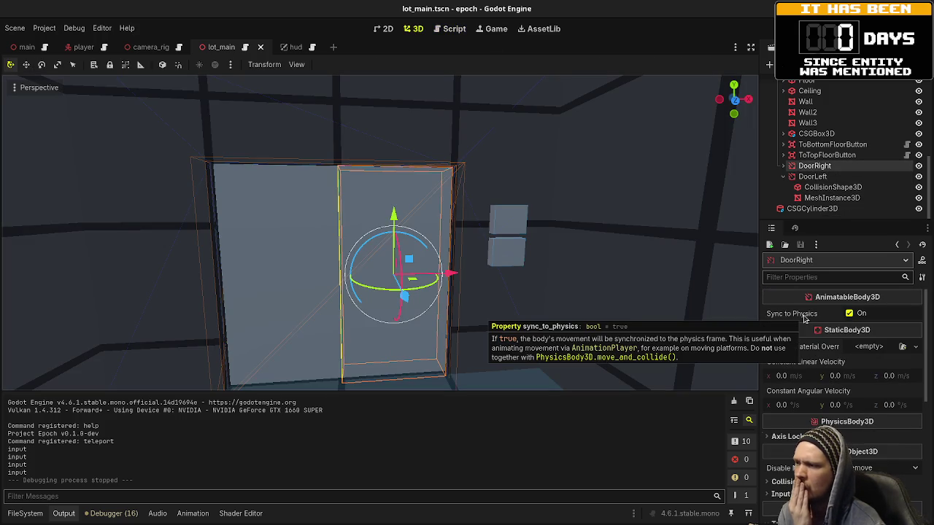
pyautogui.moveTo(546, 254)
pyautogui.mouseDown()
pyautogui.moveTo(538, 236)
pyautogui.moveTo(536, 245)
pyautogui.moveTo(559, 256)
pyautogui.mouseUp()
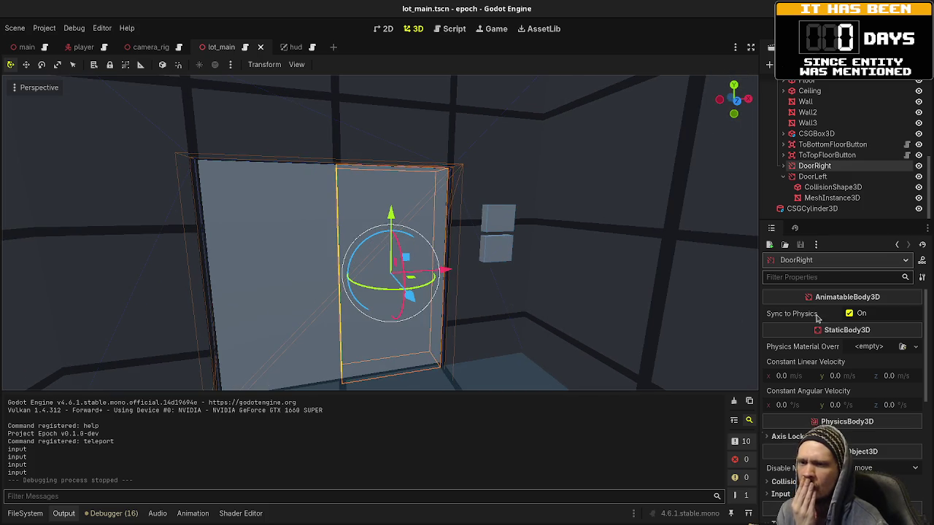
pyautogui.scroll(-5, 848, 368)
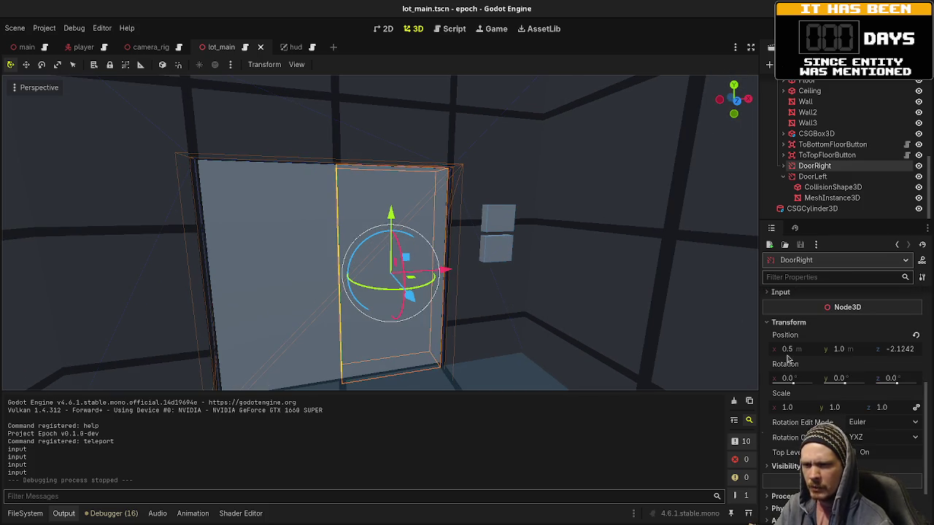
# Step: Compare DoorLeft and DoorRight positions and check DoorRight's Sync to Physics setting
pyautogui.click(813, 177)
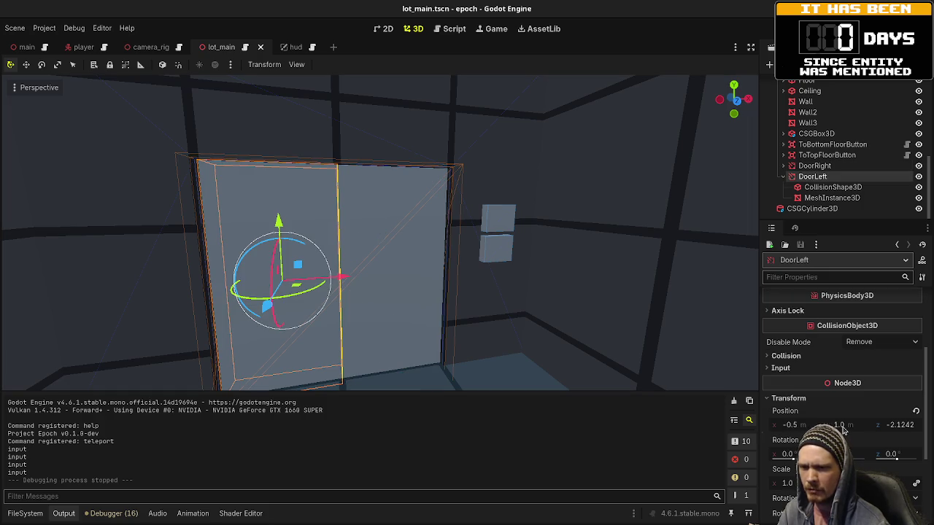
pyautogui.click(822, 168)
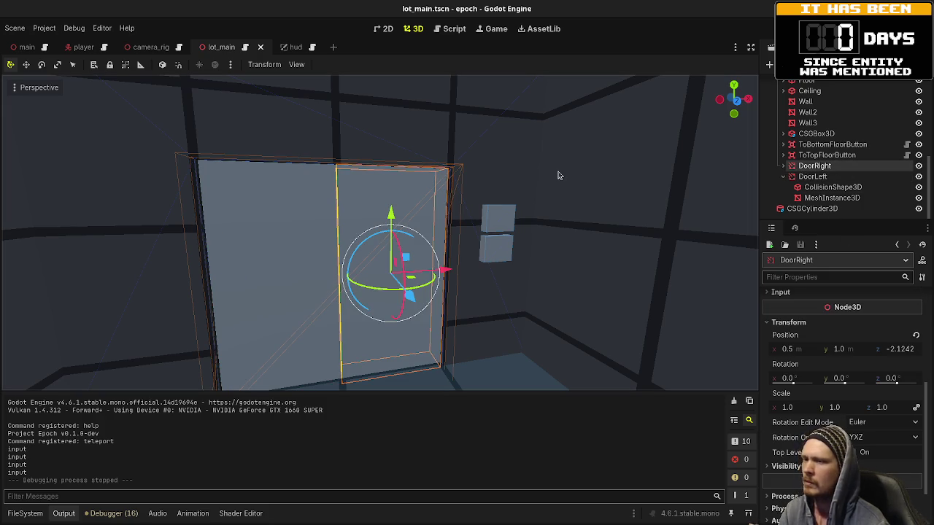
pyautogui.click(814, 176)
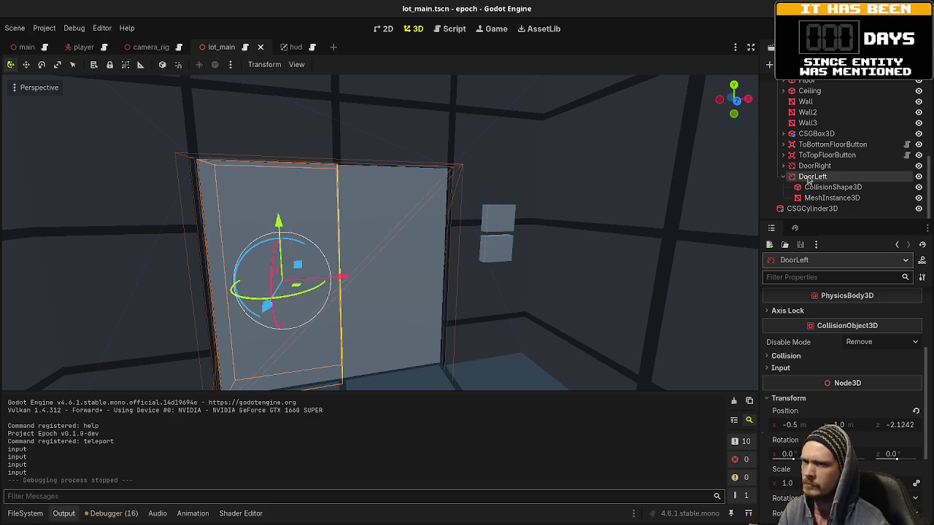
pyautogui.click(812, 166)
pyautogui.scroll(3, 799, 145)
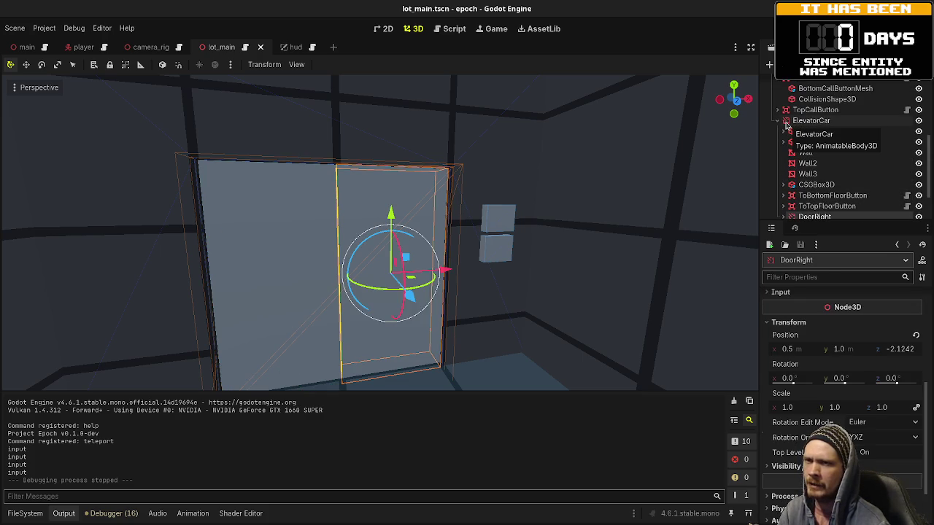
pyautogui.scroll(-2, 810, 146)
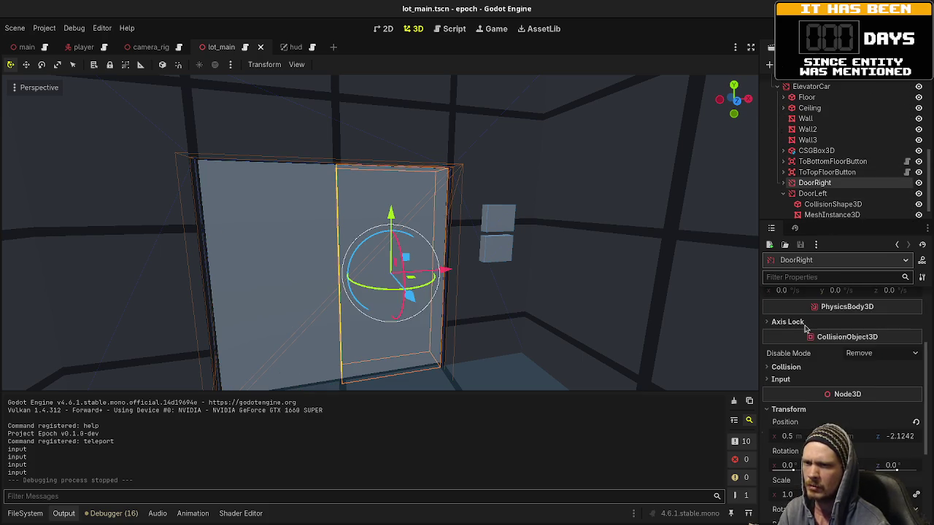
pyautogui.scroll(5, 805, 330)
pyautogui.scroll(2, 805, 330)
pyautogui.scroll(-1, 805, 329)
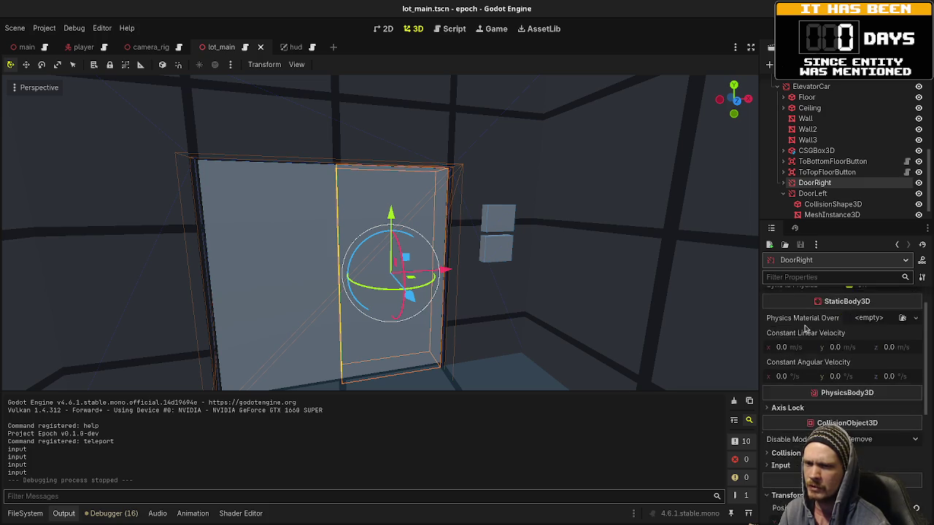
pyautogui.scroll(1, 805, 329)
pyautogui.moveTo(795, 316)
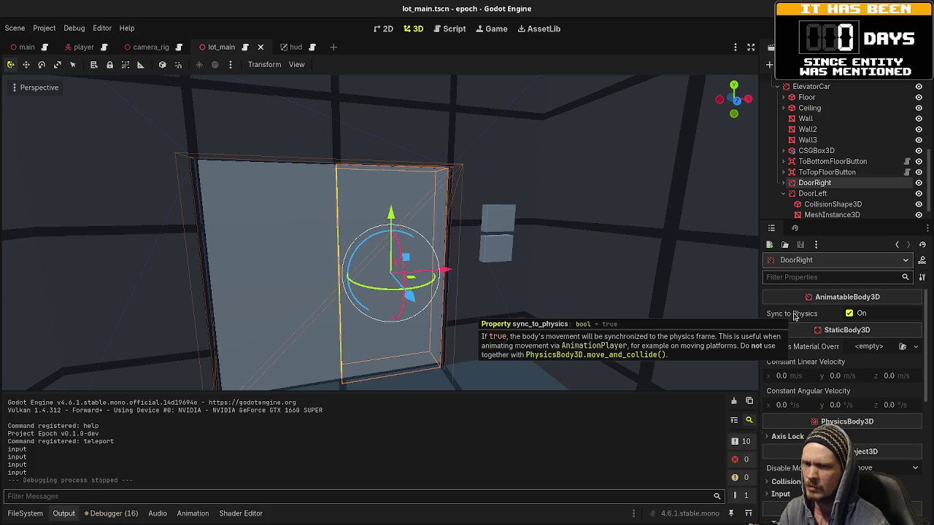
pyautogui.scroll(-10, 795, 316)
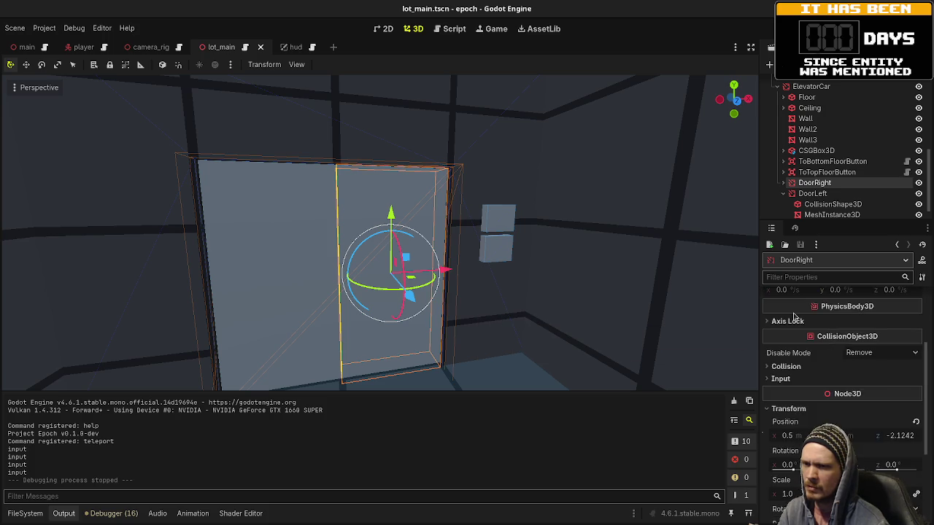
pyautogui.scroll(10, 794, 316)
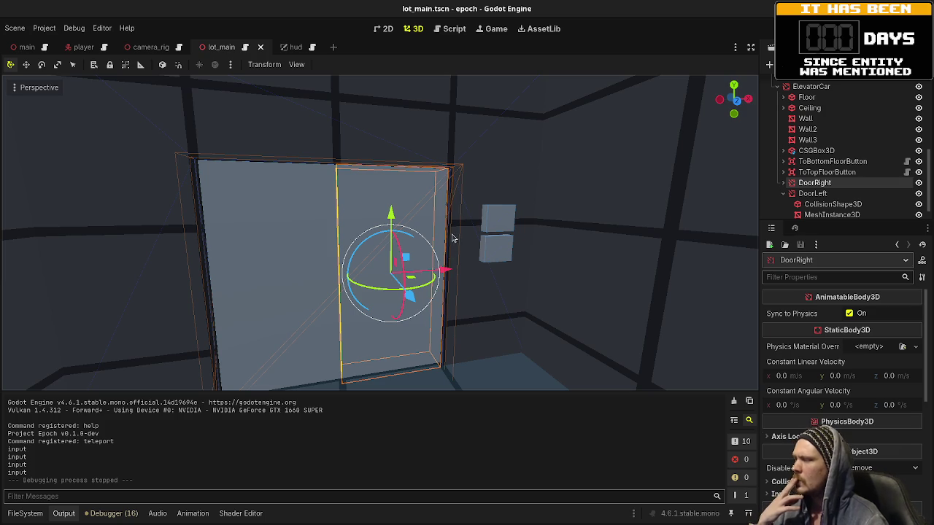
pyautogui.click(438, 29)
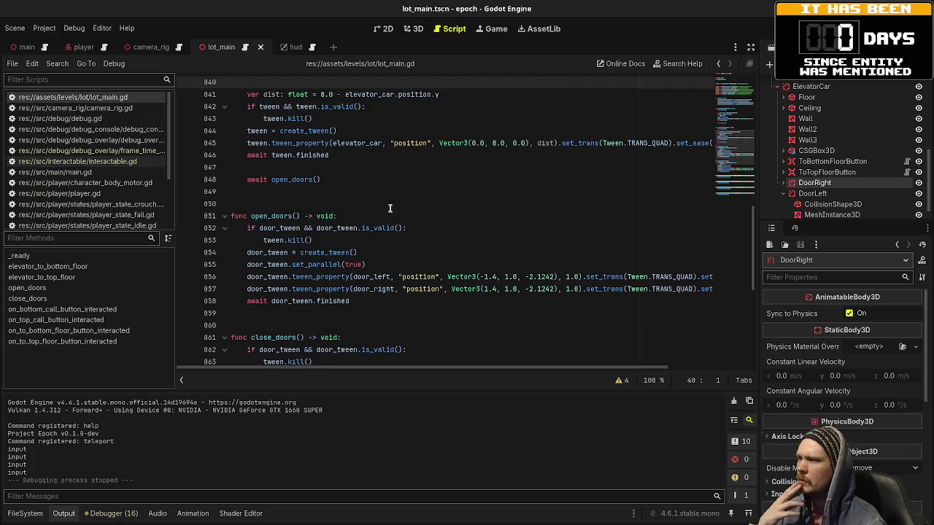
pyautogui.scroll(3, 388, 260)
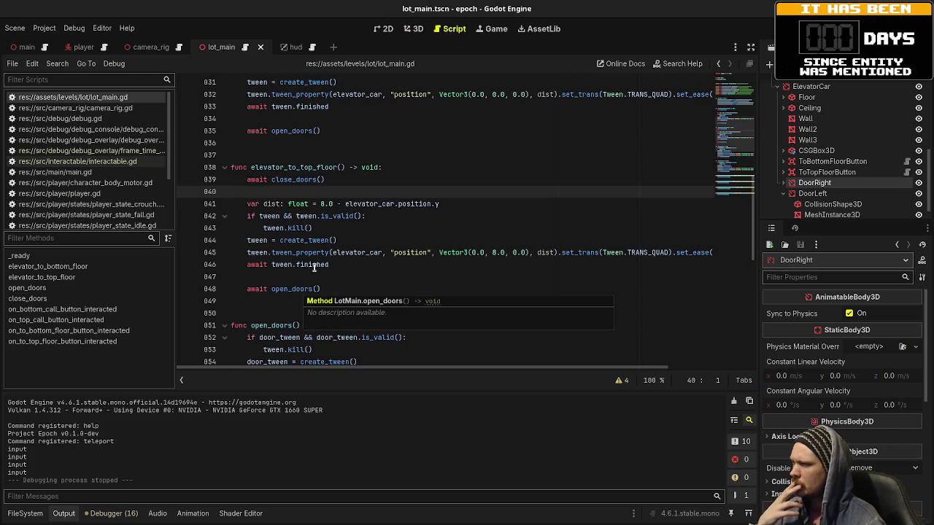
pyautogui.scroll(4, 330, 261)
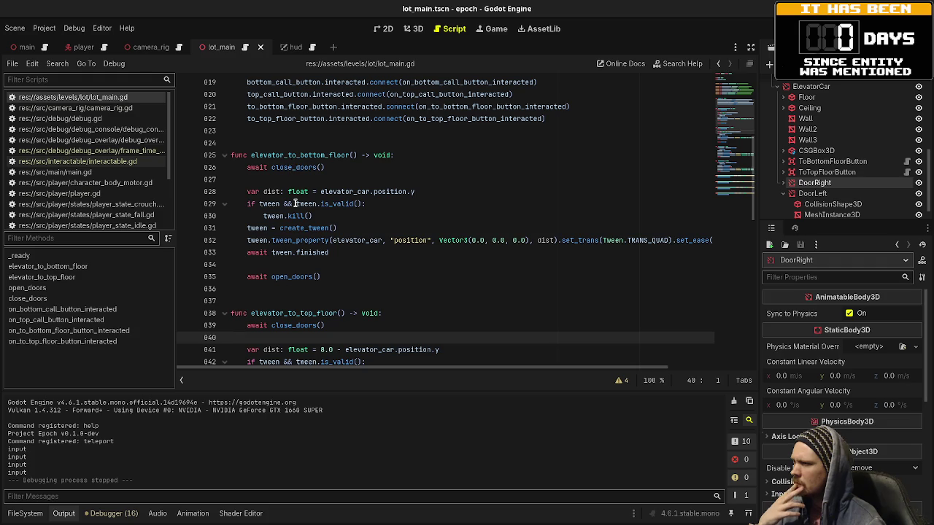
pyautogui.scroll(-3, 300, 289)
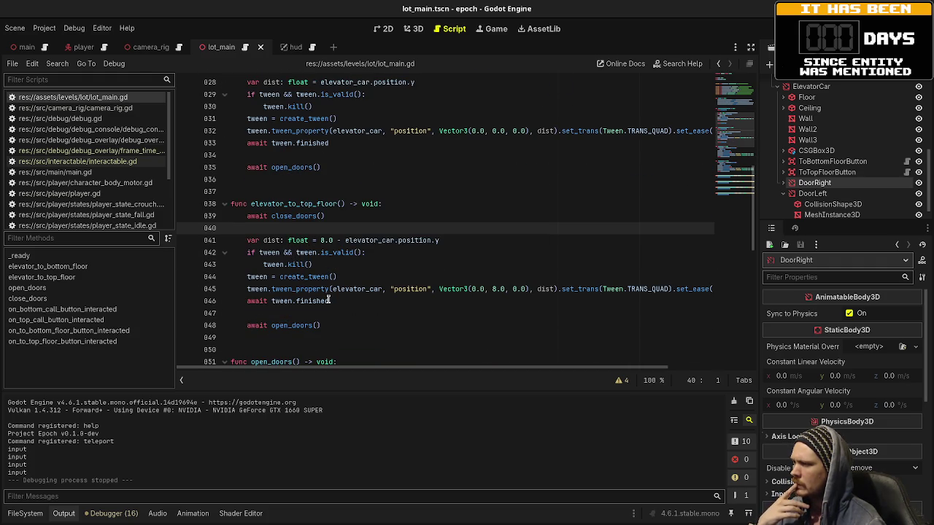
pyautogui.click(312, 325)
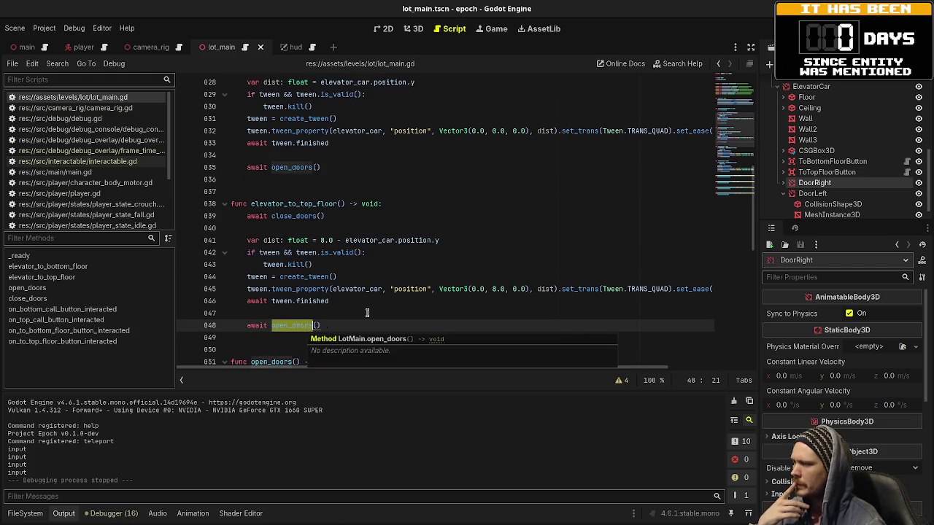
pyautogui.scroll(-4, 367, 313)
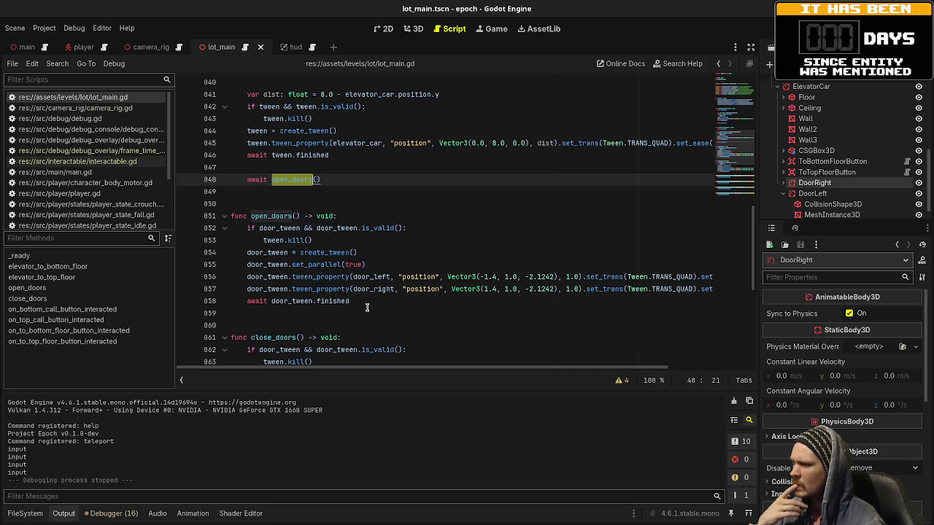
pyautogui.scroll(-2, 367, 308)
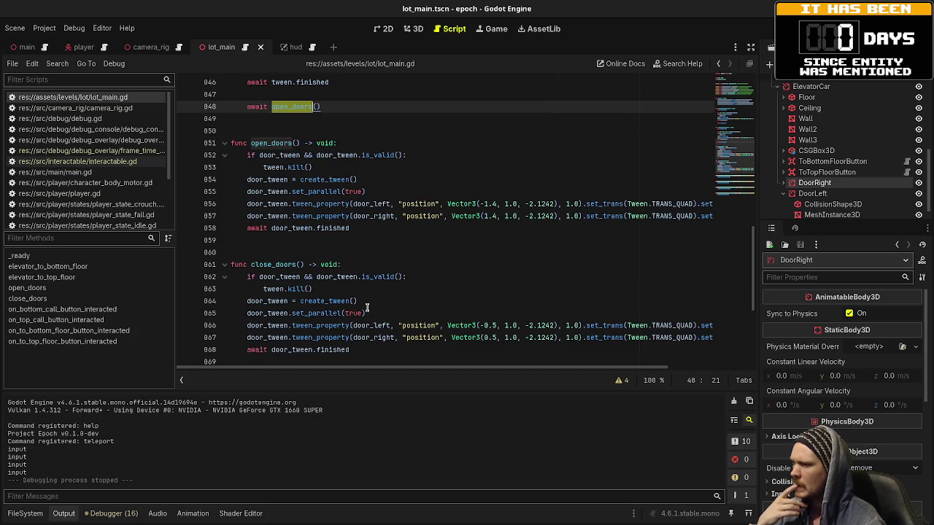
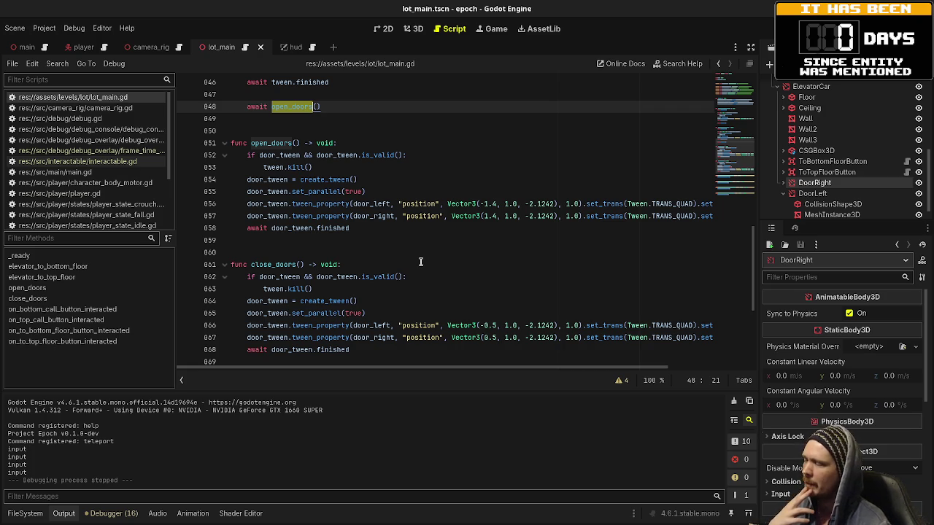
# Step: Select the await on line 858 and scroll up through the open_doors/close_doors code in lot_main.gd
pyautogui.click(353, 229)
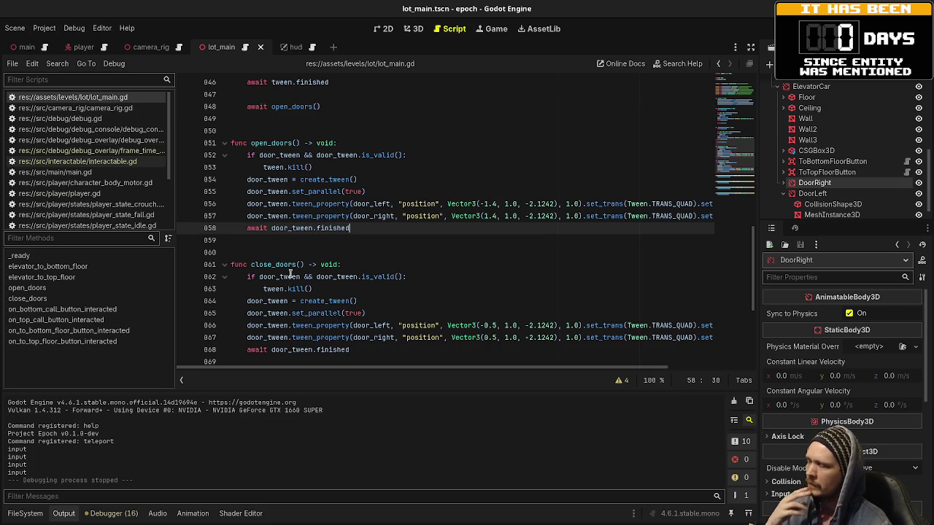
pyautogui.doubleClick(260, 228)
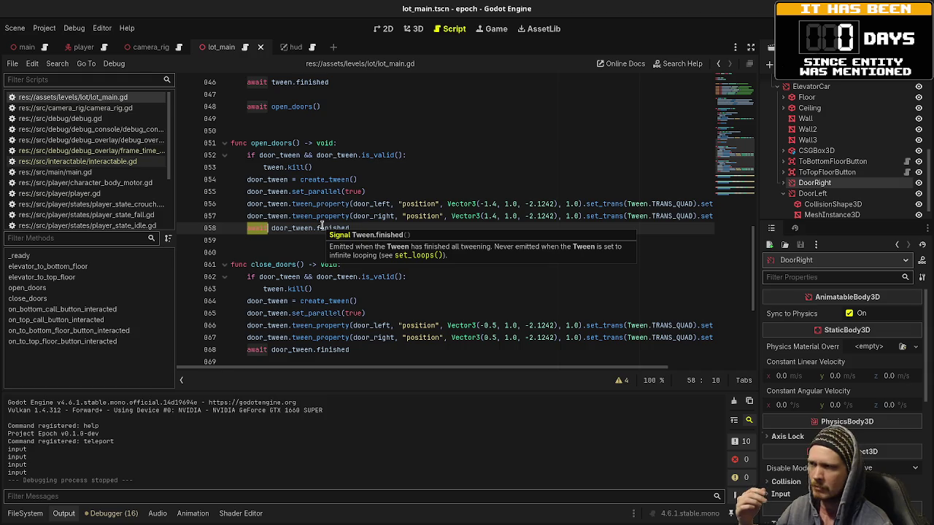
pyautogui.scroll(3, 321, 226)
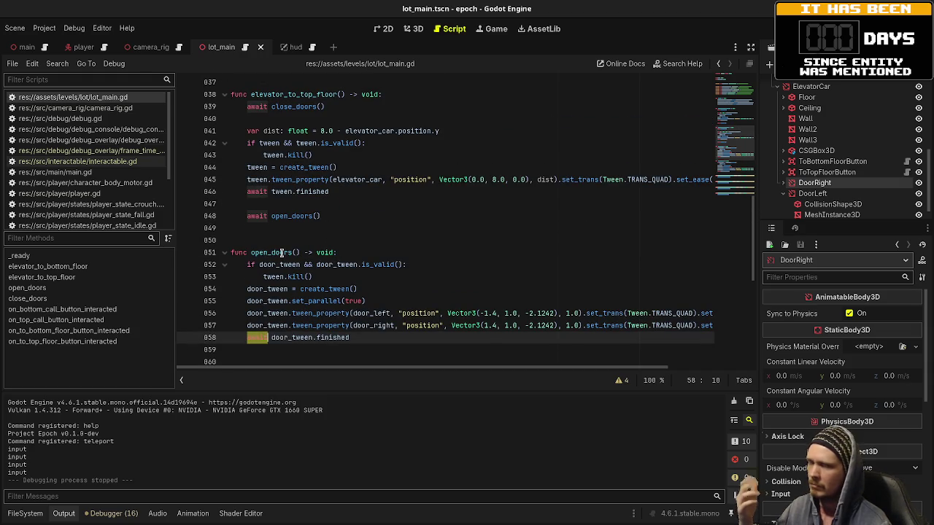
pyautogui.scroll(4, 282, 253)
pyautogui.scroll(3, 282, 253)
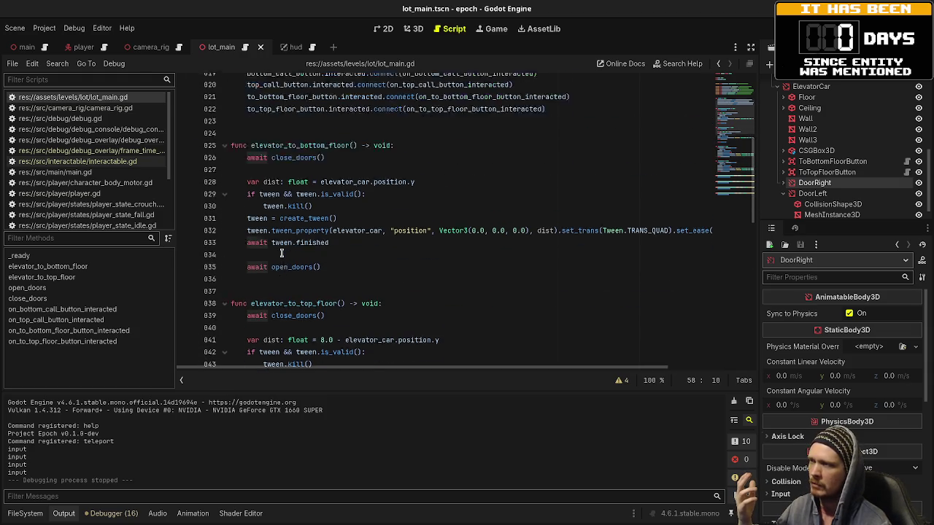
pyautogui.scroll(-15, 283, 283)
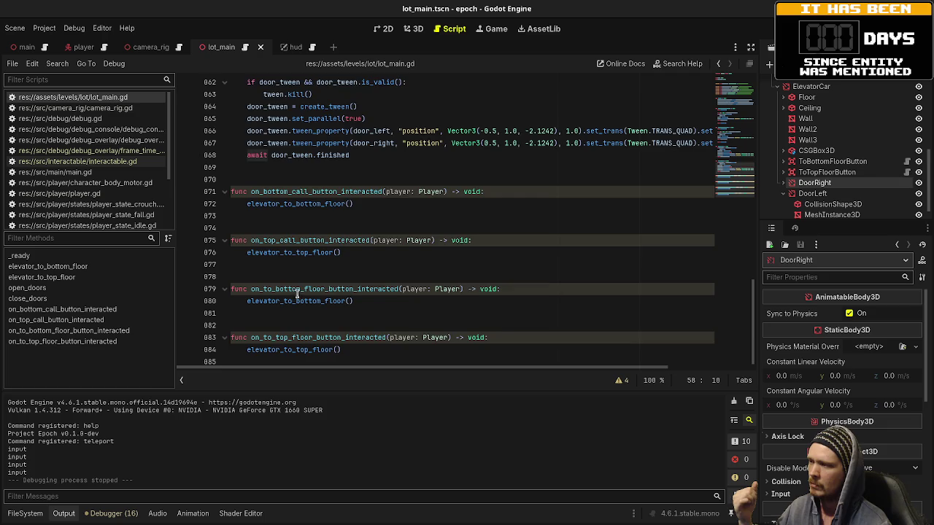
pyautogui.scroll(7, 302, 294)
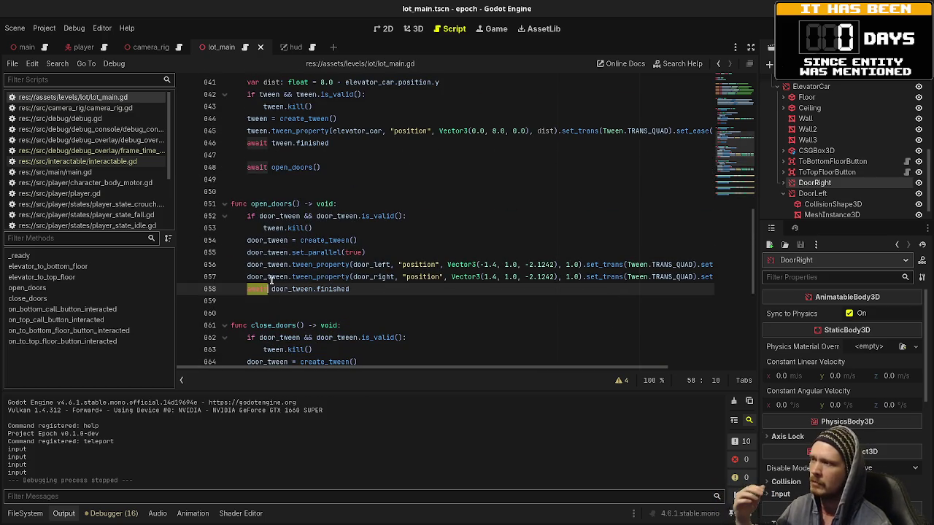
# Step: Finish reviewing the door code, put the caret on line 842, and start a debug run
pyautogui.scroll(10, 277, 281)
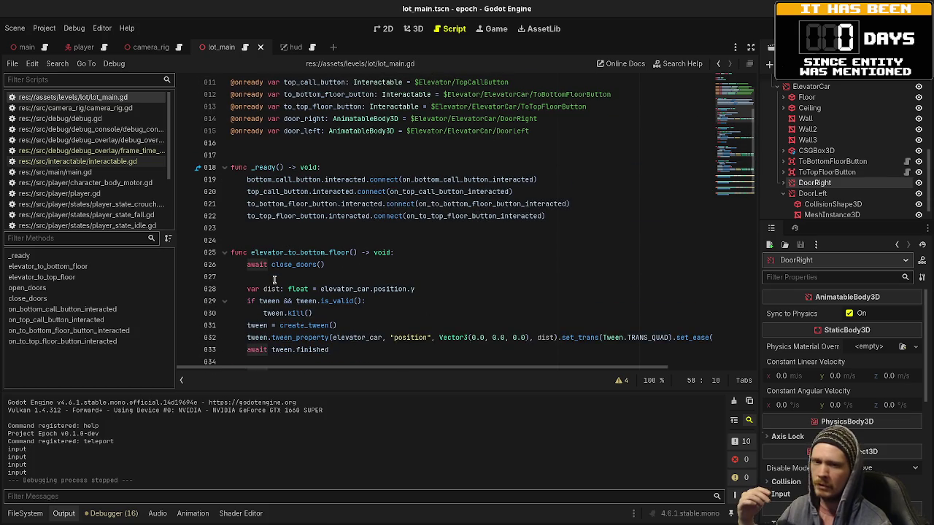
pyautogui.scroll(-2, 275, 280)
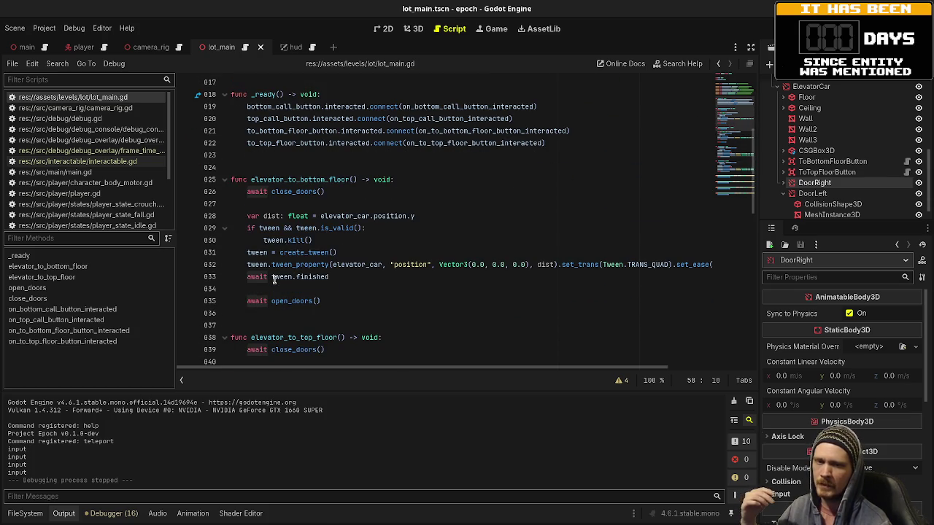
pyautogui.scroll(-2, 274, 280)
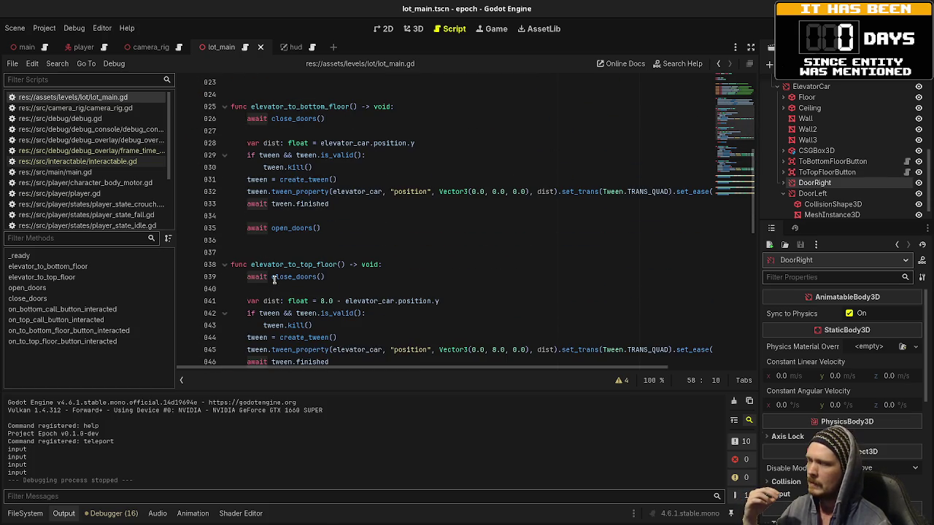
pyautogui.scroll(-1, 275, 279)
pyautogui.click(394, 278)
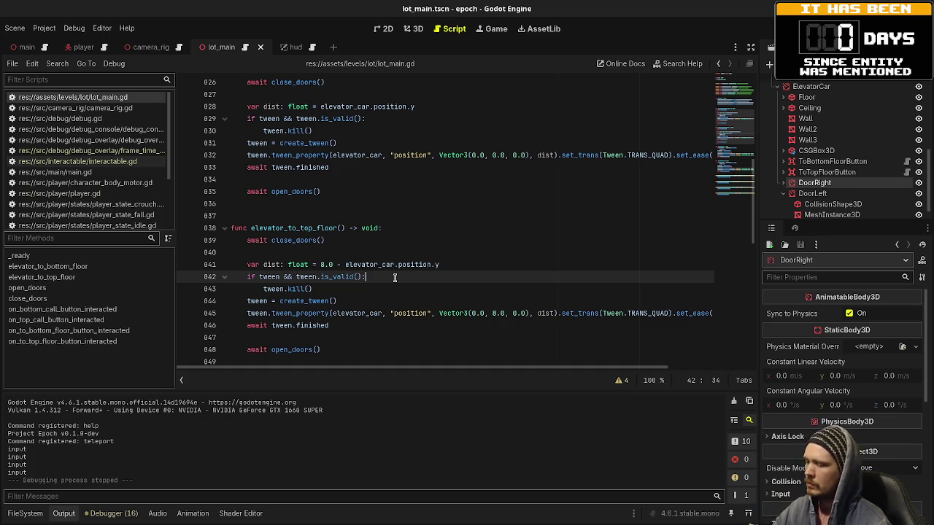
pyautogui.press('F5')
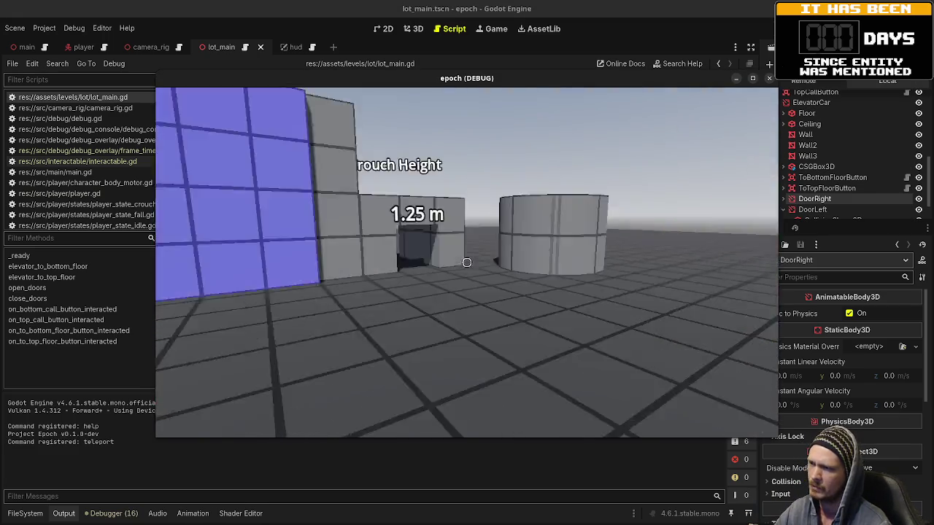
# Step: Walk to the elevator, open its doors, step inside and press the button to close them
pyautogui.press('w')
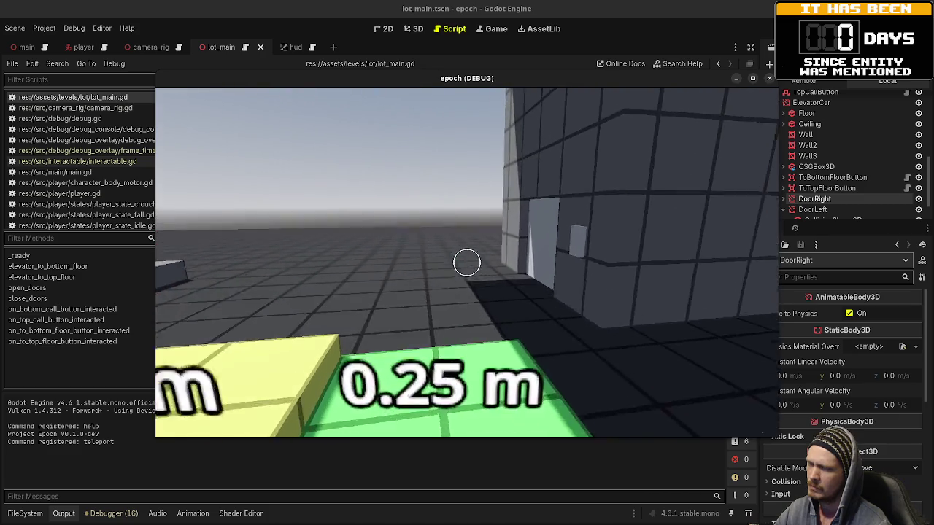
pyautogui.press('w')
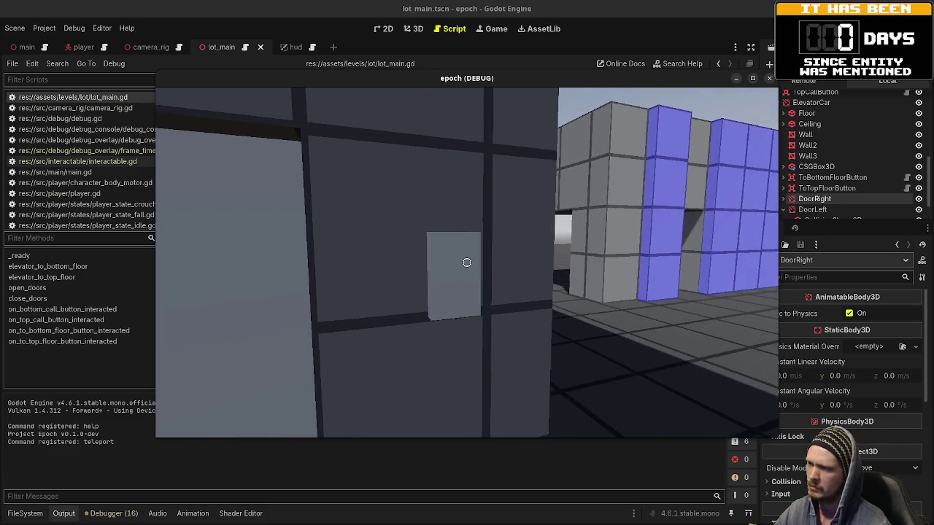
pyautogui.press('e')
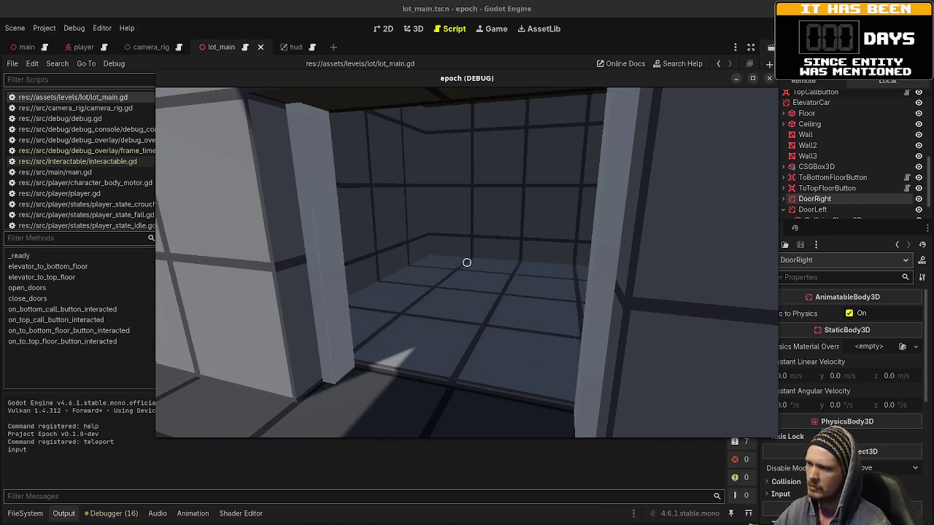
pyautogui.press('w')
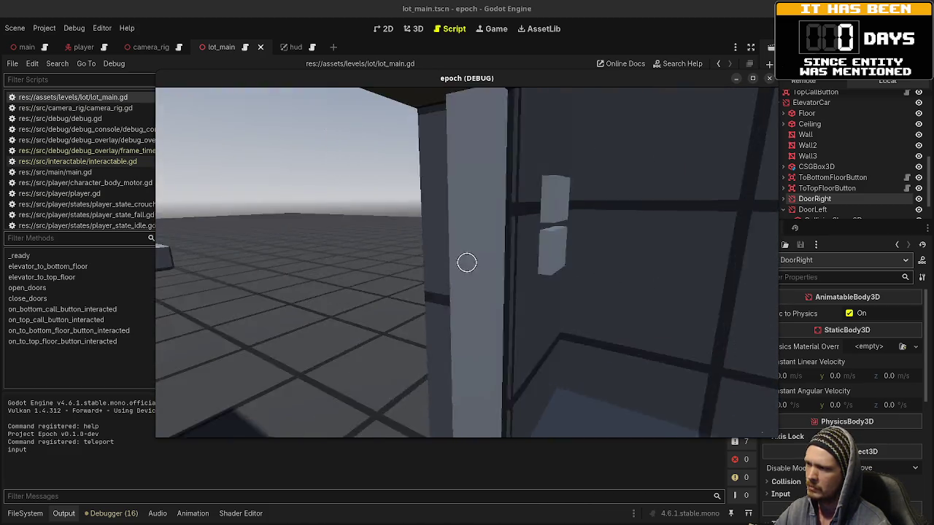
pyautogui.press('e')
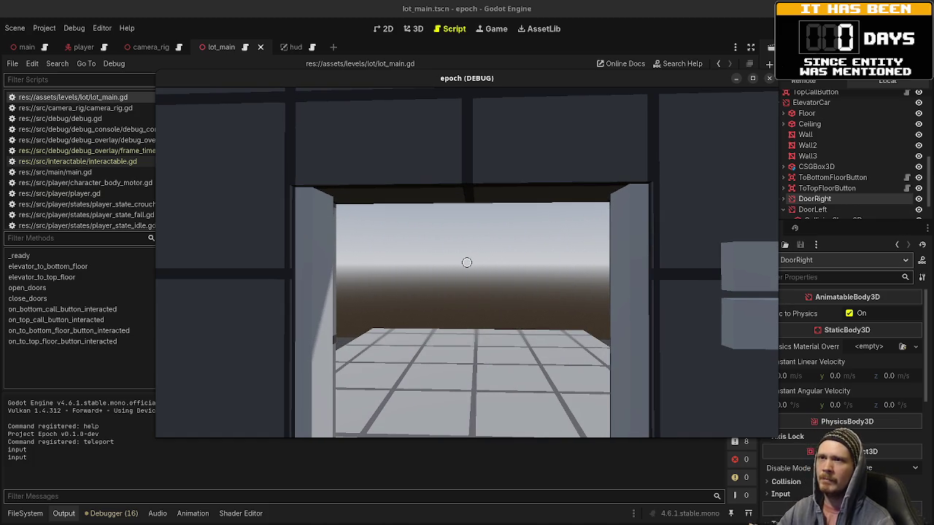
# Step: Stop the game, turn off Sync to Physics on DoorLeft, then save and relaunch
pyautogui.press('F8')
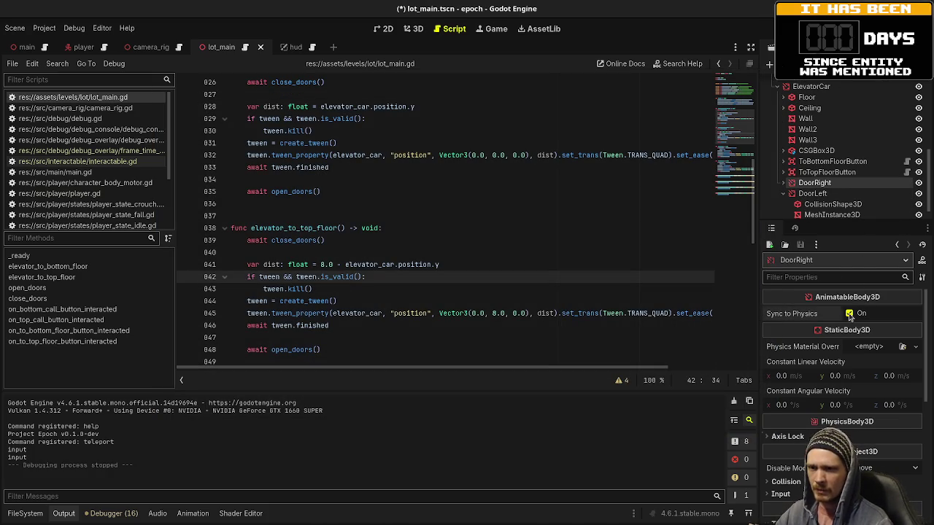
pyautogui.click(812, 193)
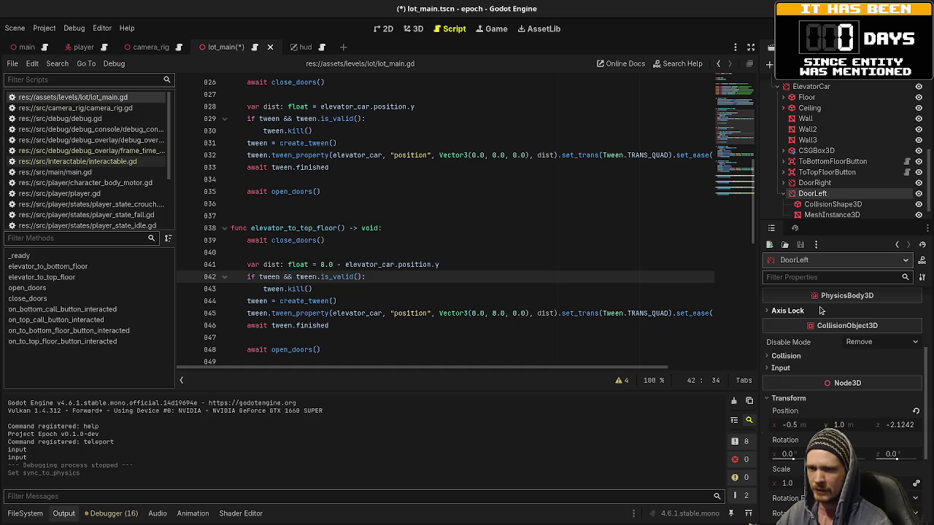
pyautogui.scroll(4, 821, 310)
pyautogui.click(855, 314)
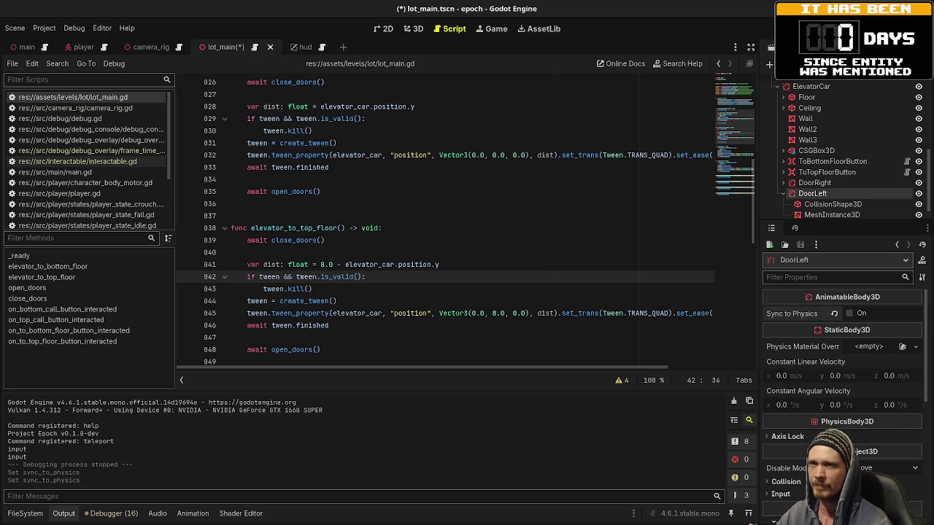
pyautogui.press('F5')
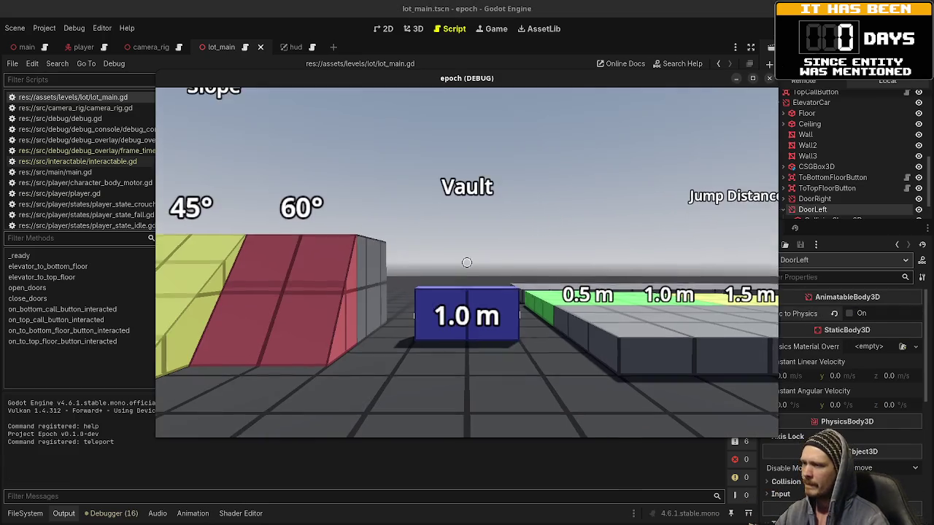
# Step: Walk past the Vault block to the elevator, call it, enter and close the doors
pyautogui.press('w')
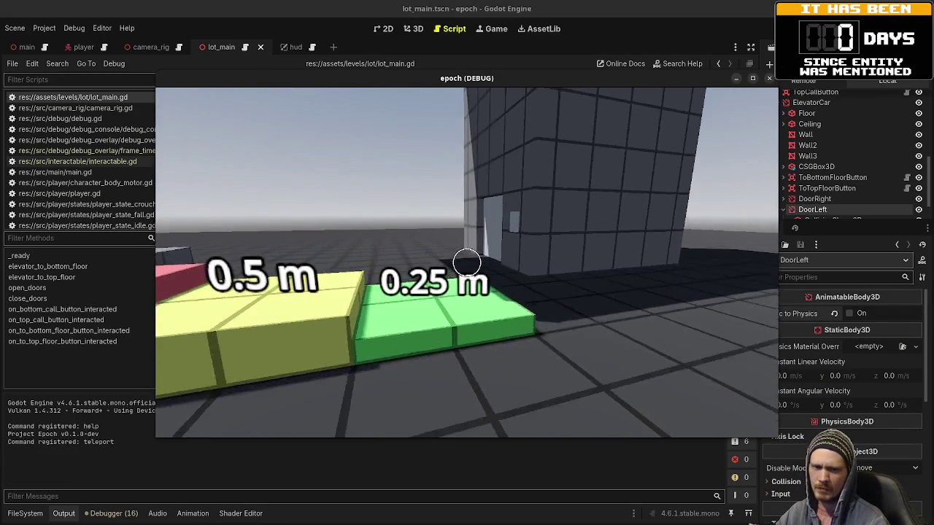
pyautogui.press('w')
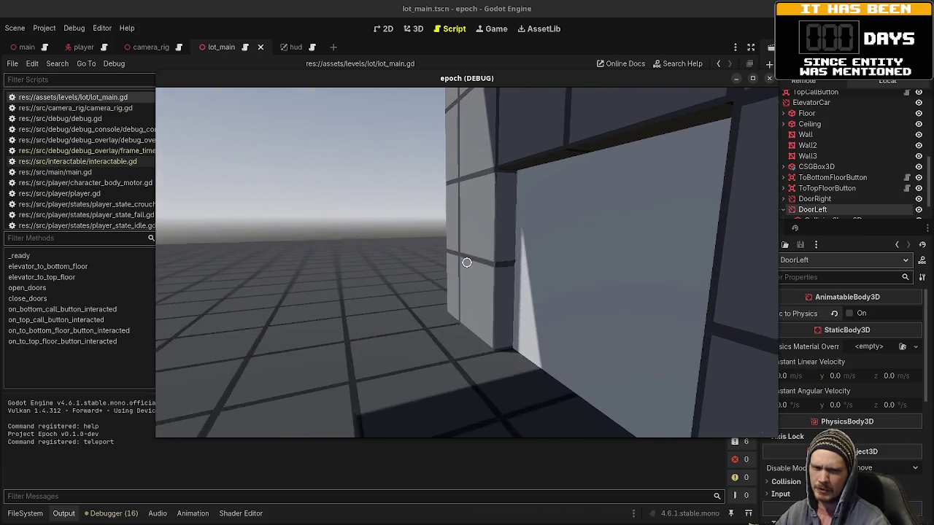
pyautogui.press('w')
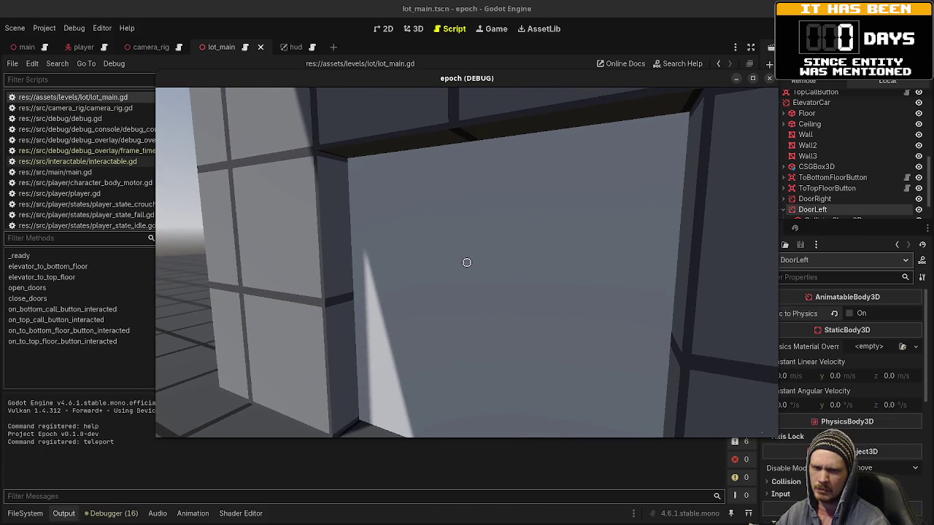
pyautogui.press('w')
pyautogui.press('w')
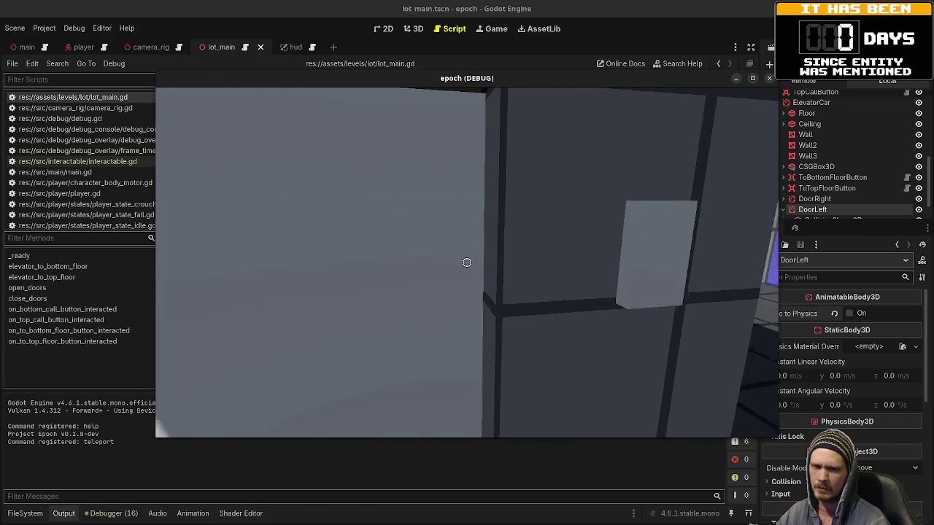
pyautogui.press('e')
pyautogui.press('w')
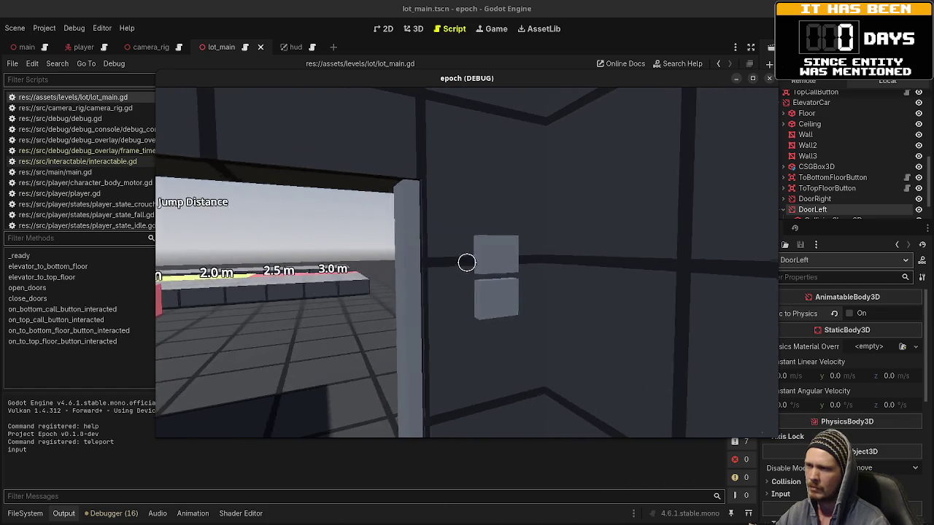
pyautogui.press('e')
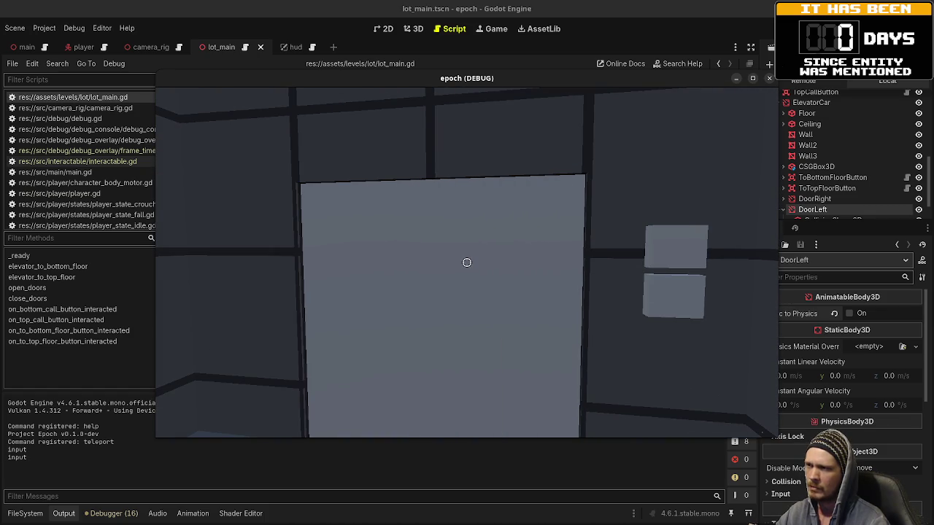
pyautogui.press('s')
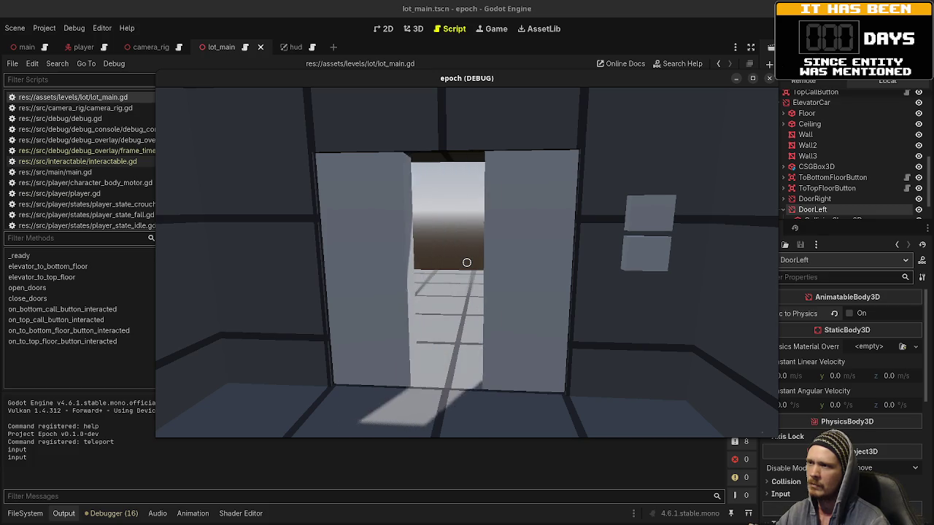
# Step: Reopen the doors, walk out and back, call the elevator again, enter and close it
pyautogui.press('w')
pyautogui.press('w')
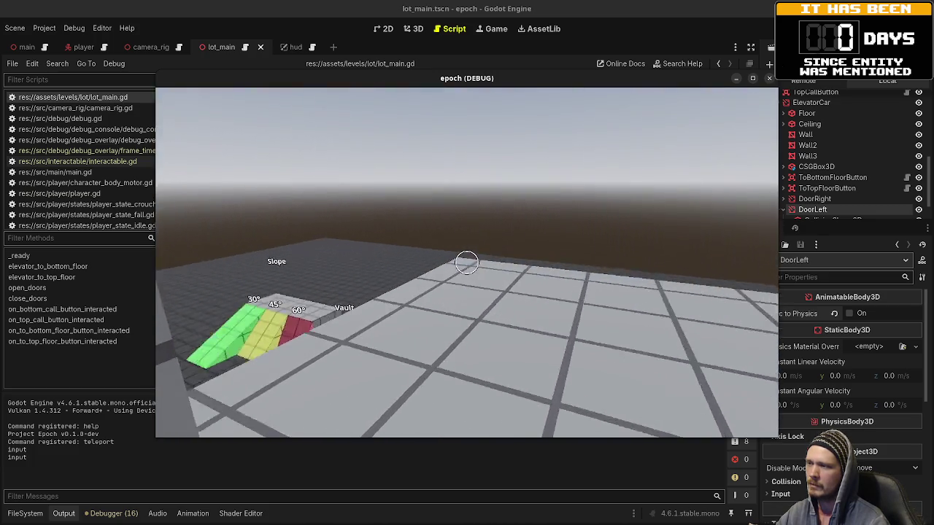
pyautogui.press('w')
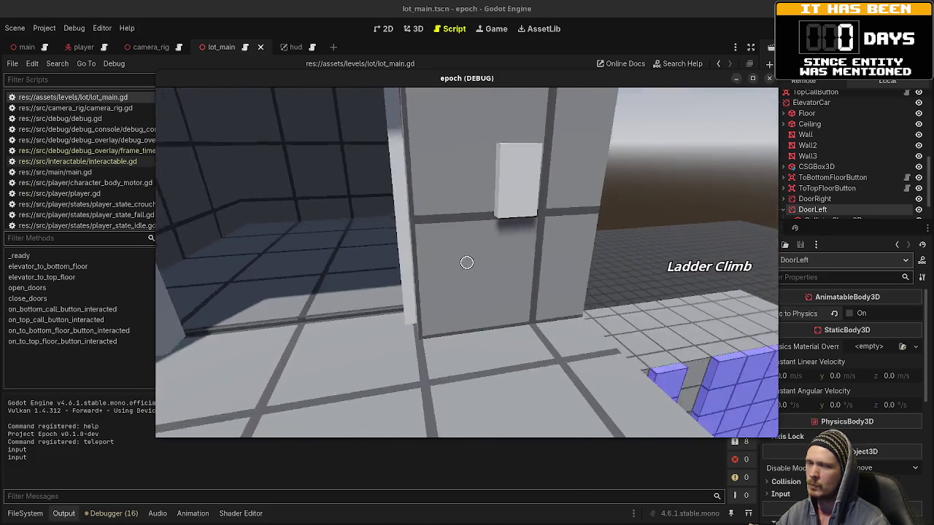
pyautogui.press('w')
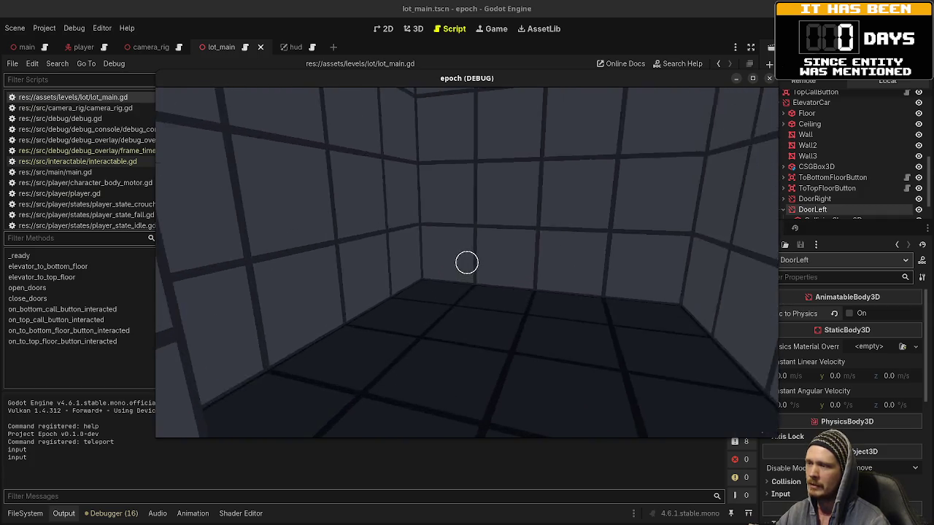
pyautogui.moveTo(467, 263)
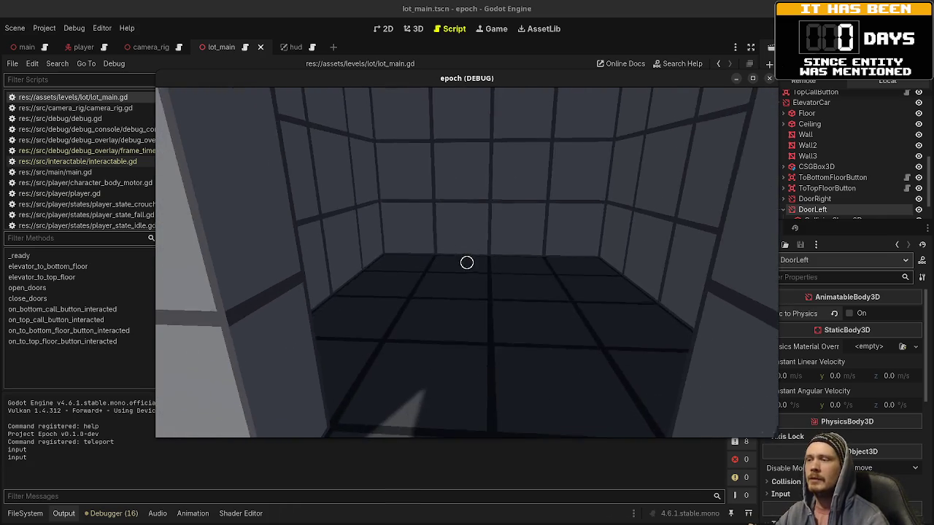
pyautogui.press('w')
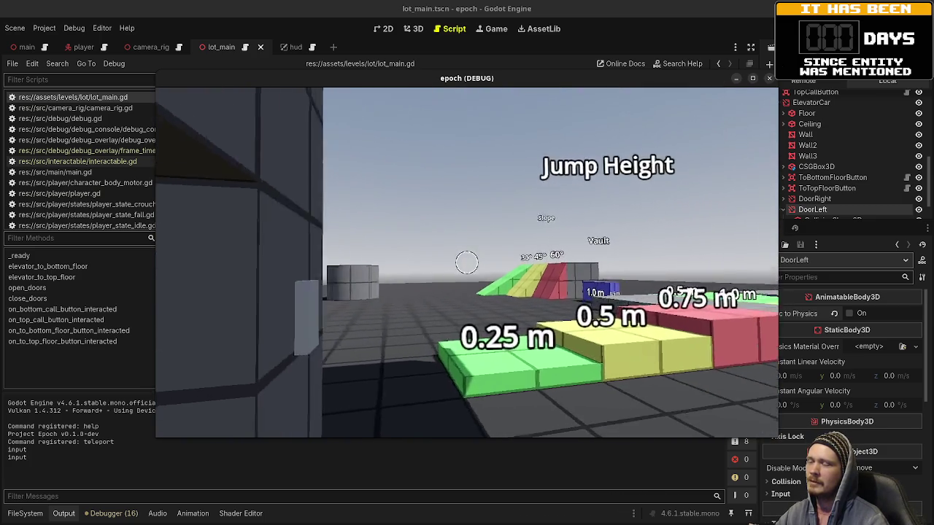
pyautogui.press('e')
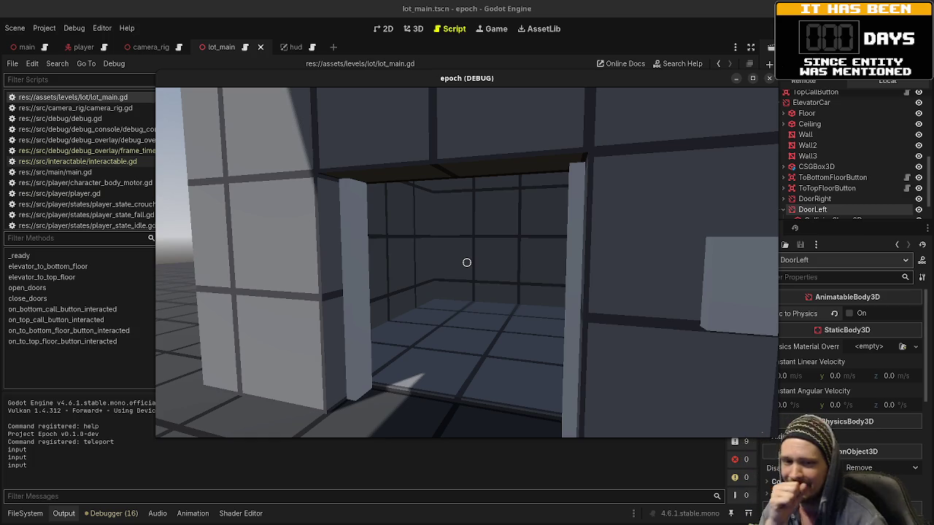
pyautogui.press('w')
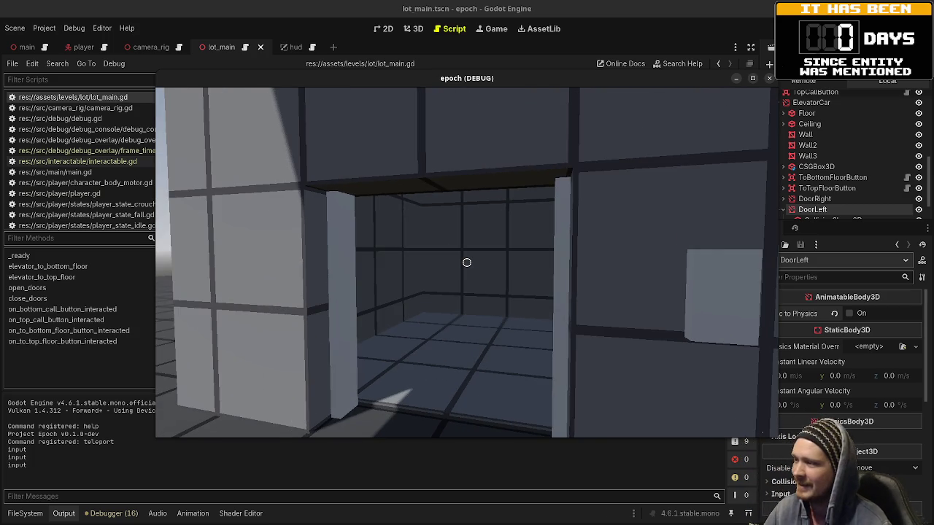
pyautogui.press('s')
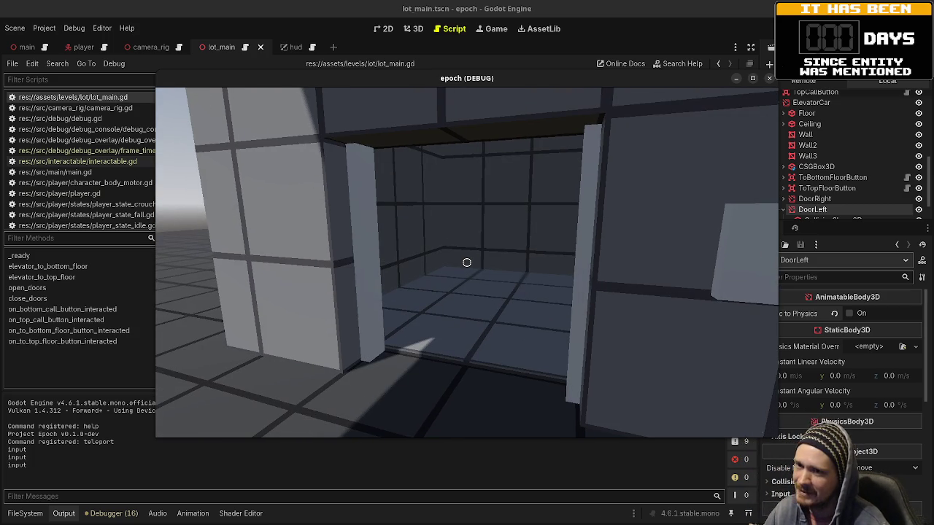
pyautogui.press('w')
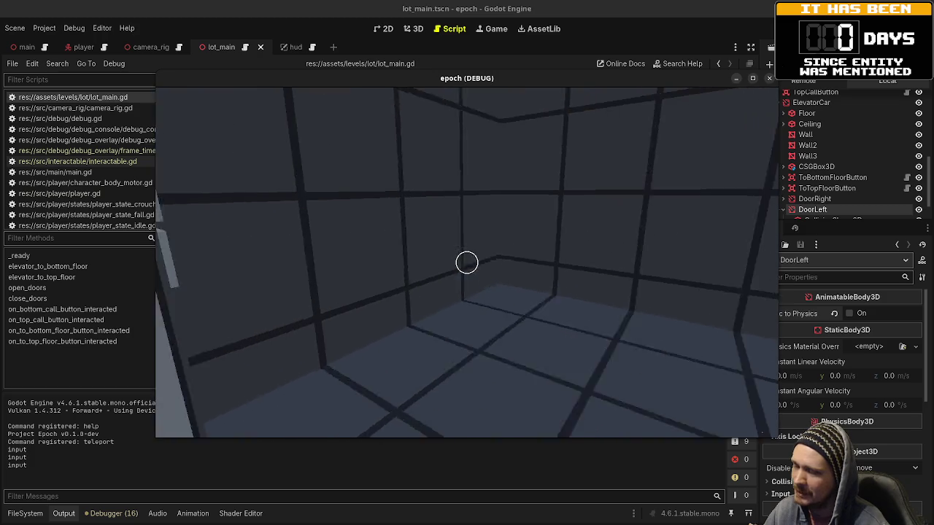
pyautogui.press('e')
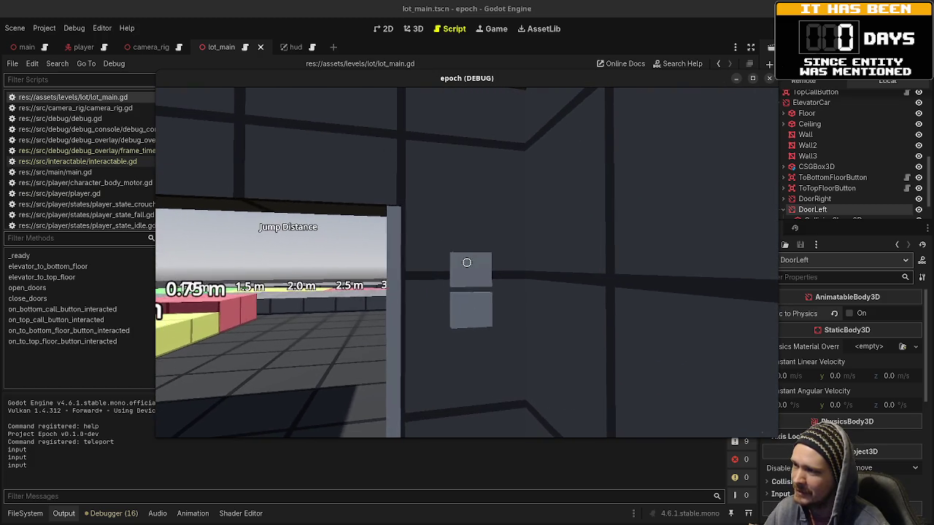
pyautogui.press('s')
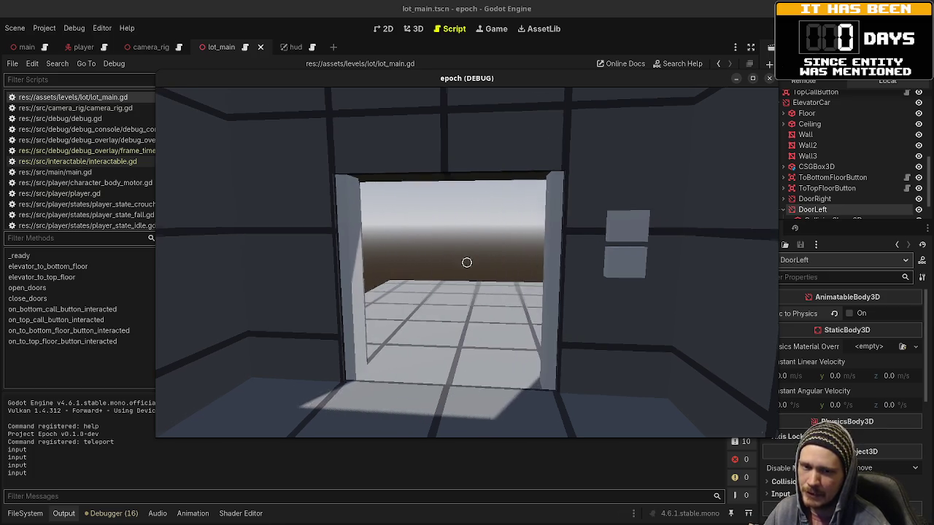
# Step: Step out, call the elevator from the side, enter, then walk out toward the ramps and close the doors
pyautogui.press('w')
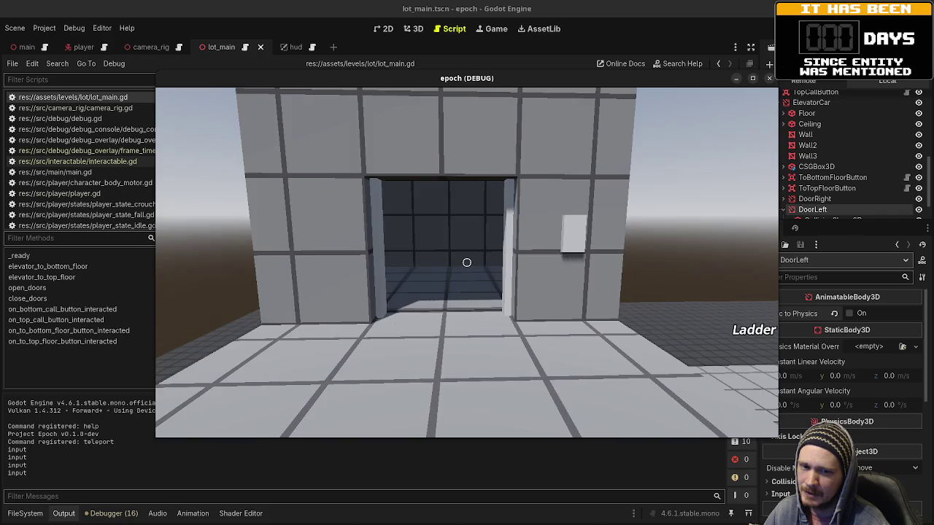
pyautogui.press('w')
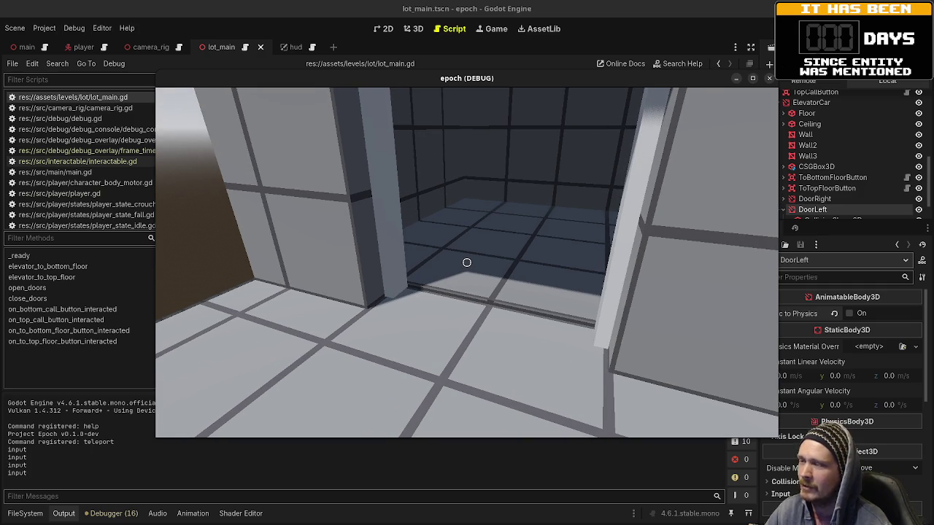
pyautogui.press('w')
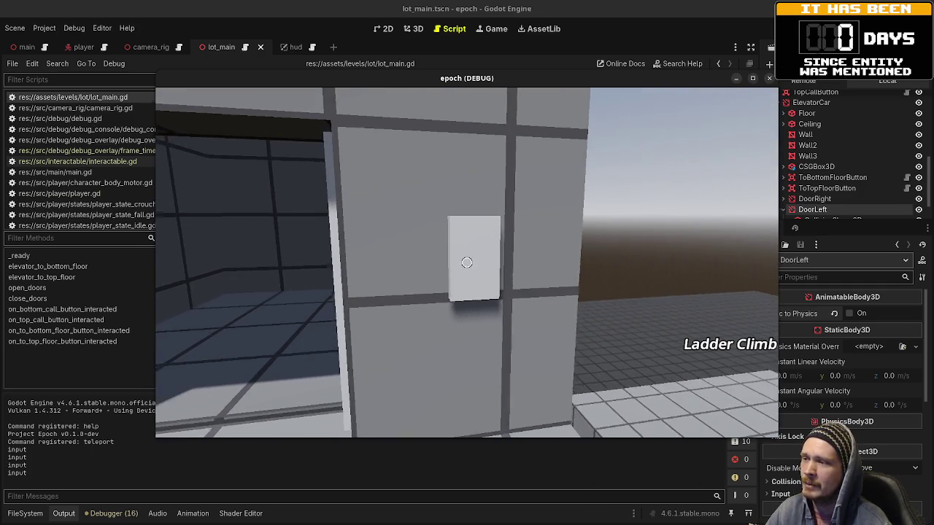
pyautogui.press('e')
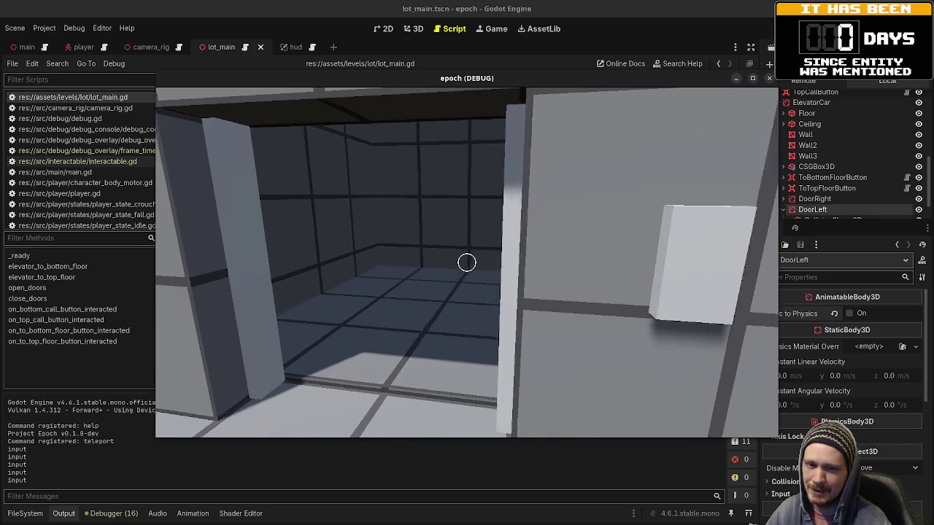
pyautogui.press('w')
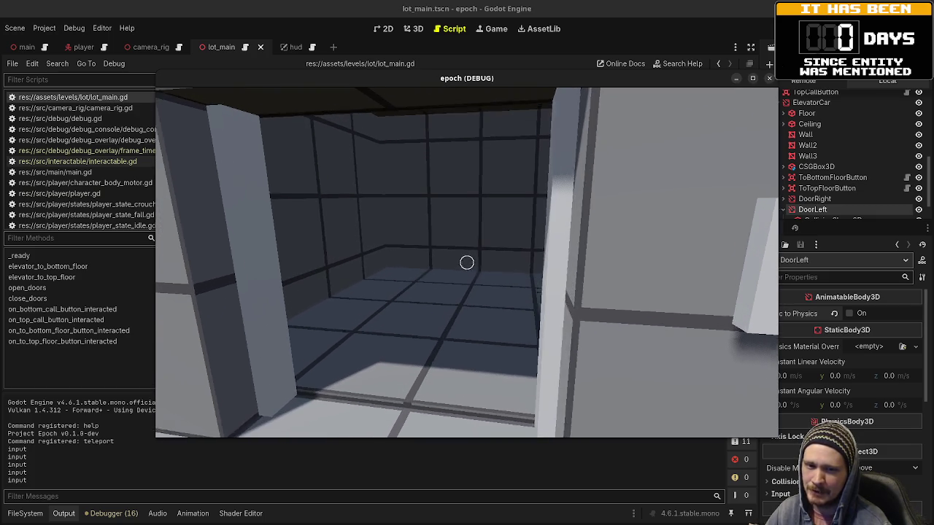
pyautogui.press('w')
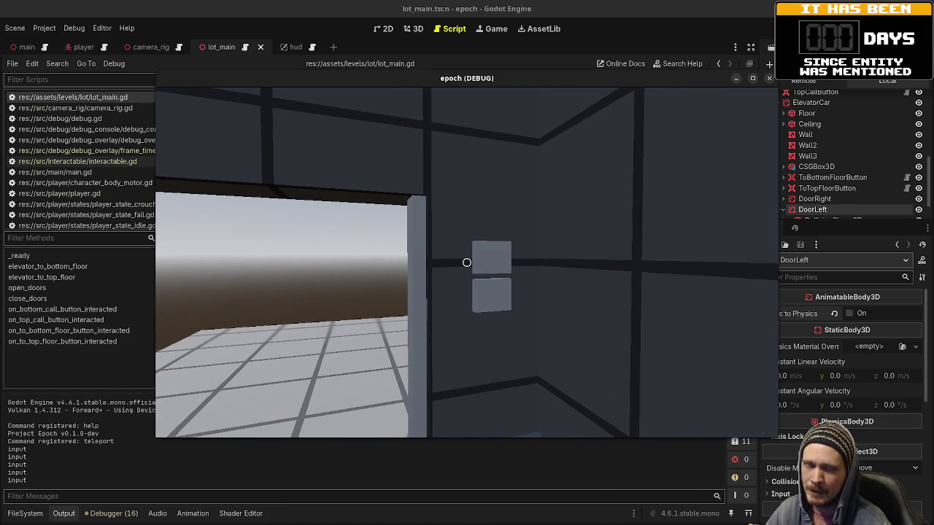
pyautogui.press('w')
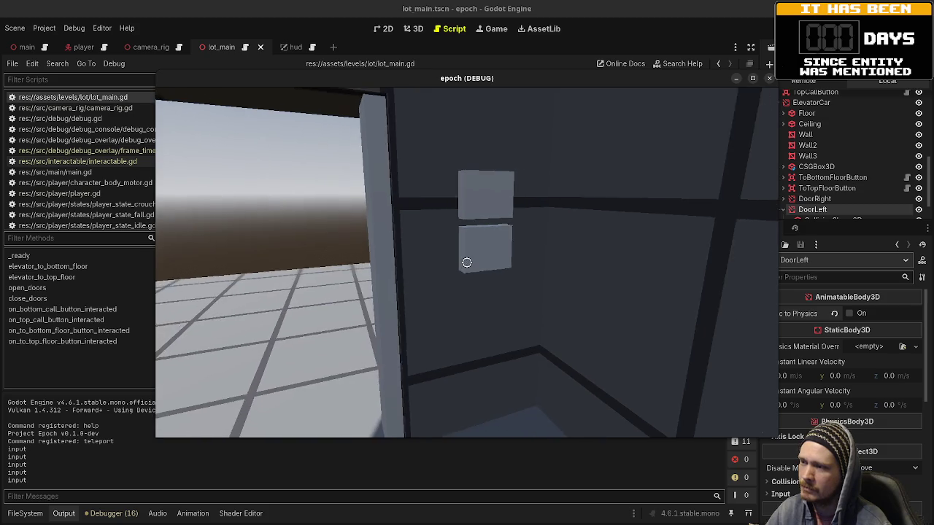
pyautogui.press('e')
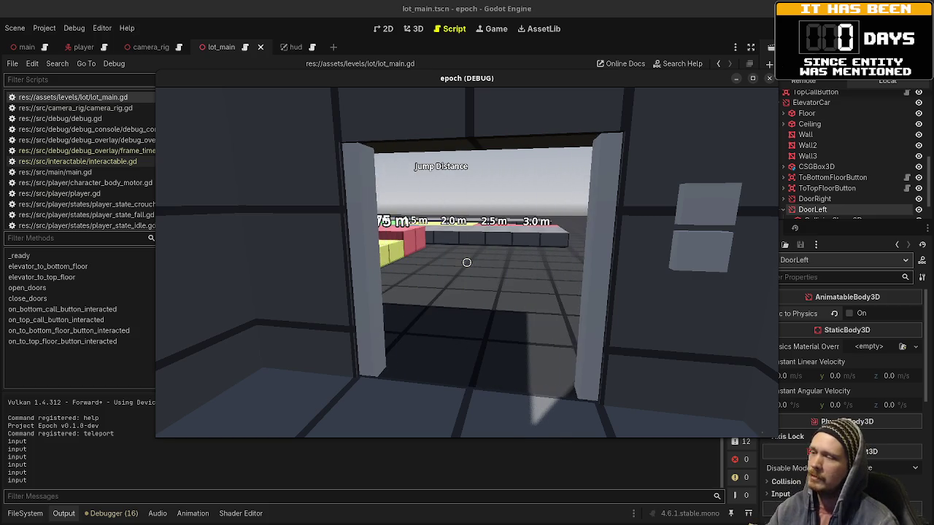
# Step: Climb the 0.25, 0.5 and 0.75 m step blocks, then stop the debug run
pyautogui.press('w')
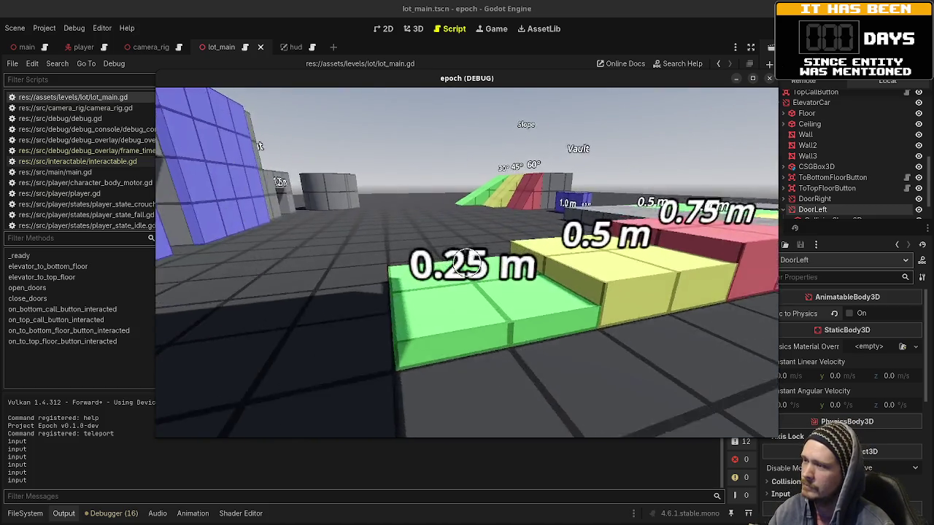
pyautogui.press('w')
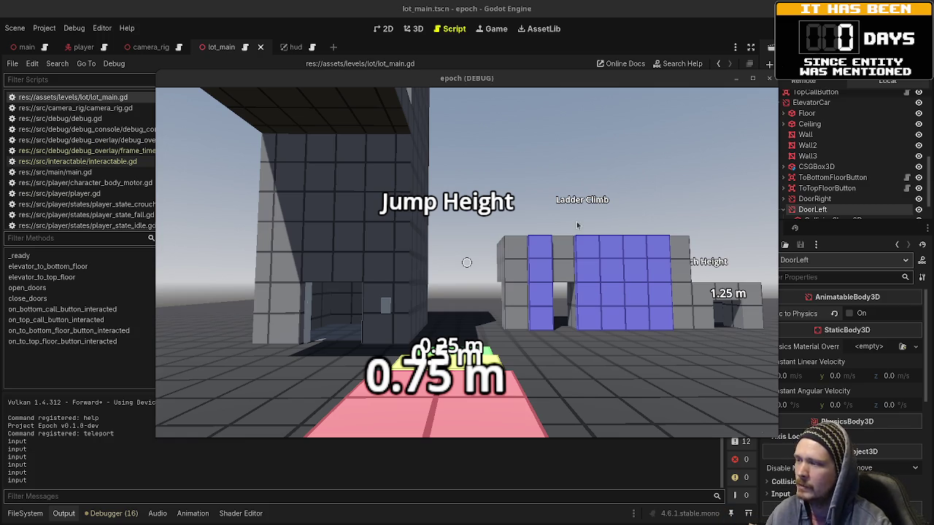
pyautogui.press('F8')
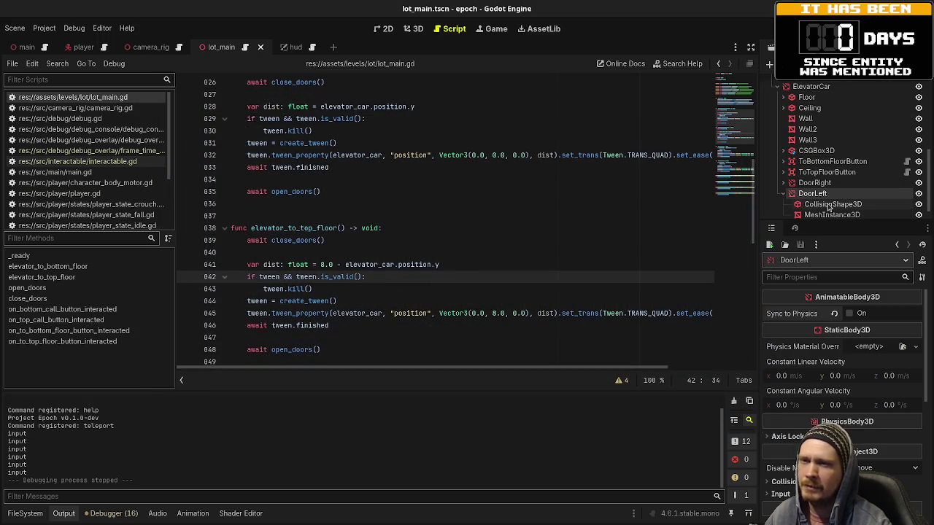
# Step: Rotate the whole Elevator node 90° on Y in the 3D view, save lot_main, and rerun the game
pyautogui.click(802, 87)
pyautogui.scroll(5, 801, 146)
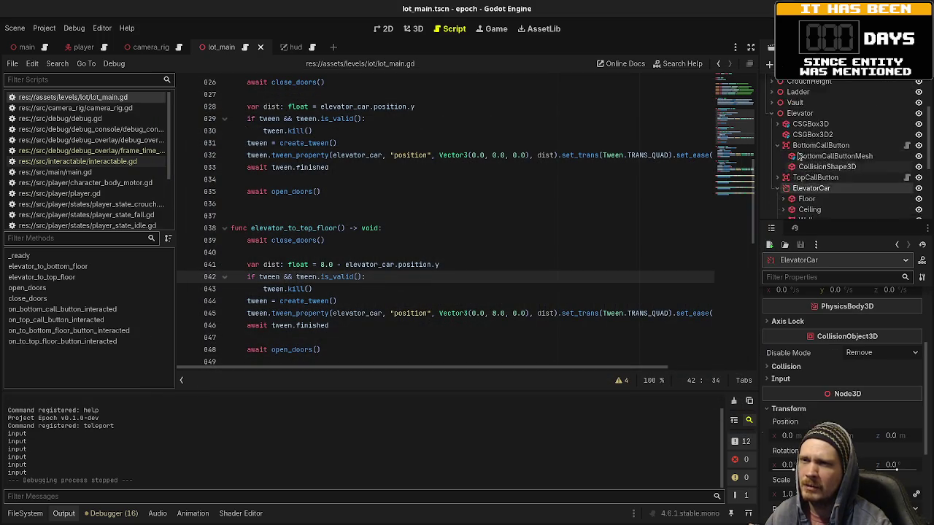
pyautogui.click(800, 164)
pyautogui.click(413, 29)
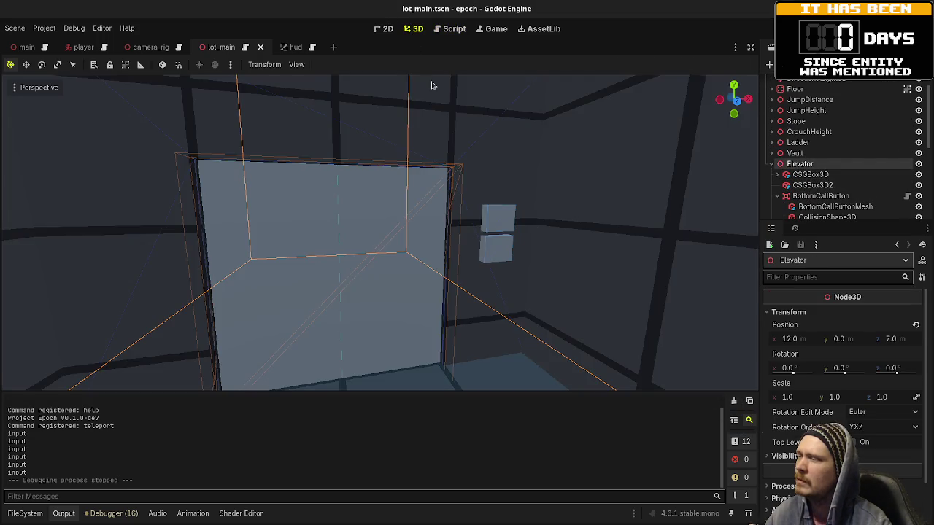
pyautogui.scroll(4, 465, 241)
pyautogui.scroll(-5, 465, 241)
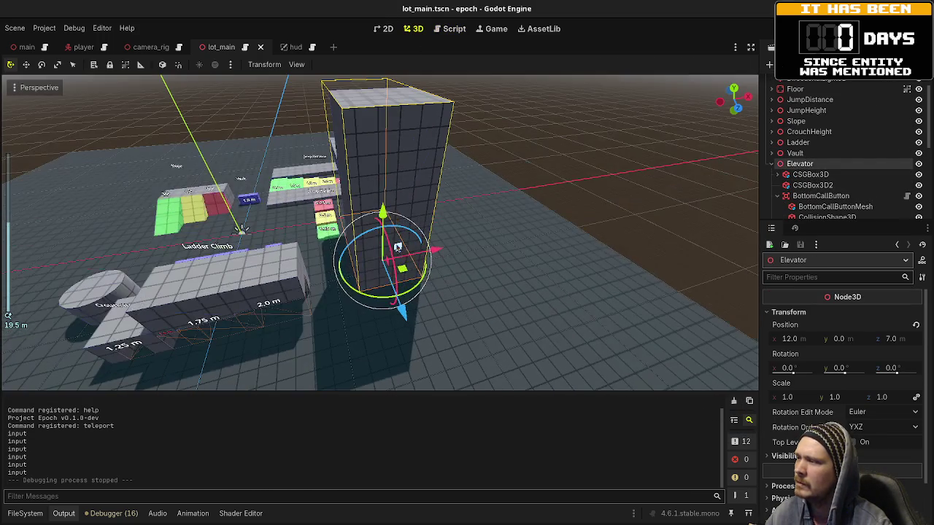
pyautogui.moveTo(363, 297); pyautogui.dragTo(440, 292)
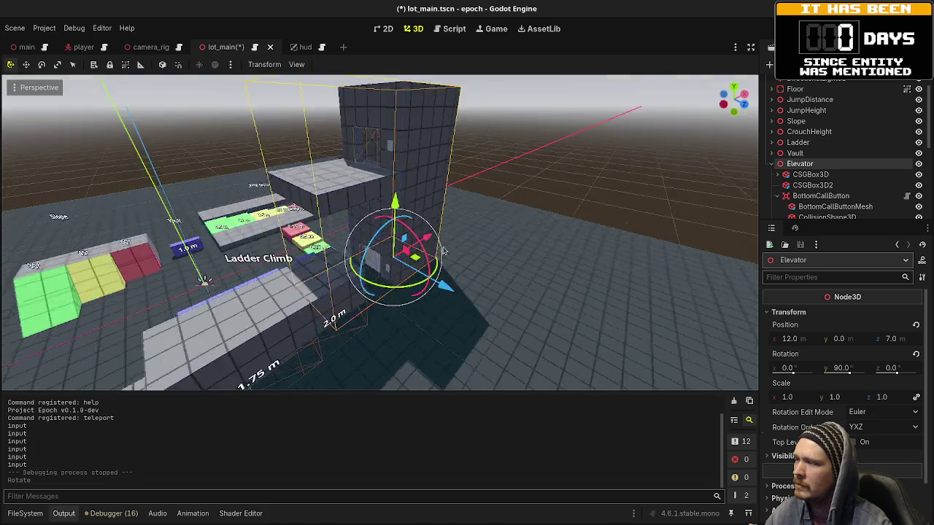
pyautogui.hotkey('ctrl', 's')
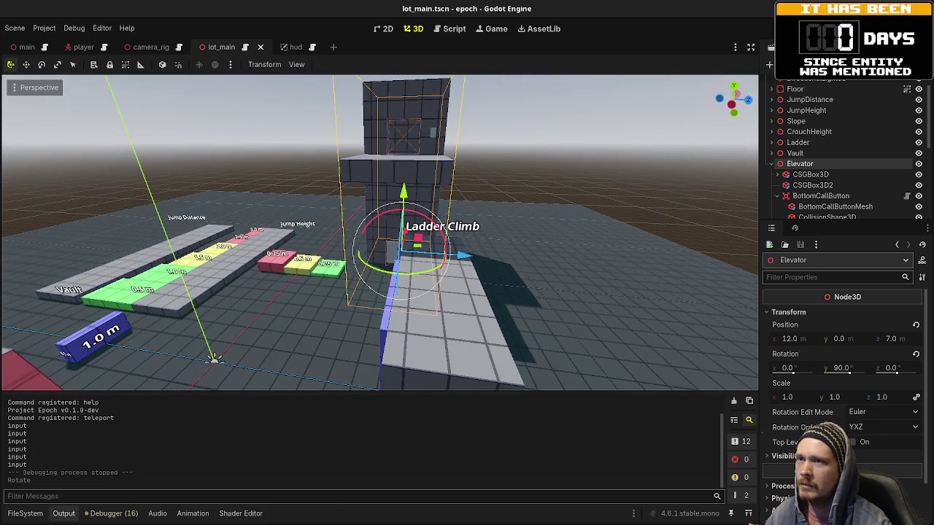
pyautogui.press('F5')
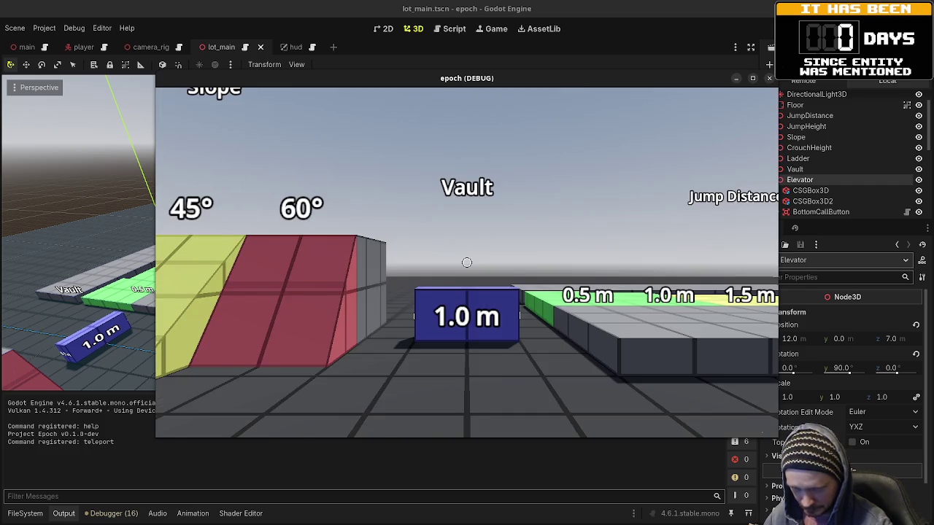
# Step: Walk to the grey elevator building, call the elevator, enter, close the doors, then reopen and exit
pyautogui.press('w')
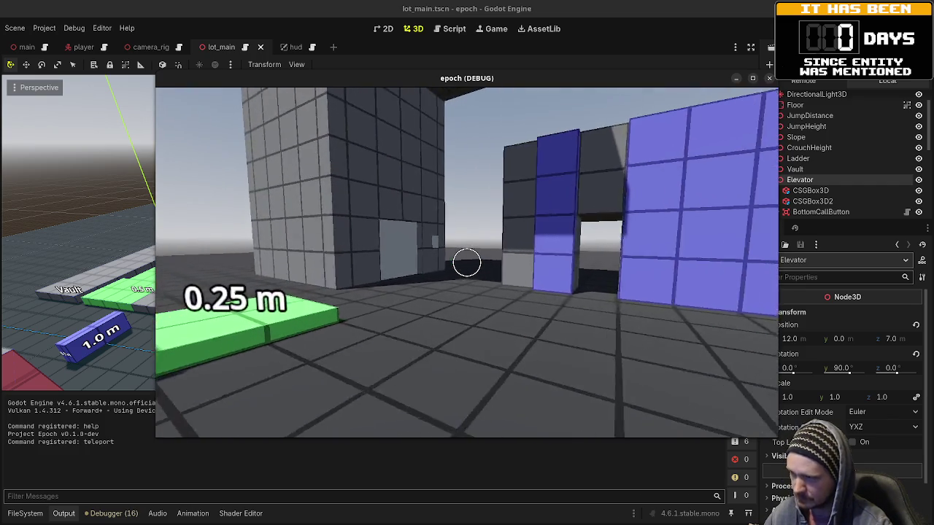
pyautogui.press('w')
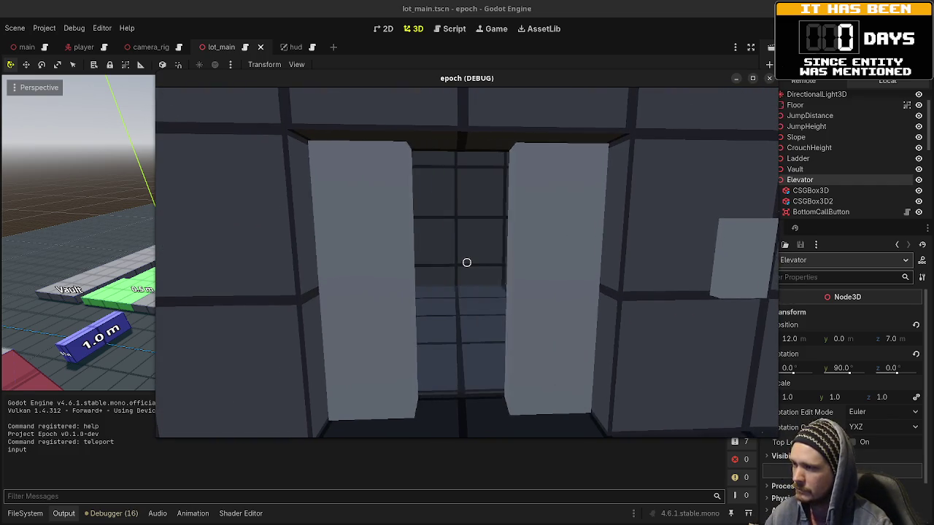
pyautogui.press('w')
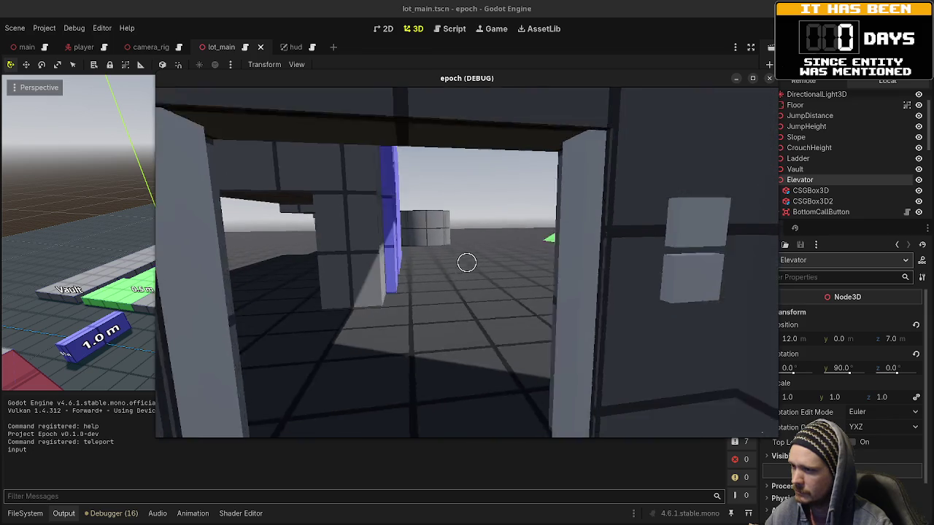
pyautogui.press('e')
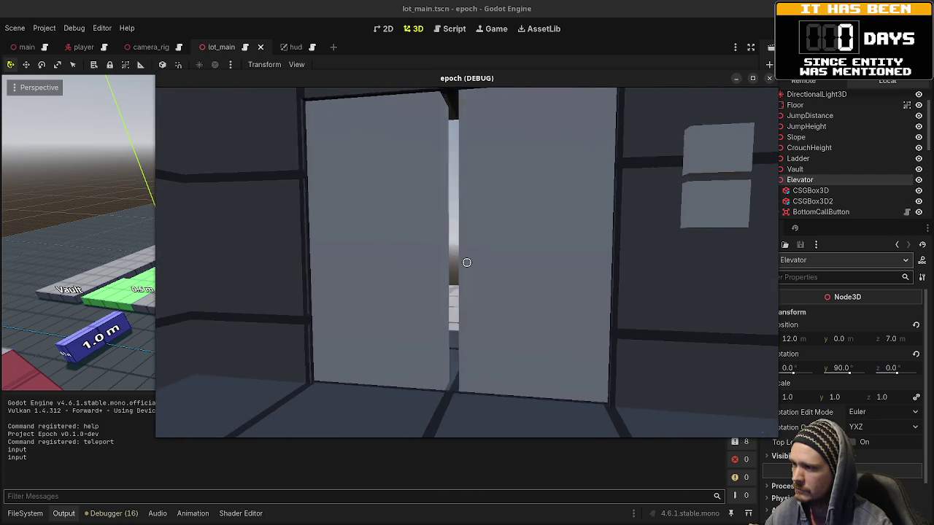
pyautogui.press('w')
# Step: Walk past the Crouch Height platform and Slope ramps, then head back to the elevator tower
pyautogui.press('w')
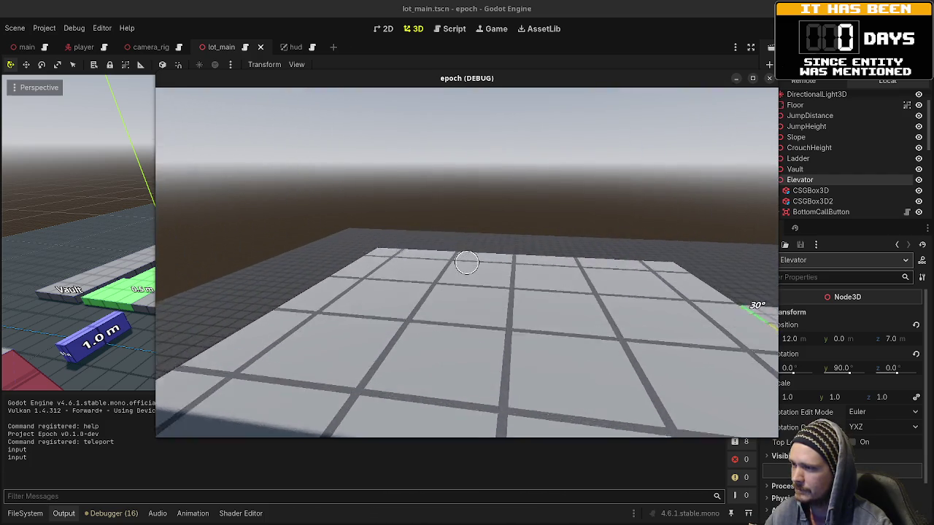
pyautogui.press('w')
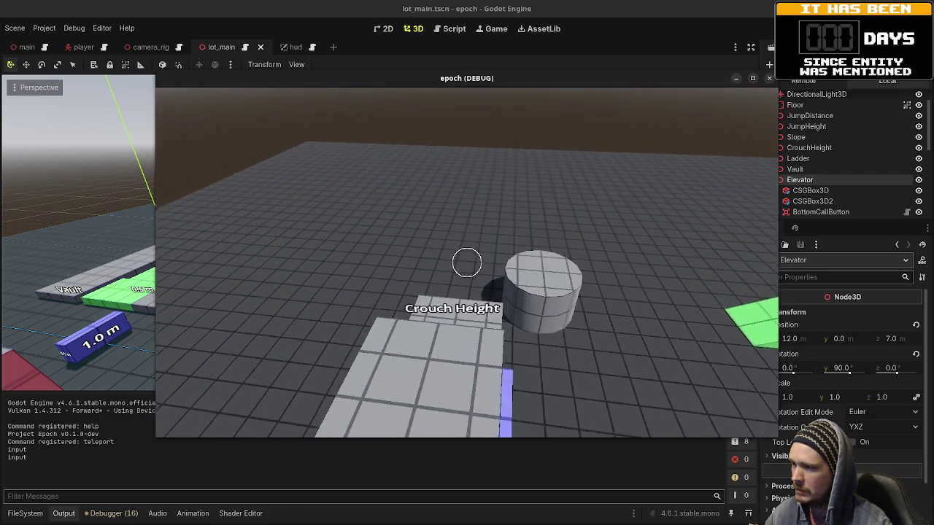
pyautogui.press('w')
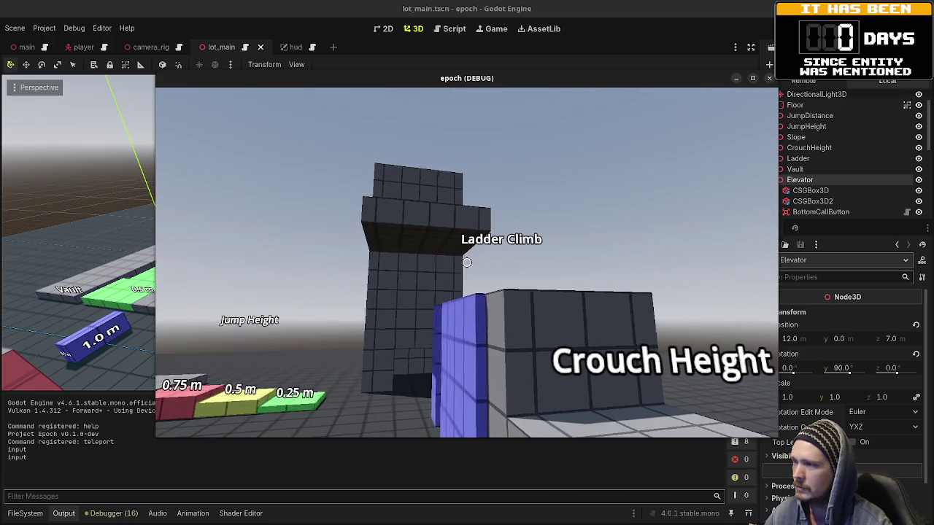
pyautogui.press('w')
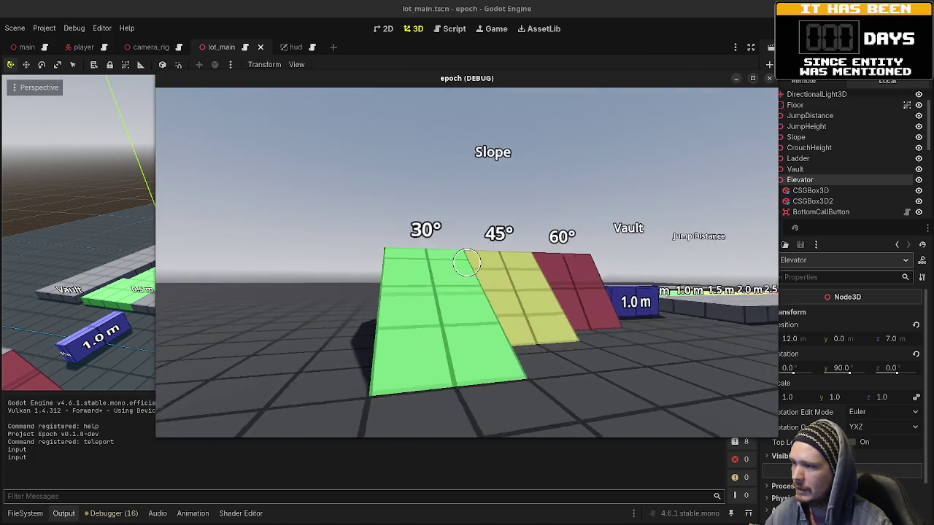
pyautogui.press('w')
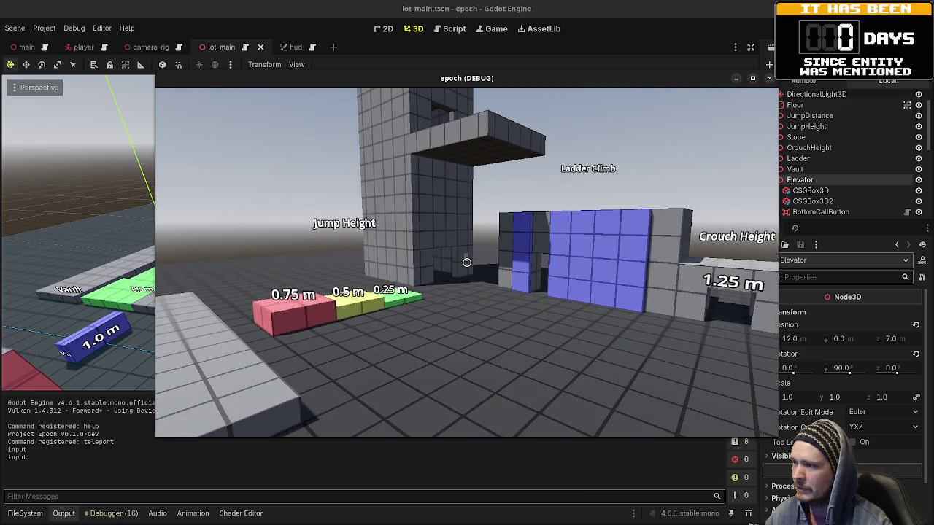
pyautogui.press('w')
pyautogui.press('w')
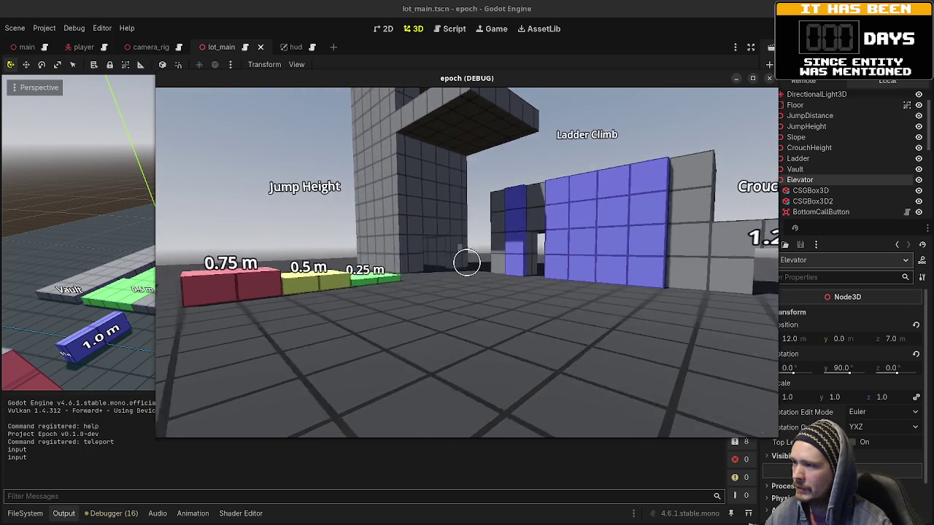
pyautogui.press('w')
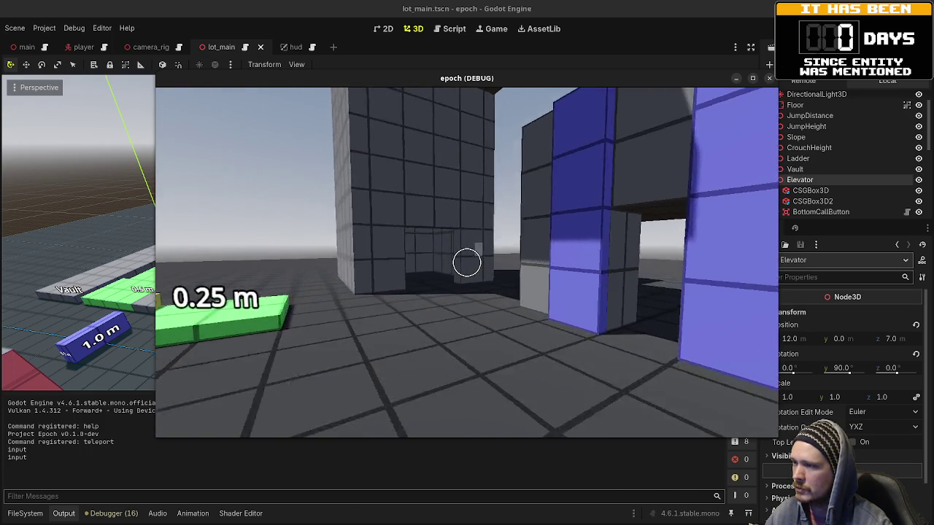
# Step: Call the elevator from its outside panel, walk into the car, and close the doors from inside
pyautogui.press('e')
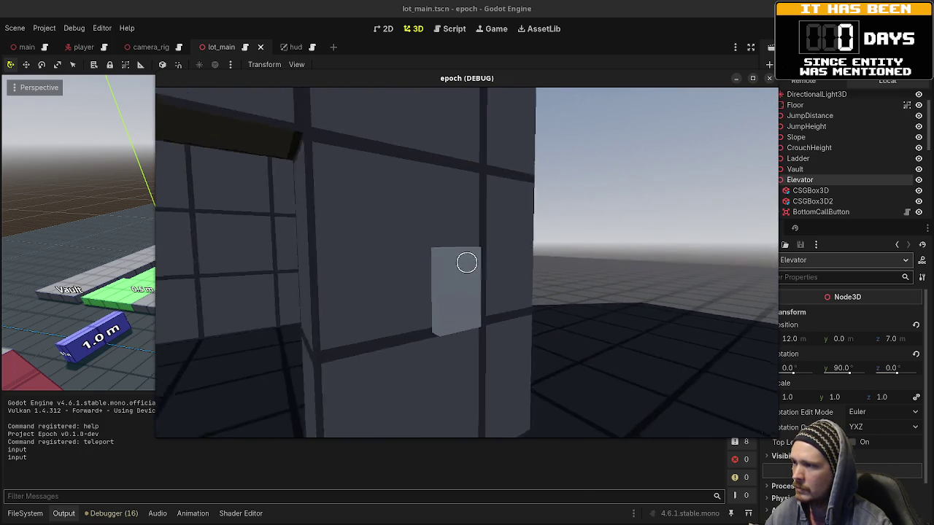
pyautogui.press('s')
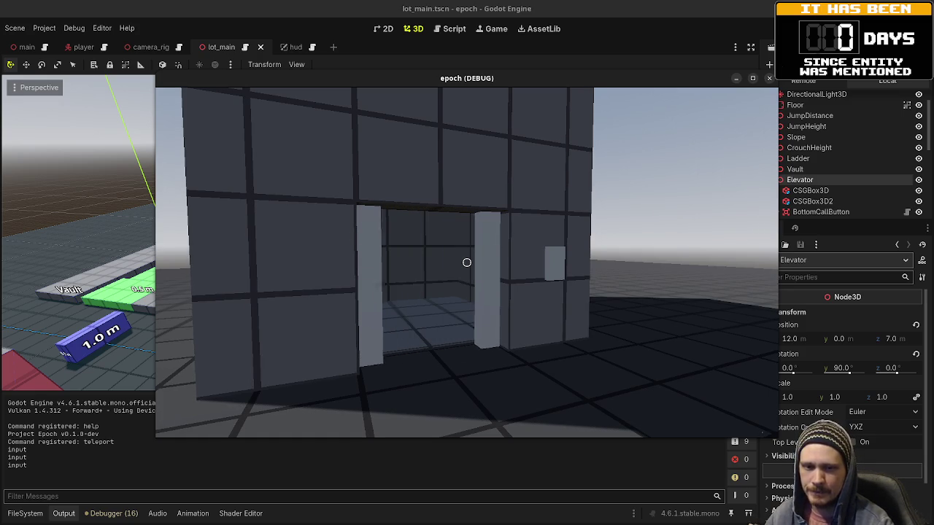
pyautogui.press('w')
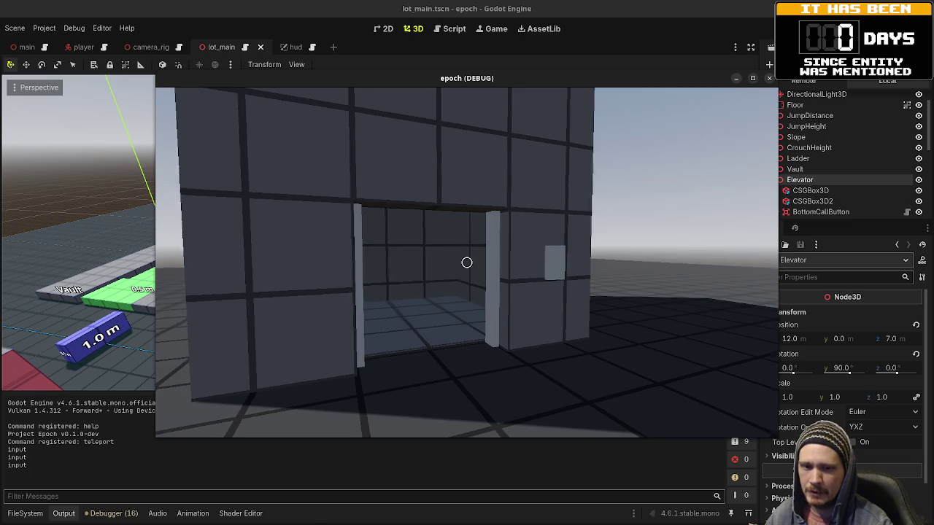
pyautogui.moveTo(467, 262)
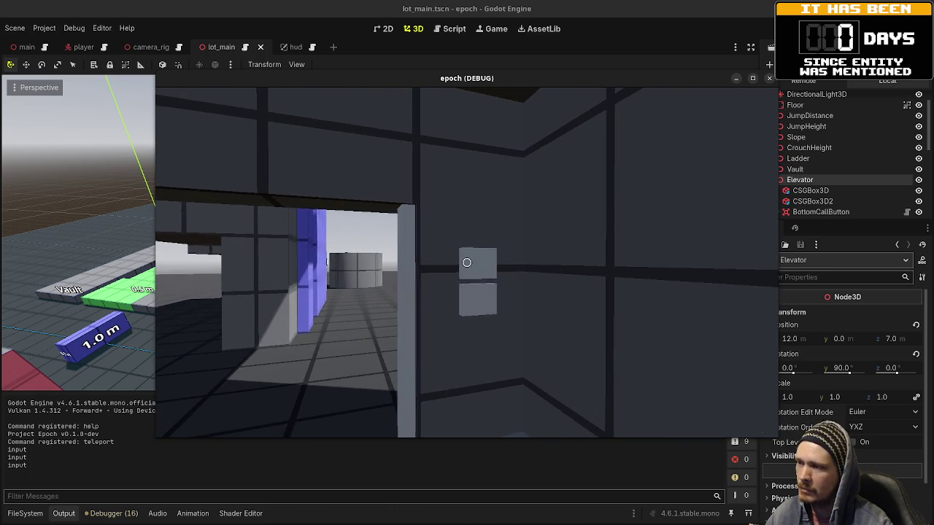
pyautogui.click(467, 263)
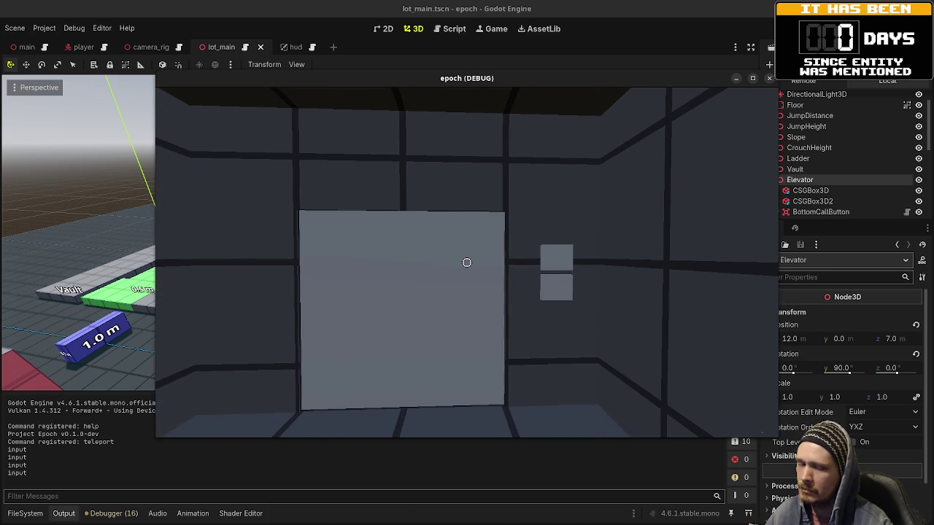
pyautogui.moveTo(467, 263)
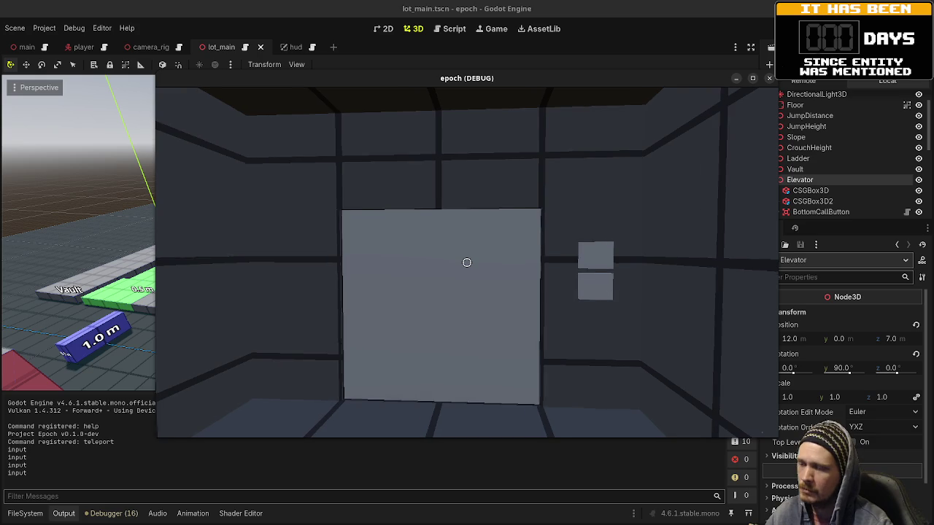